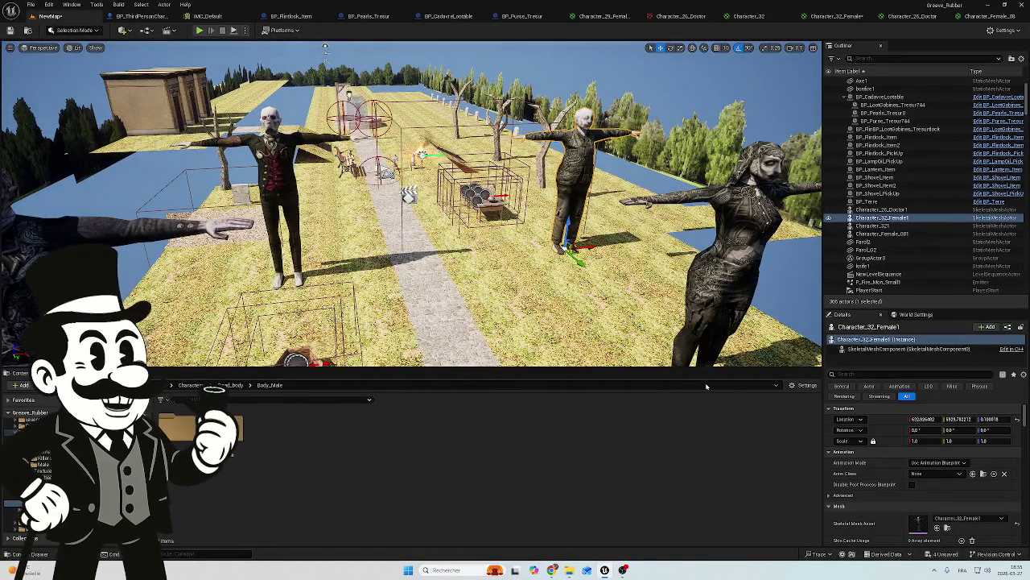
Glance at the Characters PSX asset pack page in the browser, then return to the level editor.
mouse_move(569, 571)
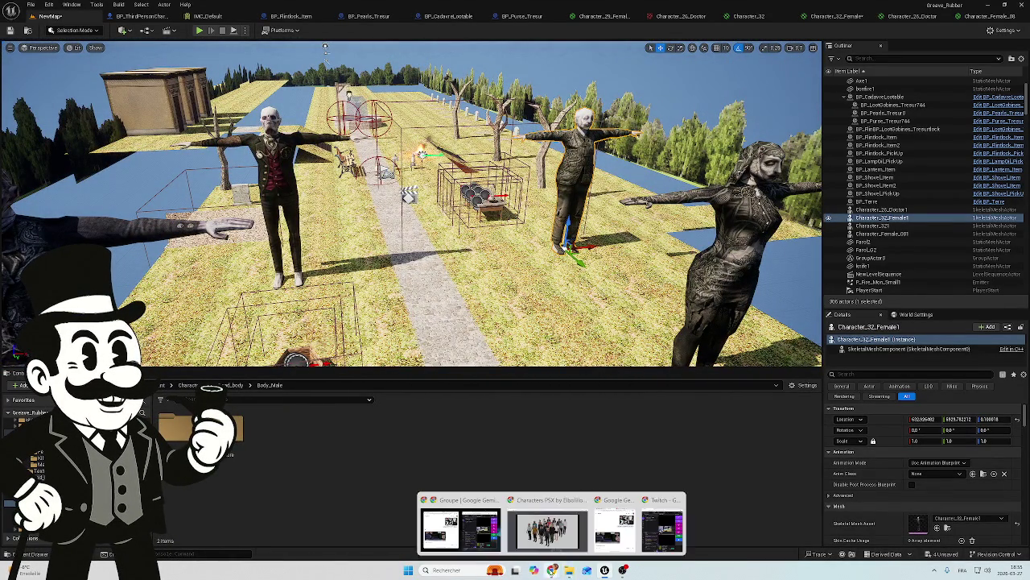
click(664, 528)
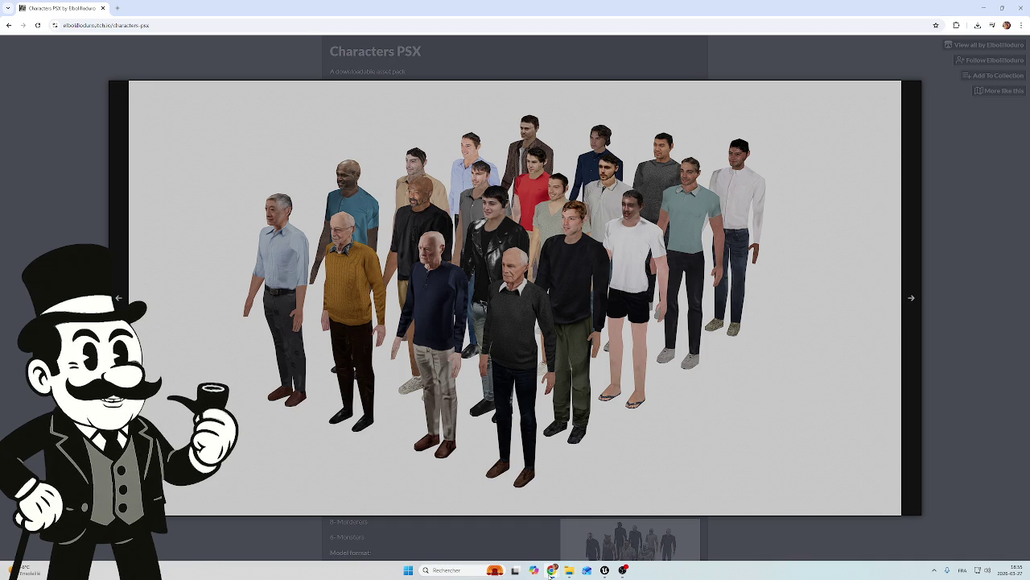
mouse_move(570, 560)
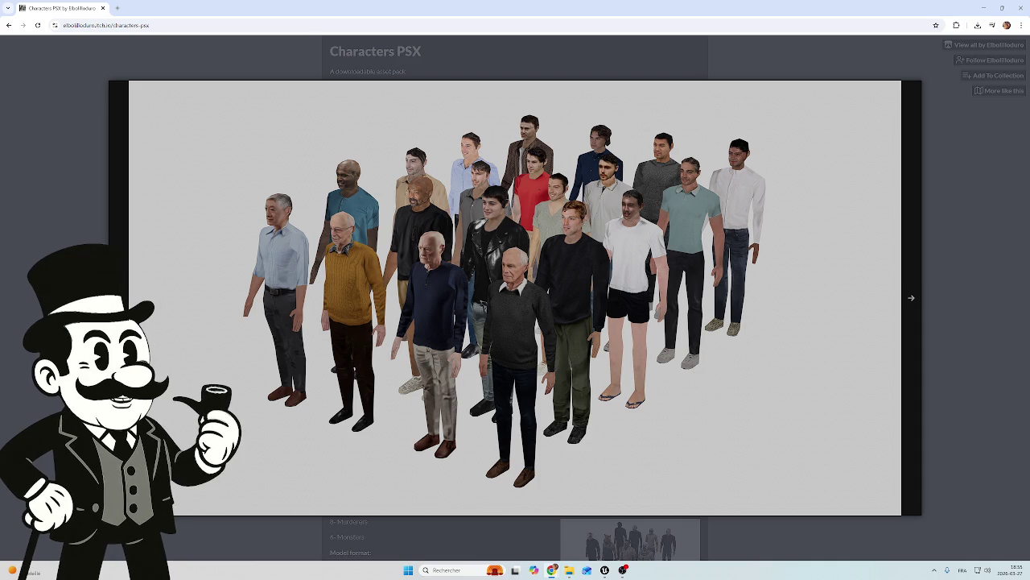
click(604, 570)
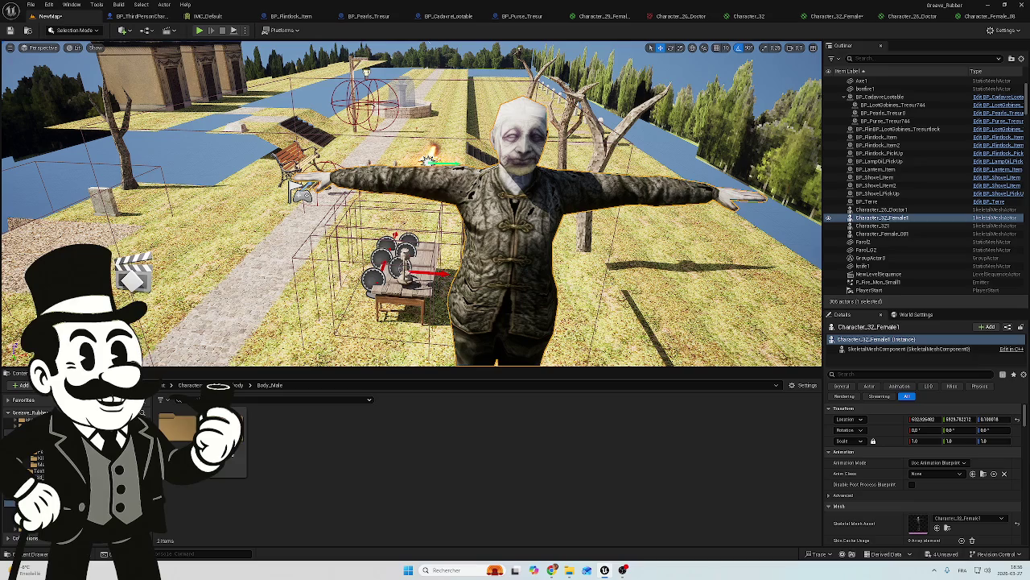
Browse the Content Browser to the body > Body_Female > Body folder.
click(37, 476)
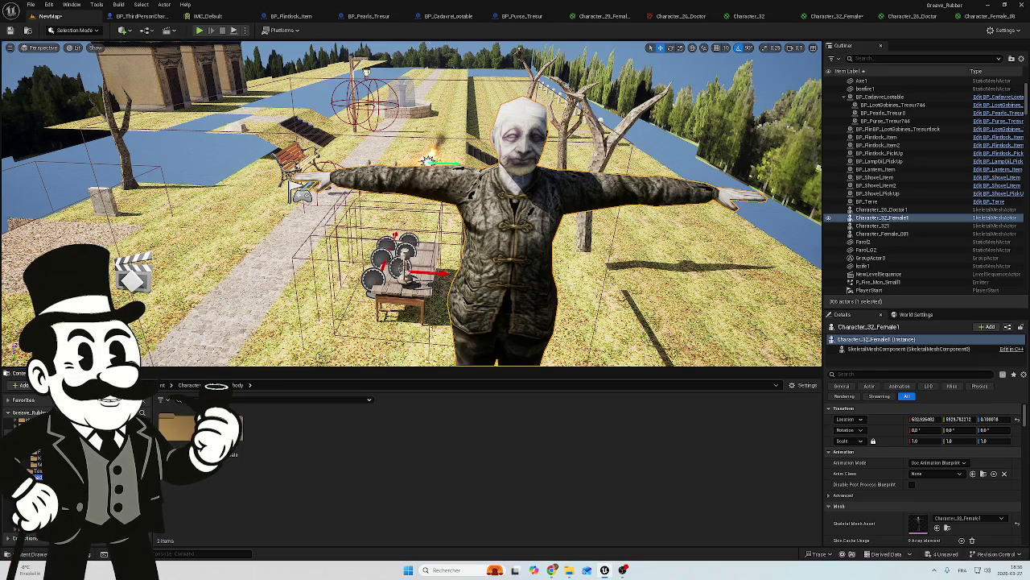
click(37, 483)
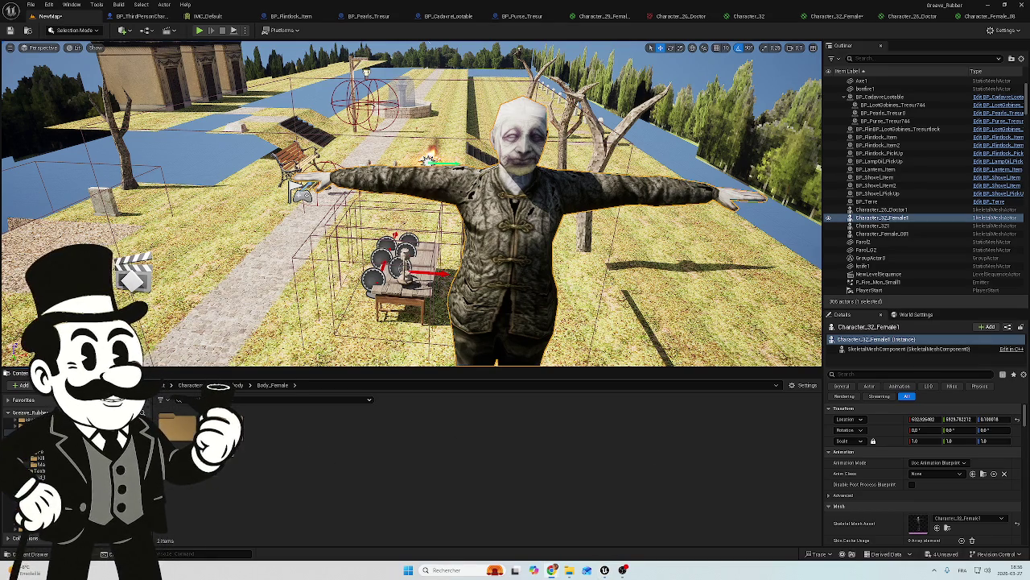
double_click(179, 427)
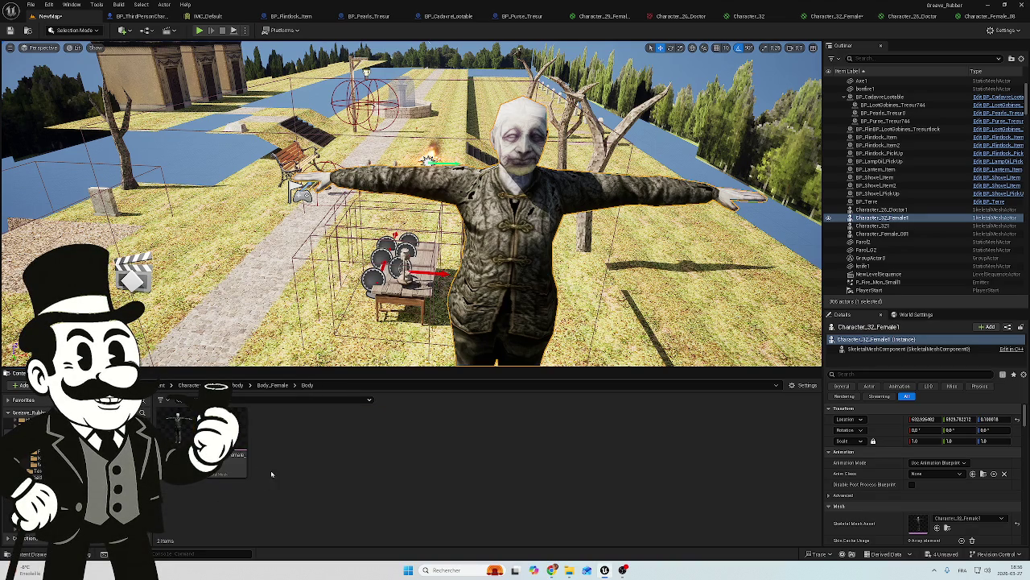
drag(411, 241, 281, 161)
Drop the female body mesh onto the path, frame it with F, and open Character_32_Female material.
mouse_move(177, 433)
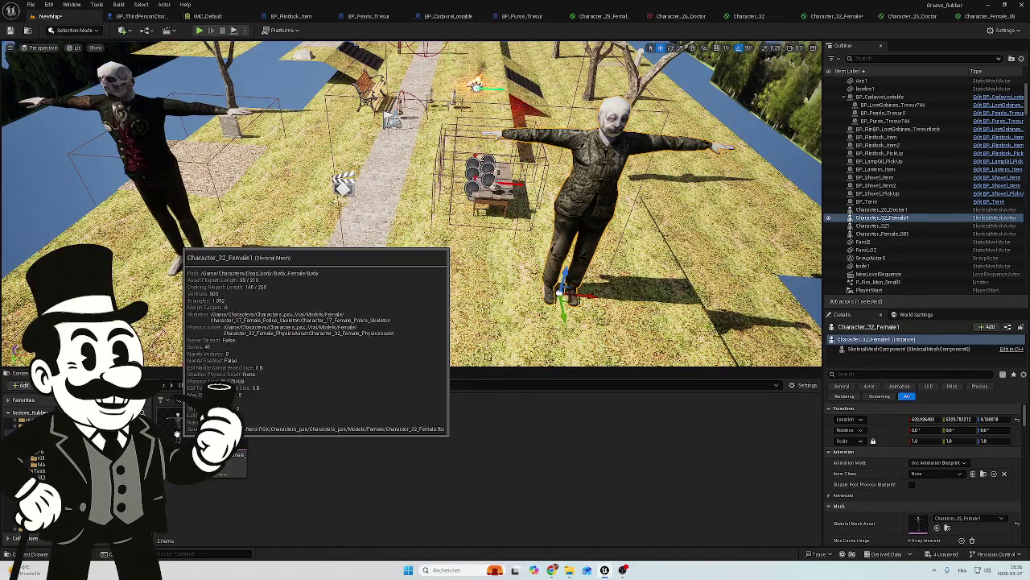
mouse_move(177, 434)
mouse_down()
mouse_move(278, 446)
mouse_move(383, 251)
mouse_move(359, 298)
mouse_move(375, 310)
mouse_up()
key(f)
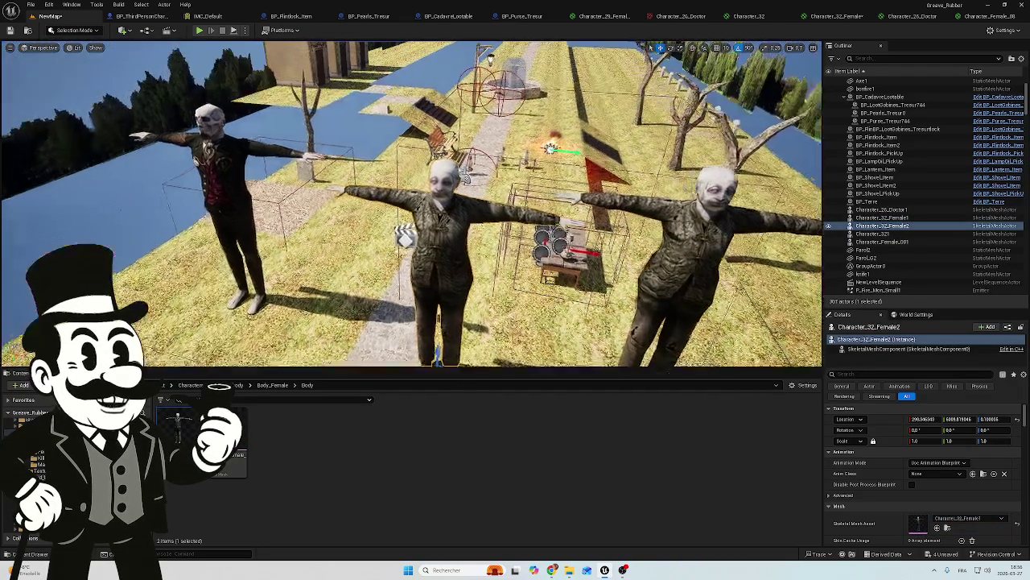
click(437, 280)
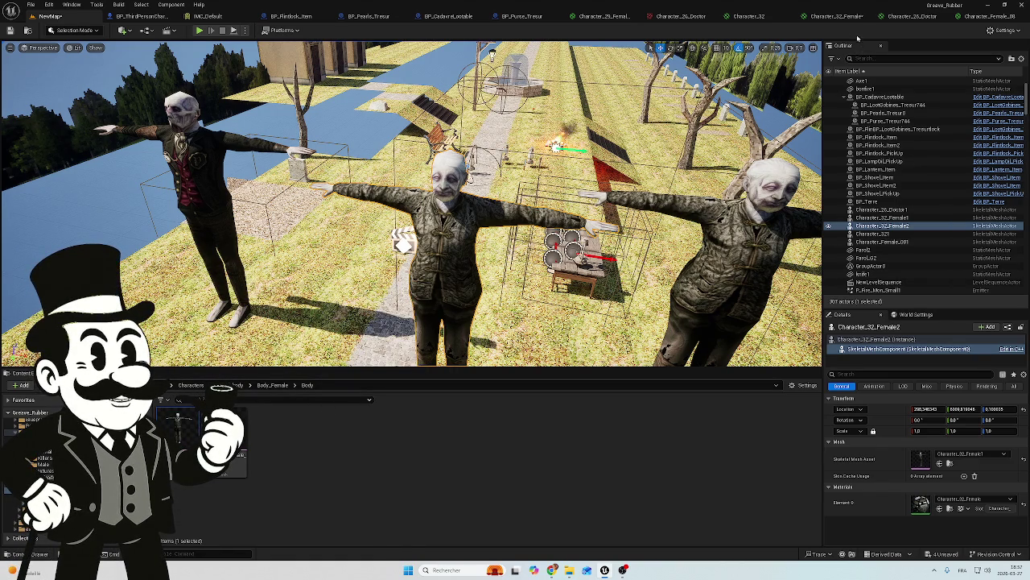
click(829, 17)
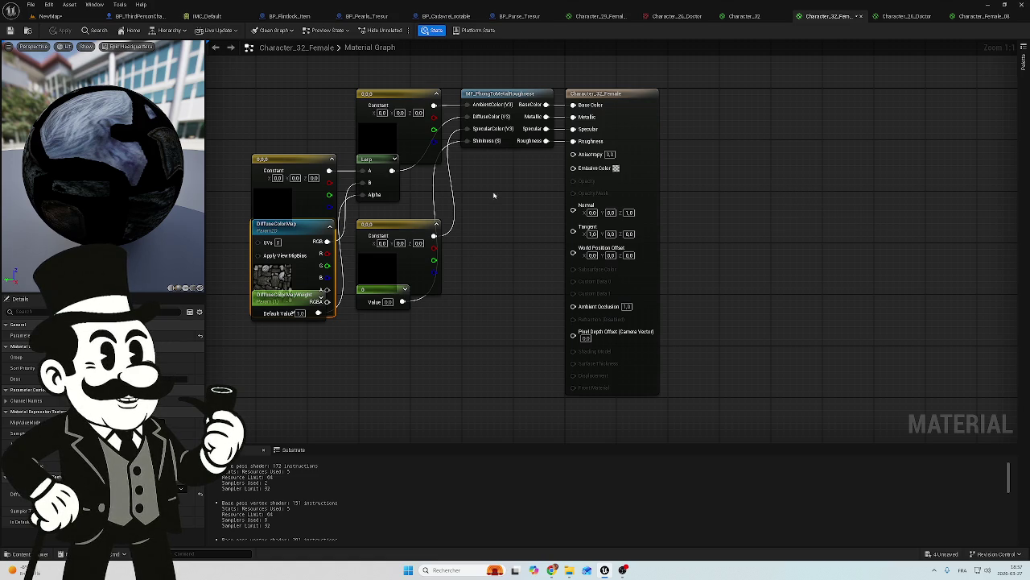
Pan through the Character_32_Female and Character_32 material graphs, then switch to IMC_Default.
mouse_move(469, 216)
mouse_down()
mouse_move(603, 267)
mouse_move(574, 228)
mouse_move(556, 224)
mouse_up()
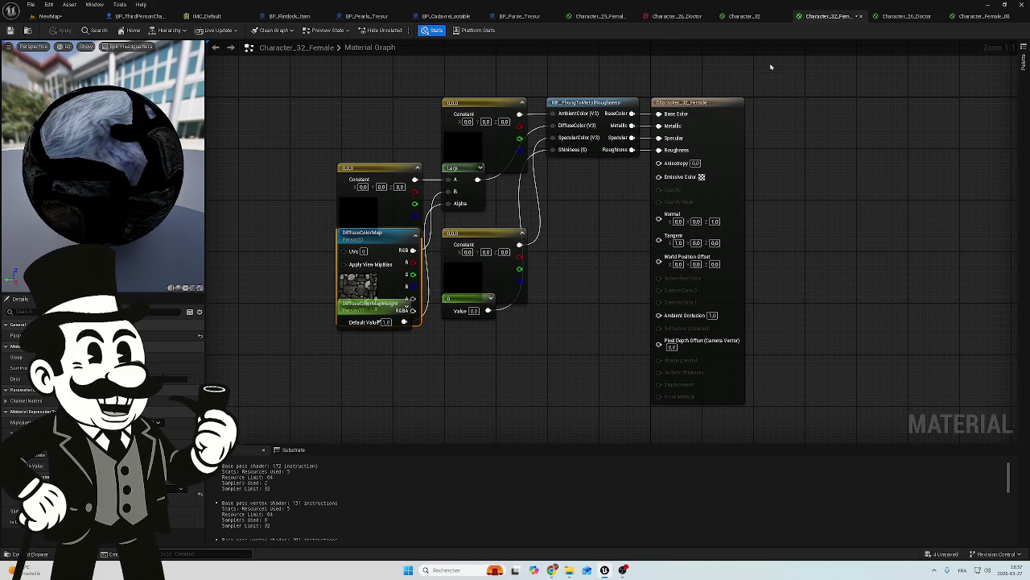
click(744, 16)
drag(751, 89, 650, 70)
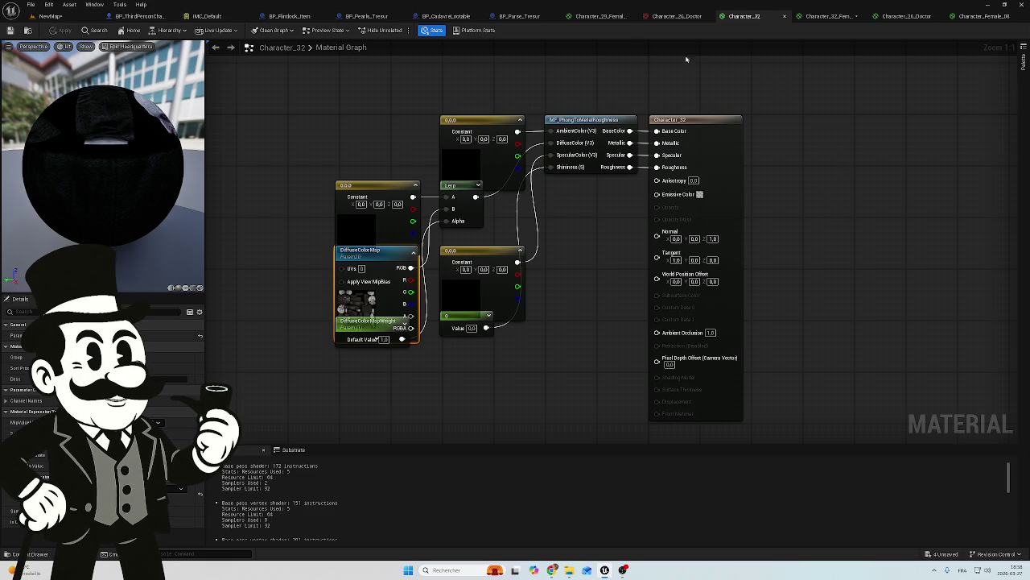
click(255, 17)
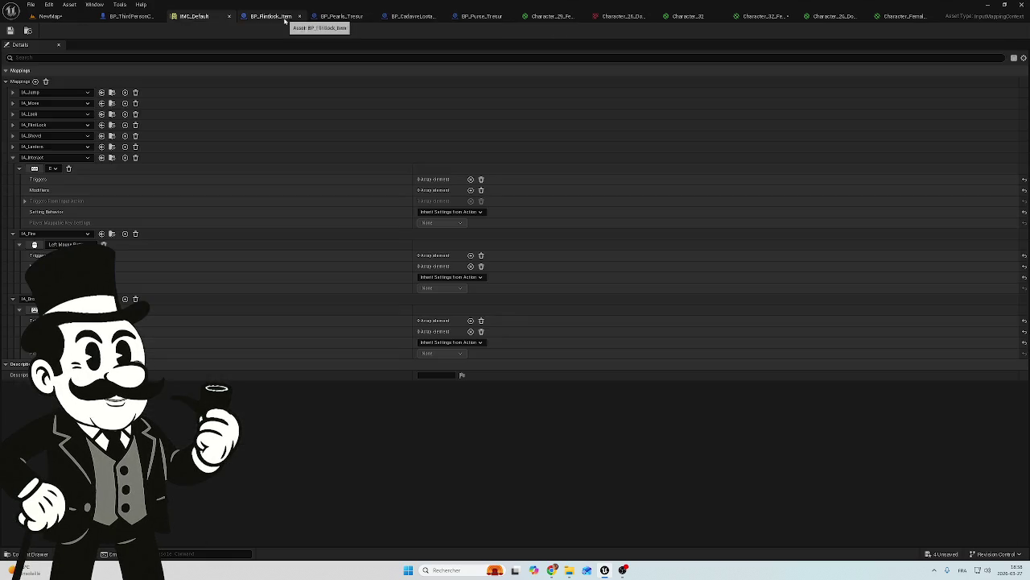
Fly the NewMap camera along the central path to view the characters, then show the Characters PSX page.
click(293, 17)
click(50, 16)
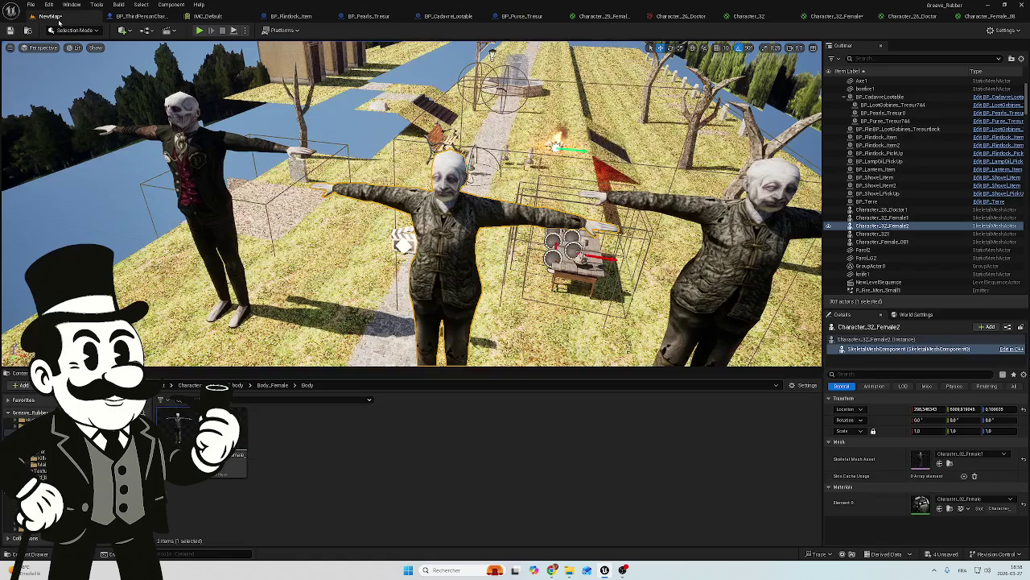
key(s)
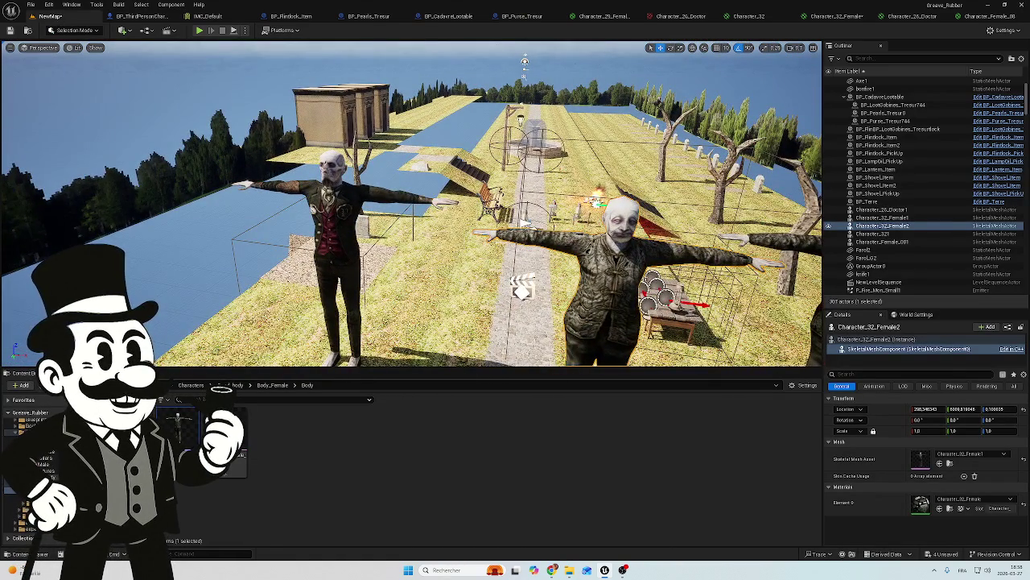
key(a)
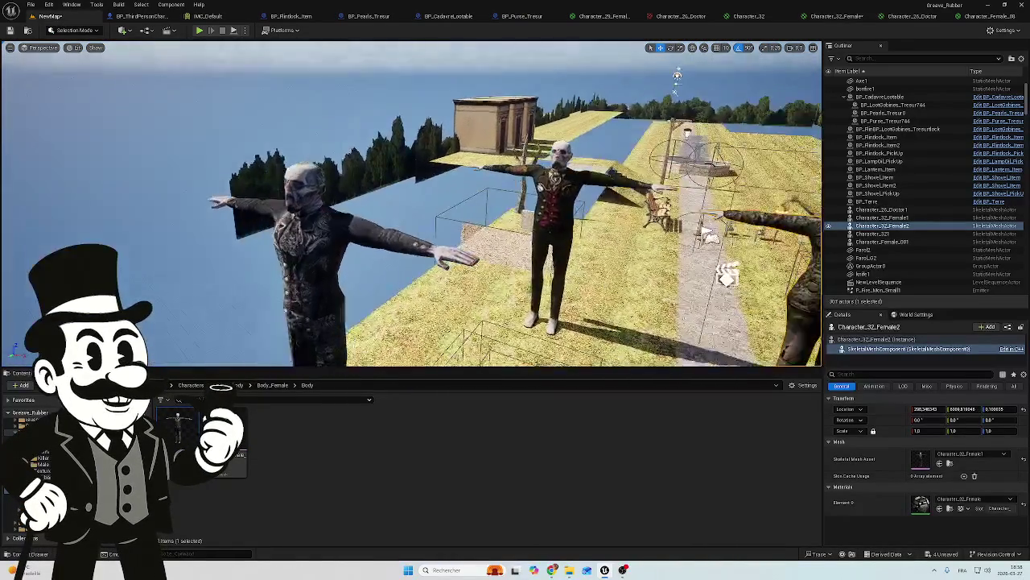
key(d)
key(s)
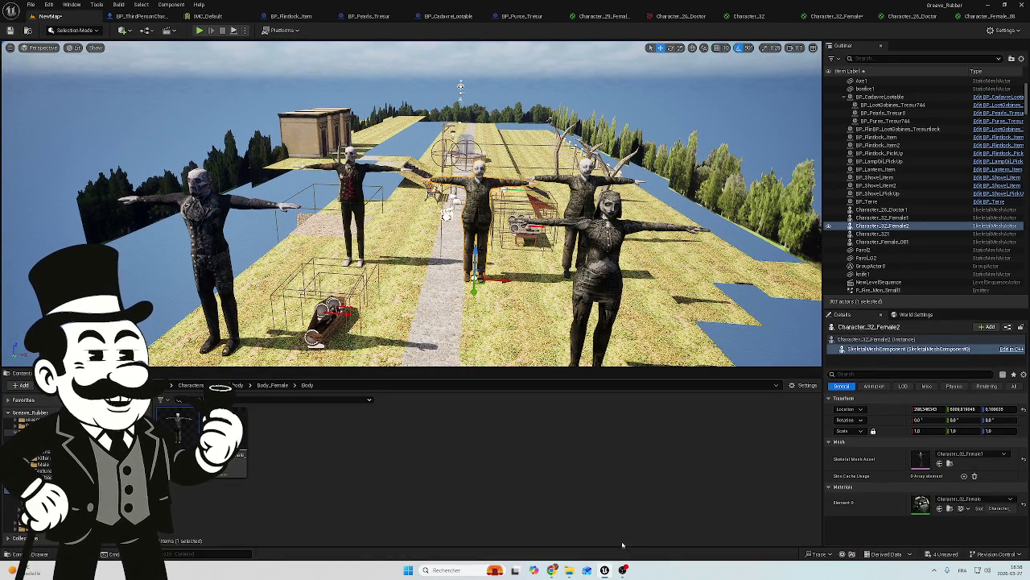
key(w)
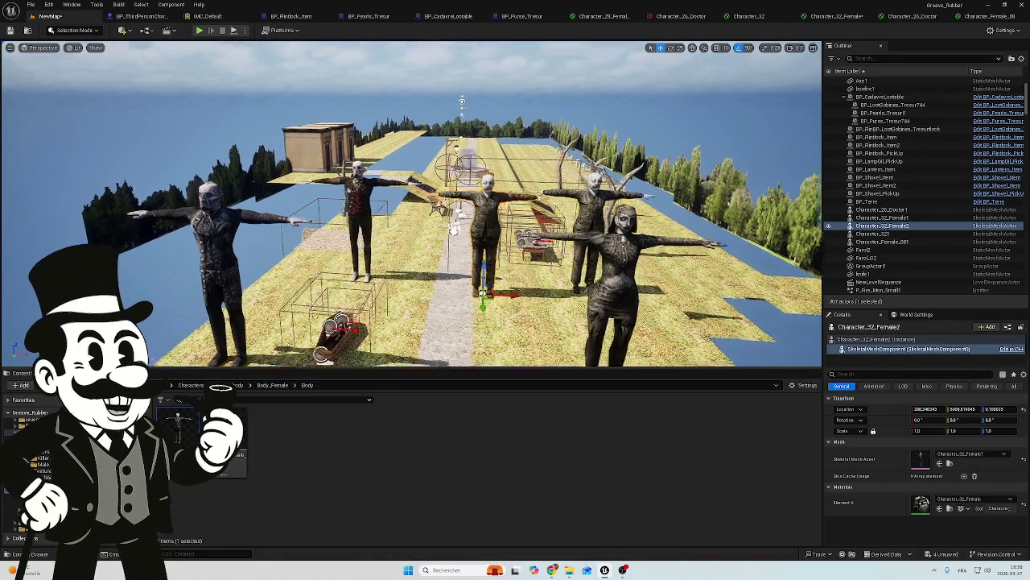
key(d)
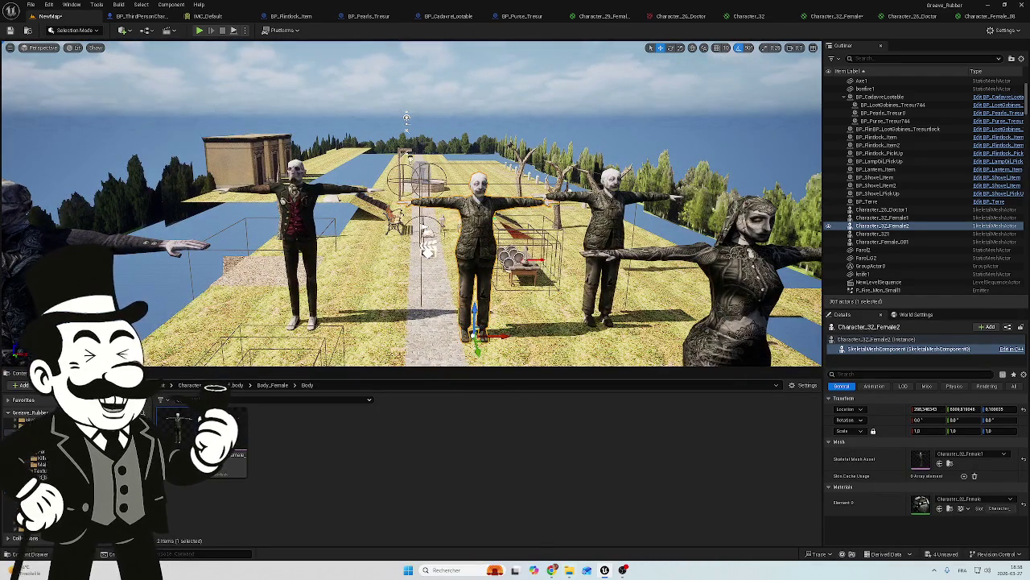
mouse_move(550, 563)
click(548, 521)
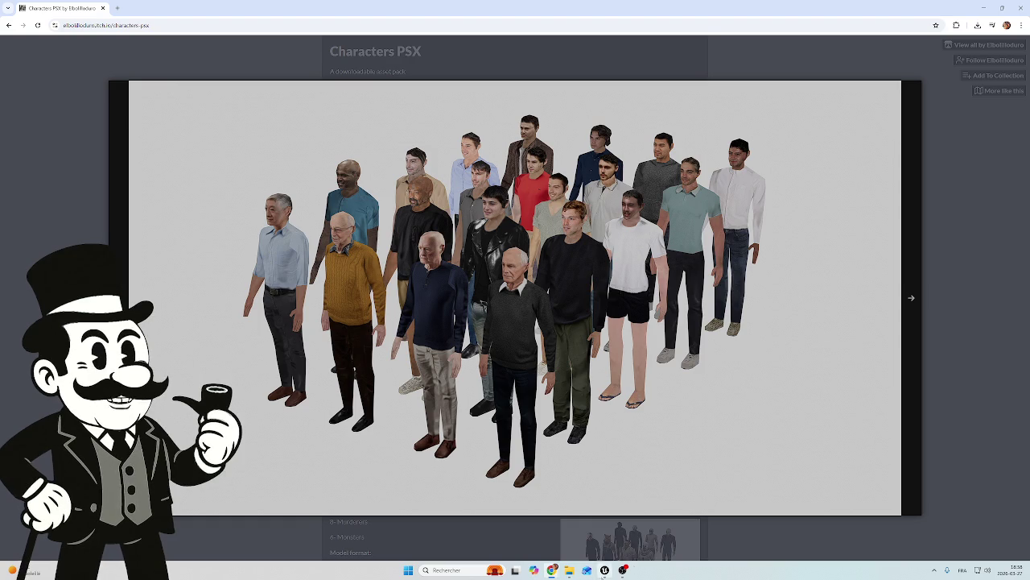
mouse_move(604, 570)
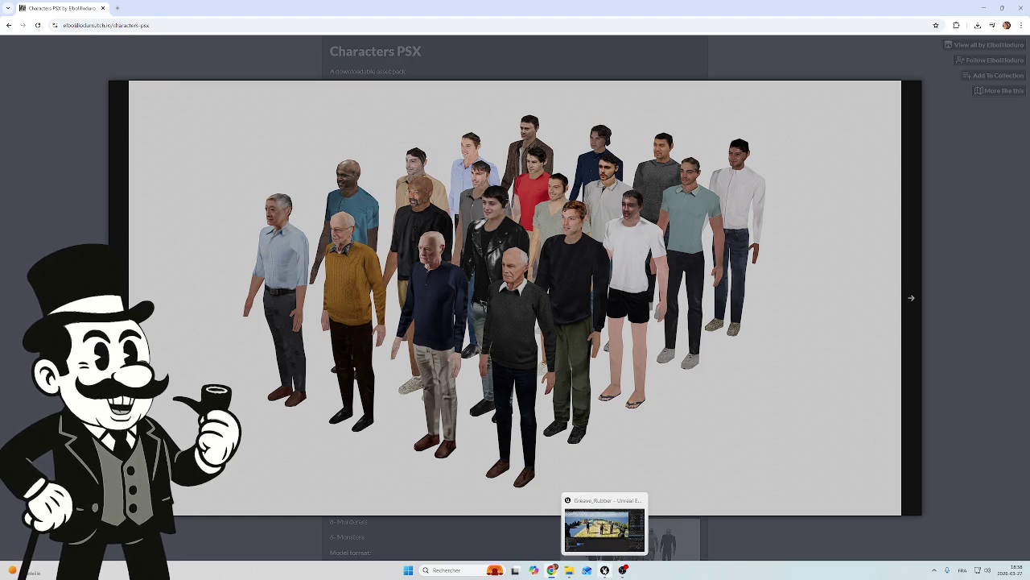
click(604, 528)
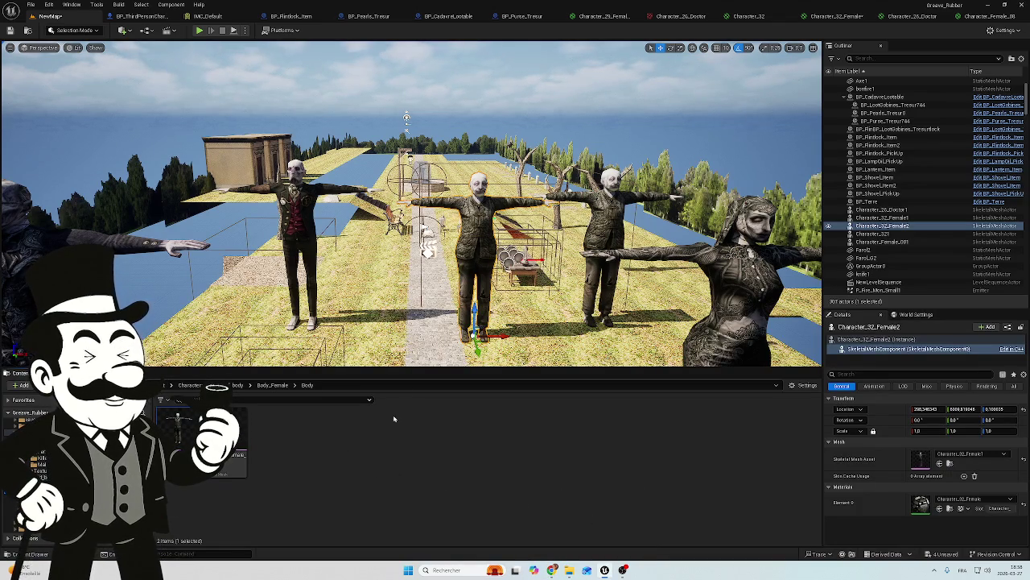
Fly close to the central female figure, delete Character_32_Female2, and reopen its material tab.
mouse_move(414, 314)
mouse_down()
mouse_move(379, 209)
mouse_move(360, 191)
mouse_move(342, 208)
mouse_up()
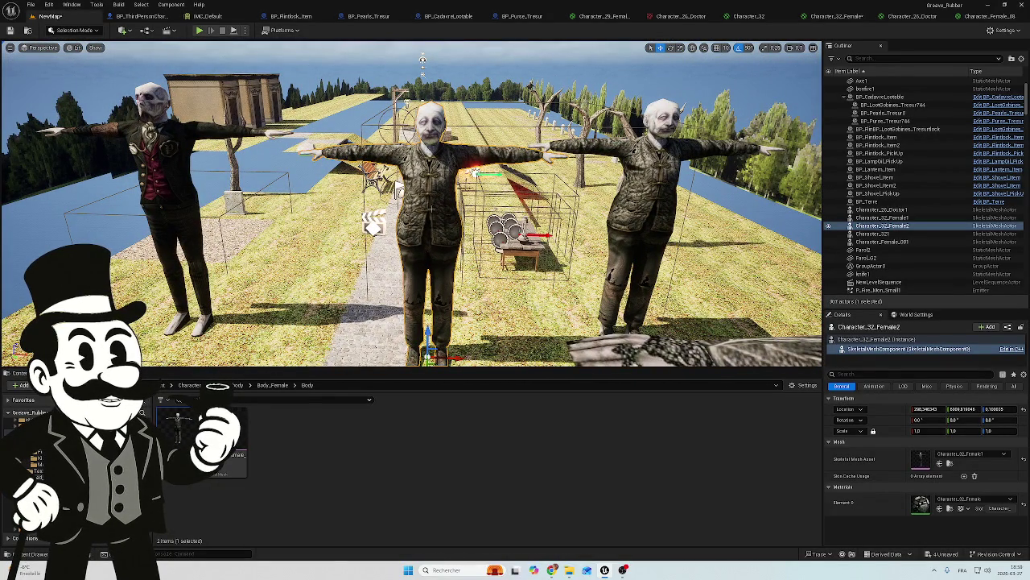
drag(343, 207, 335, 207)
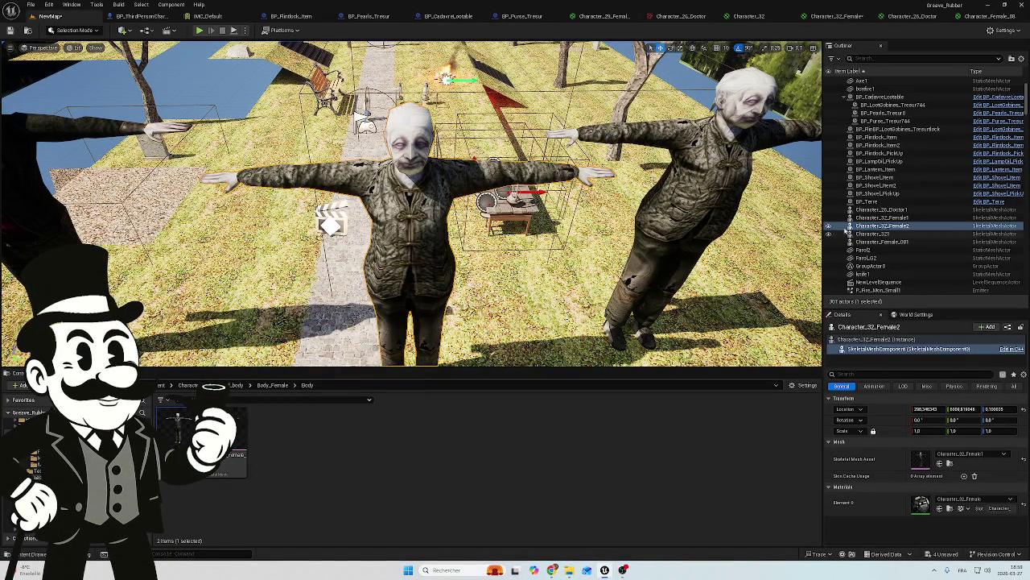
click(894, 226)
key(Delete)
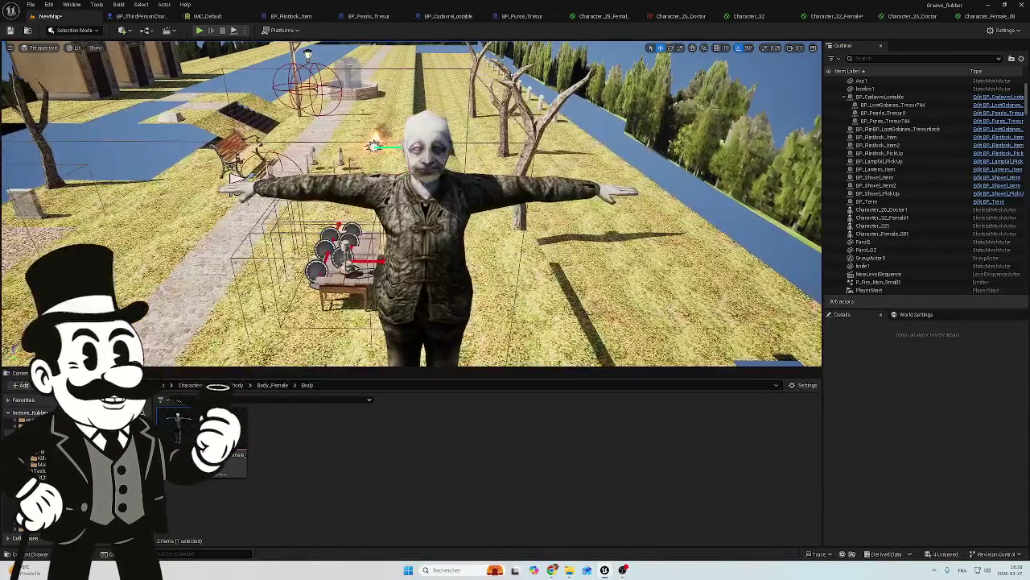
click(851, 22)
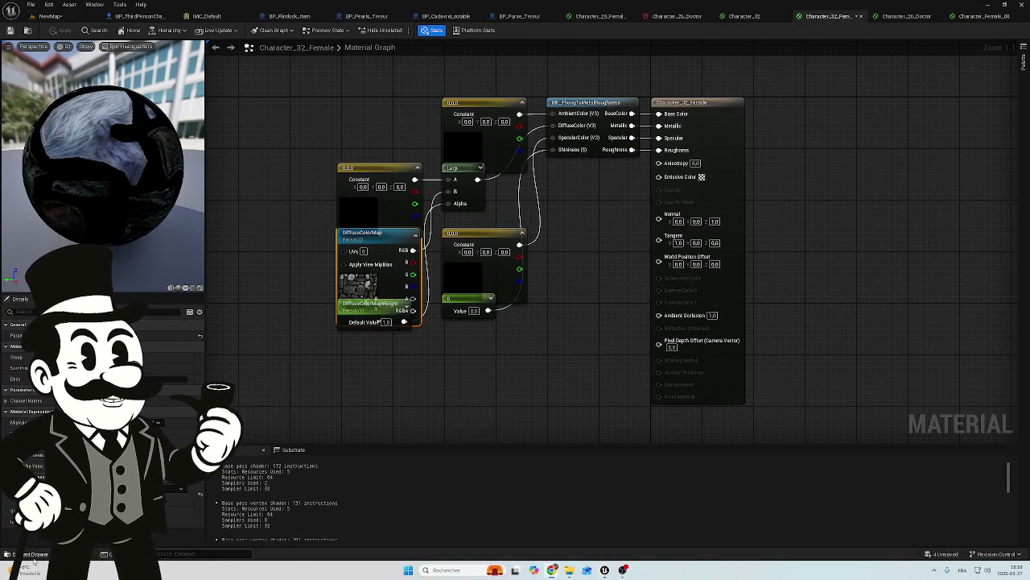
Rename the Body_Female texture to V2_F_32, then switch to the Character_26_Doctor material.
key(ctrl+space)
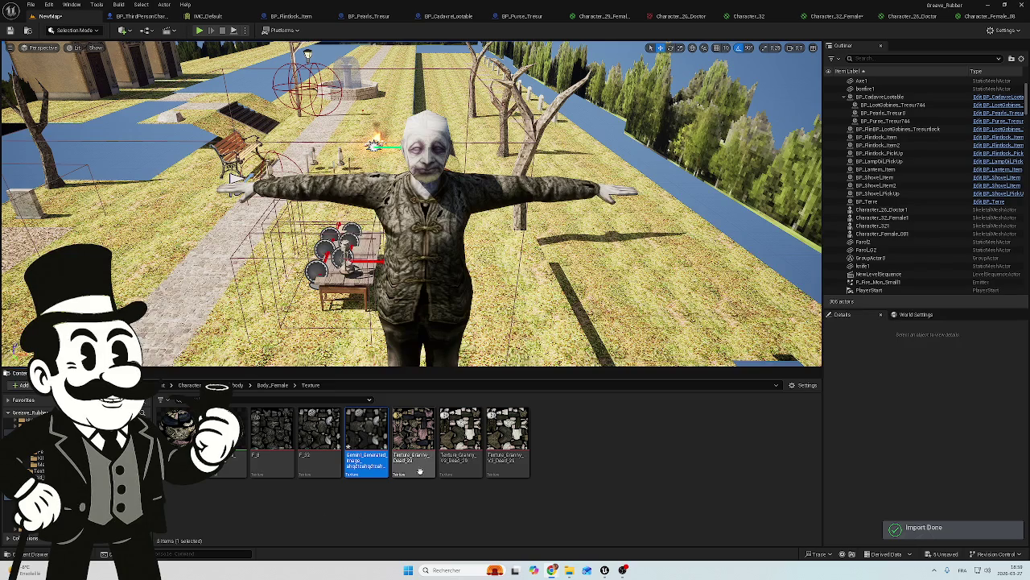
click(352, 457)
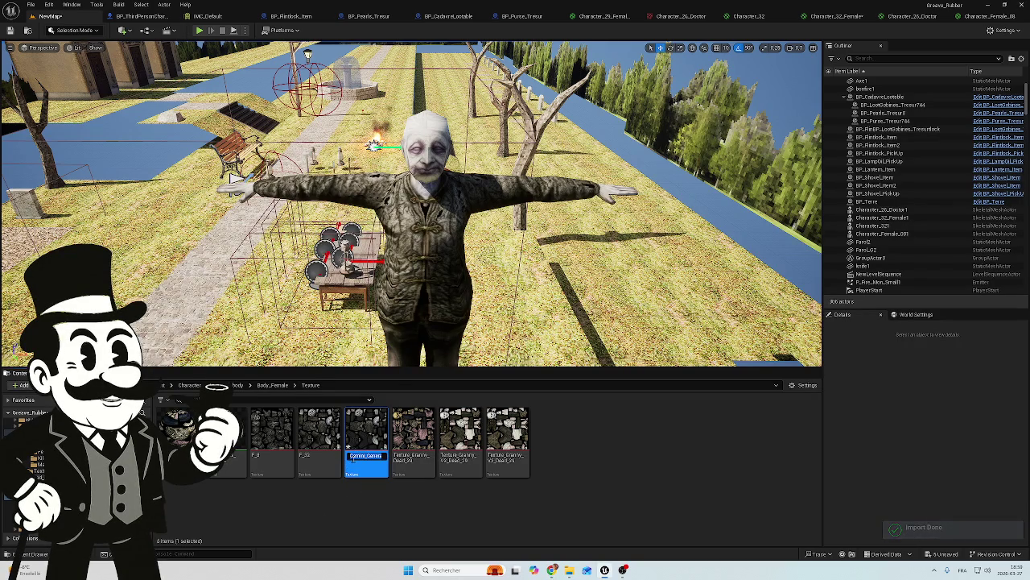
text(V2_)
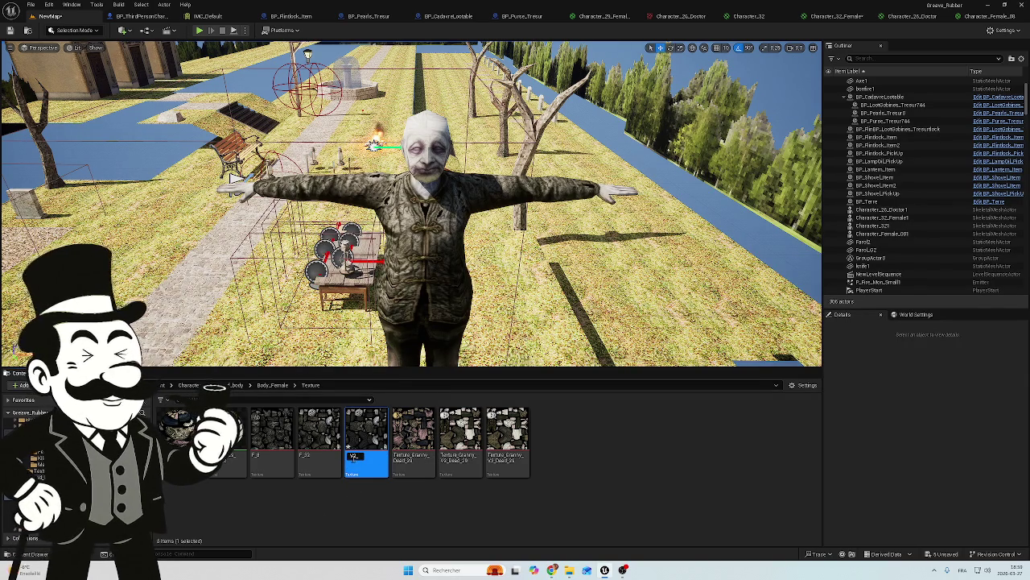
text(32)
key(BackSpace)
key(BackSpace)
text(F)
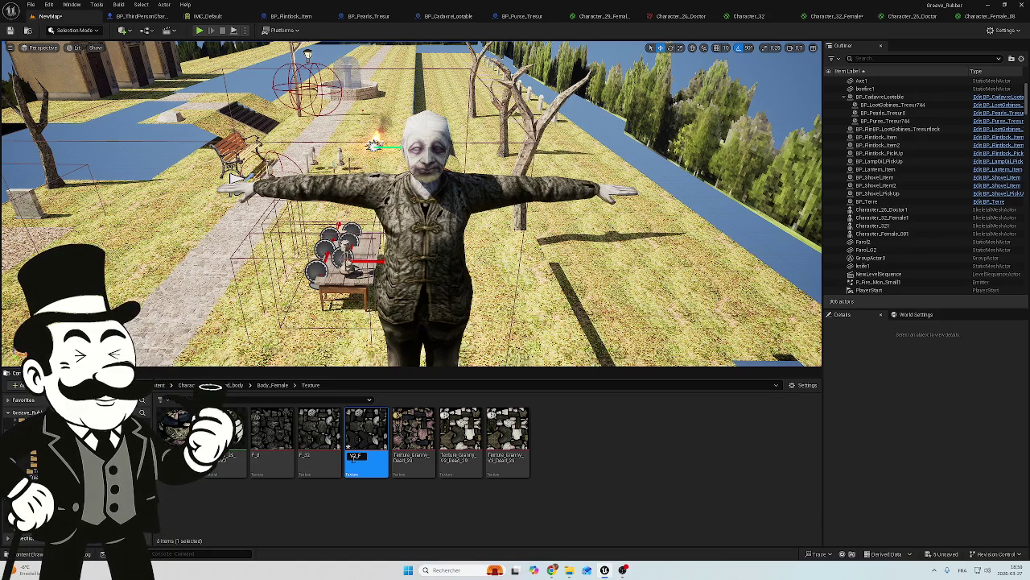
text(_32)
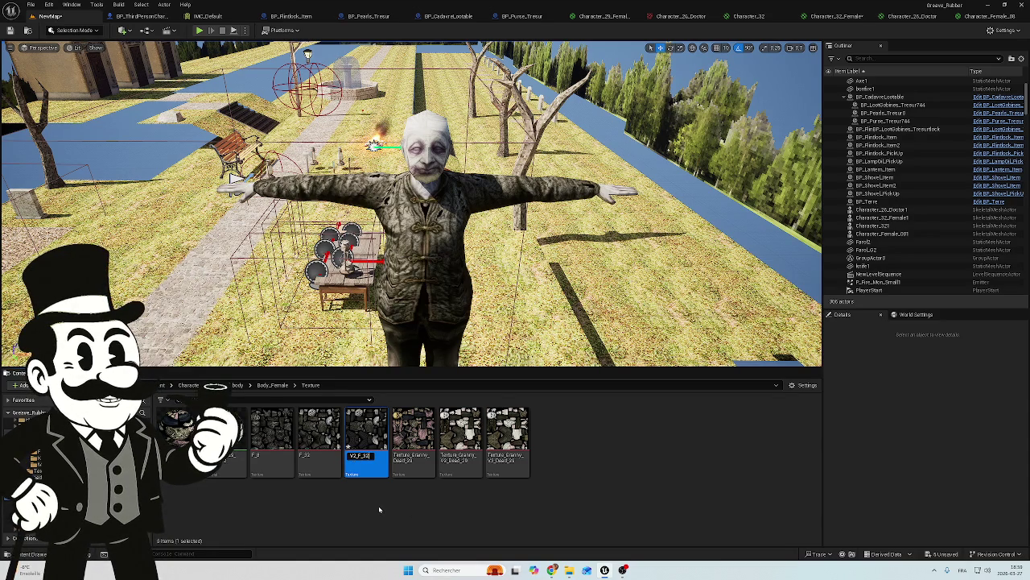
key(Return)
click(906, 16)
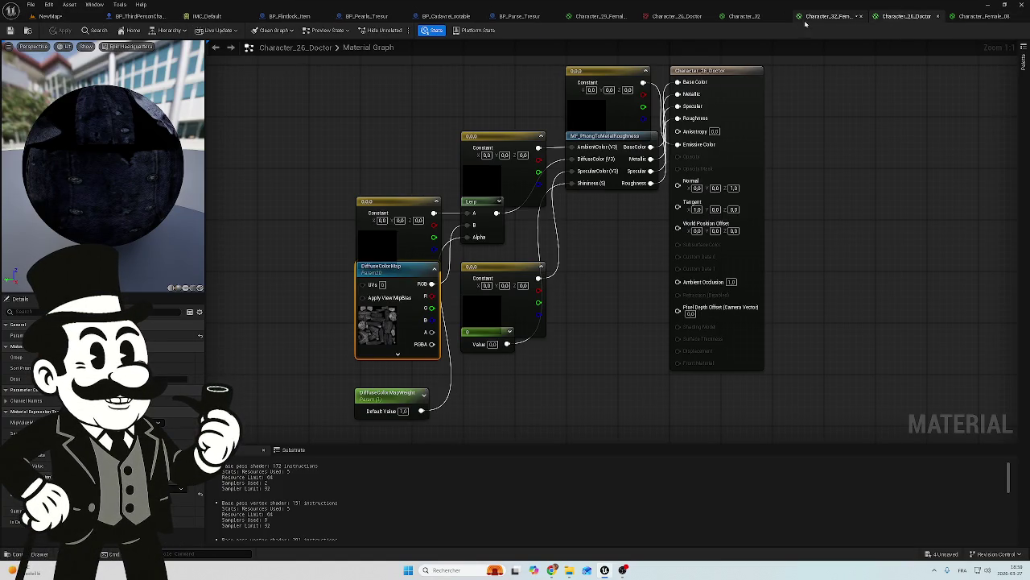
Assign the new texture to the Character_32_Female DiffuseColorMap and check the character in the level.
click(829, 16)
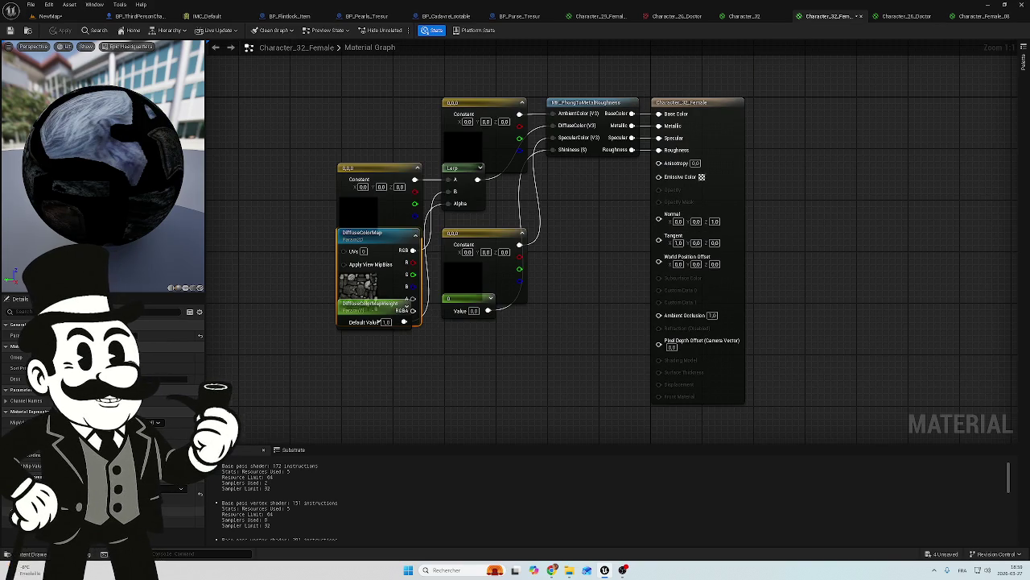
right_click(157, 485)
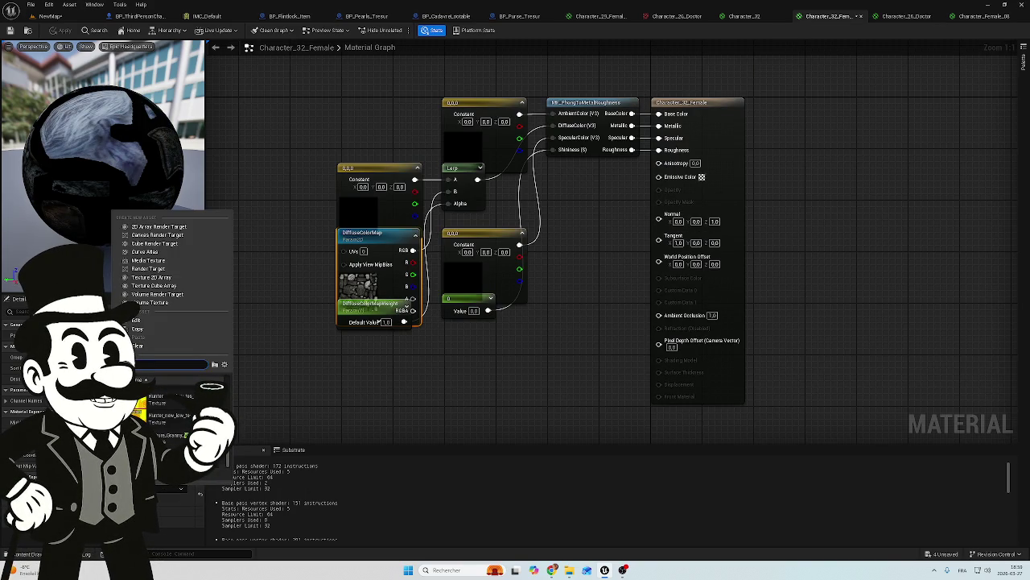
click(165, 490)
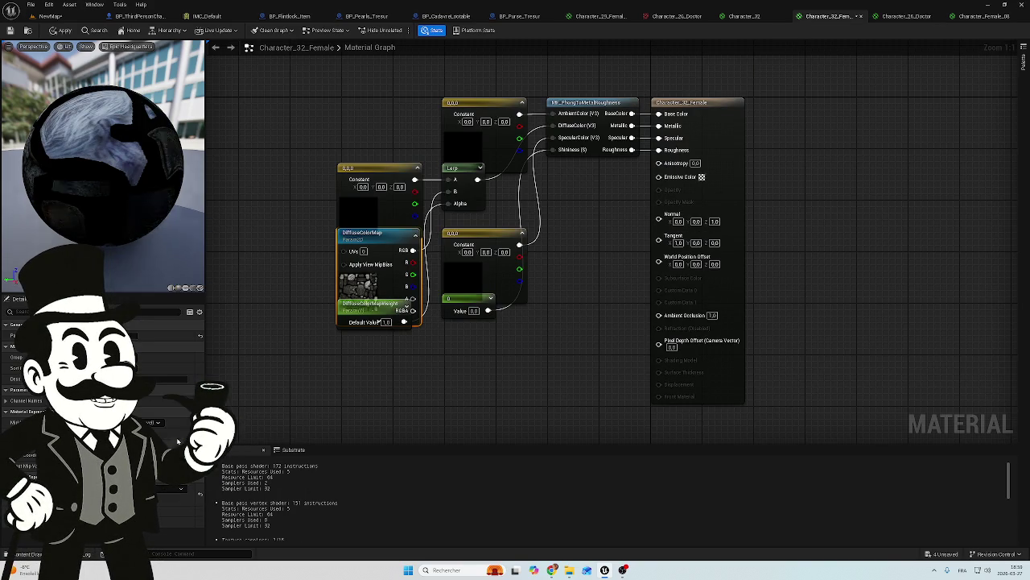
click(32, 17)
mouse_move(418, 242)
mouse_down()
mouse_move(418, 194)
mouse_move(403, 177)
mouse_move(403, 241)
mouse_move(415, 209)
mouse_move(451, 199)
mouse_up()
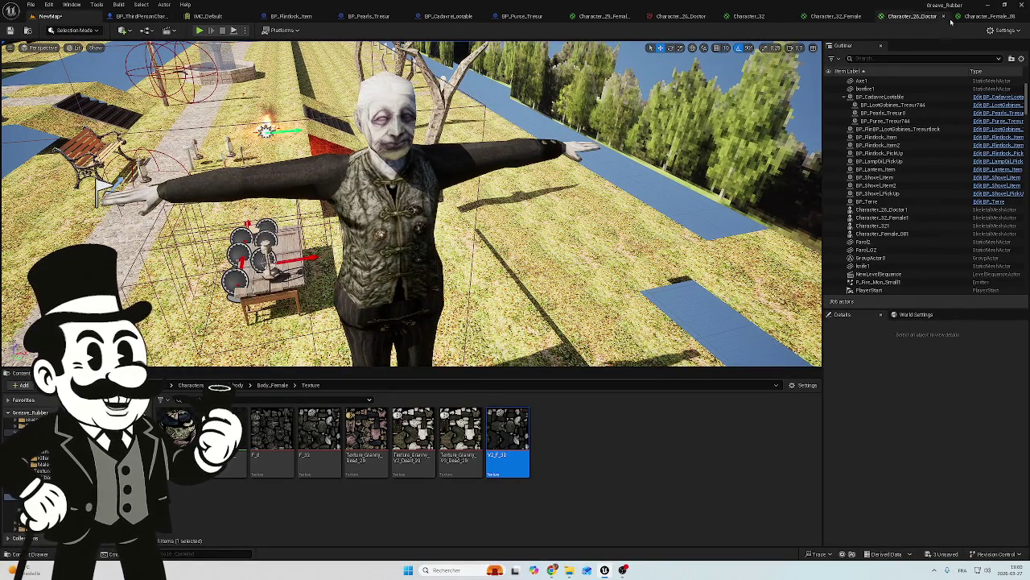
Apply the Character_32_Female material changes and return to the level.
click(858, 17)
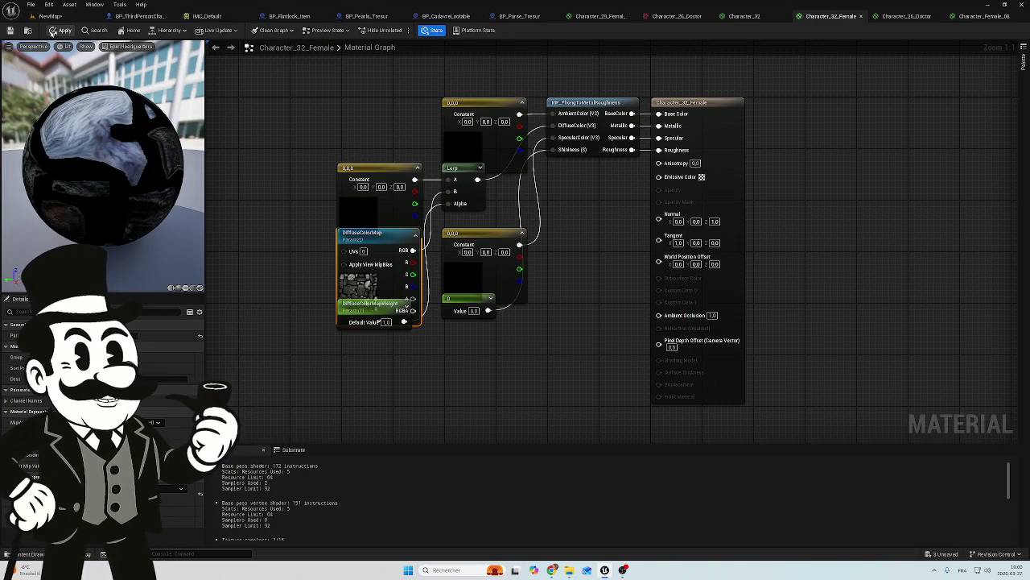
click(61, 30)
click(50, 16)
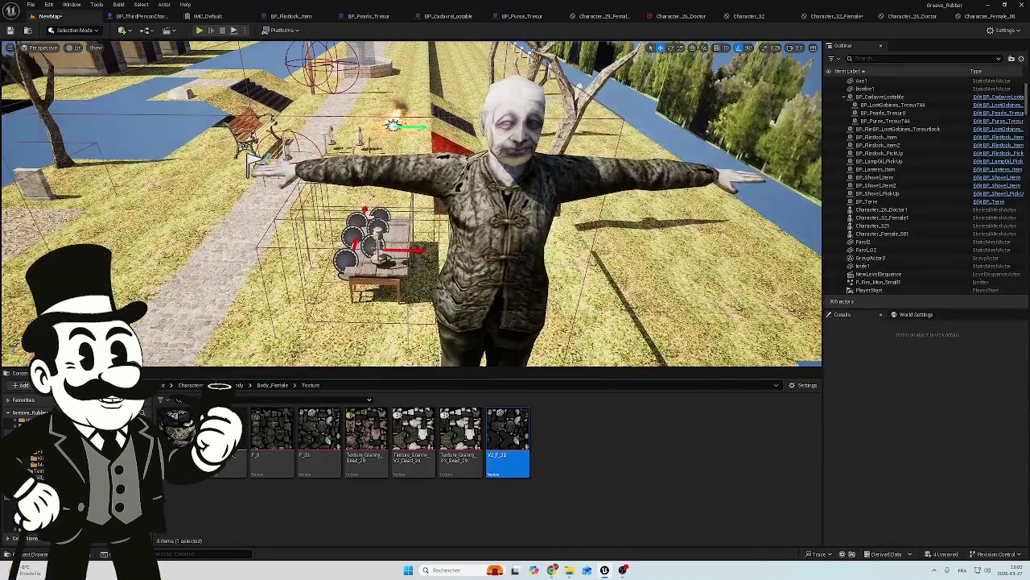
Fly the viewport in close to the retextured characters, then bring the Textures folder window forward.
mouse_move(250, 161)
mouse_down()
mouse_move(250, 133)
mouse_move(266, 129)
mouse_move(257, 96)
mouse_up()
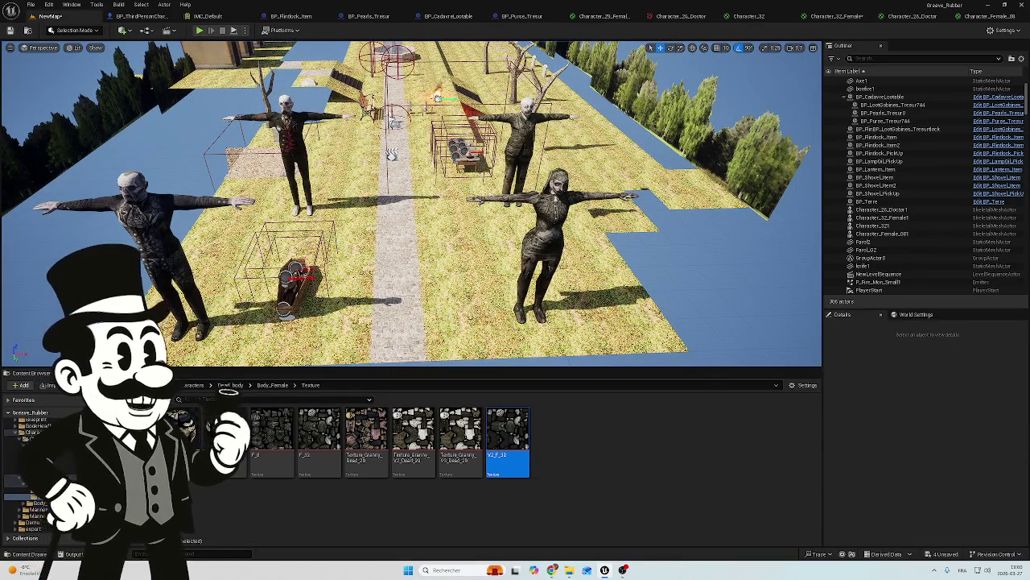
drag(257, 97, 251, 93)
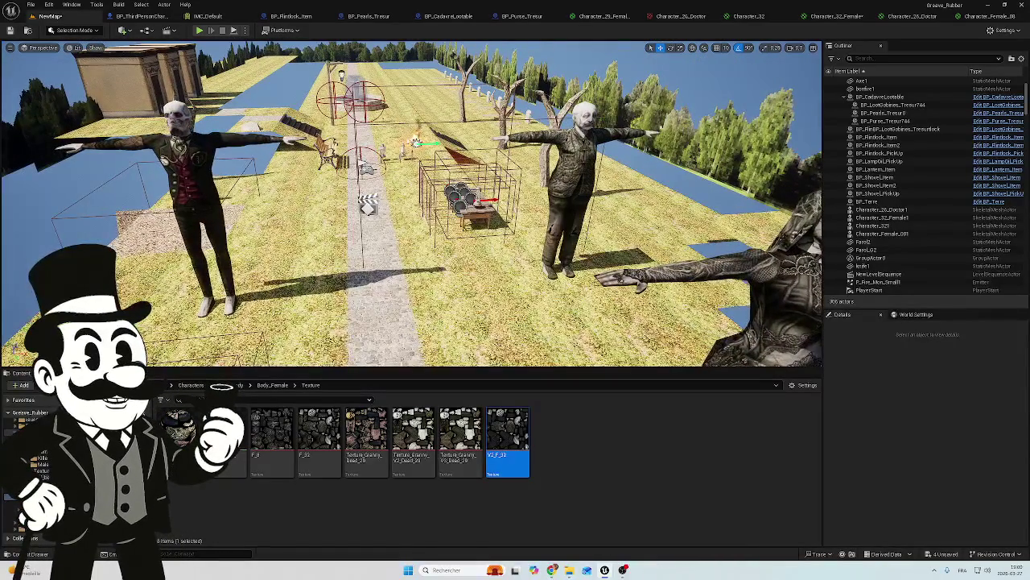
mouse_move(569, 570)
click(564, 519)
Preview Character_Female_14.png in Photos, then close the viewer.
double_click(829, 181)
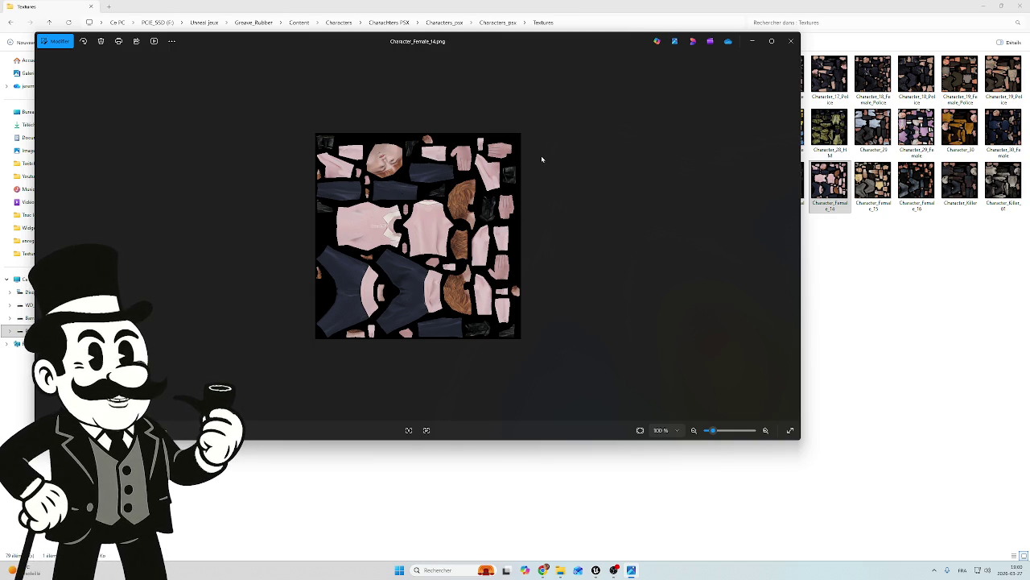
click(791, 40)
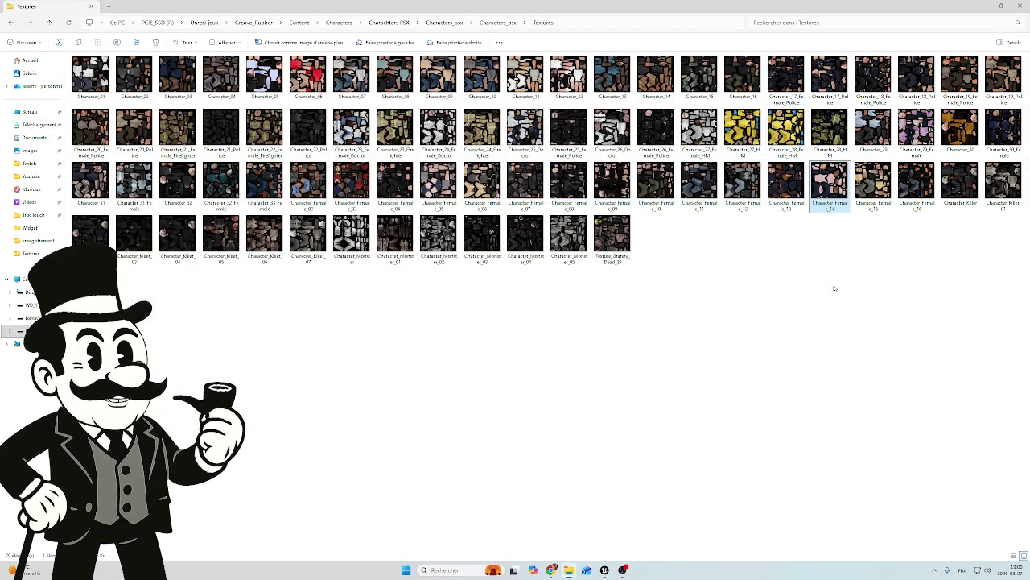
drag(831, 179, 1029, 299)
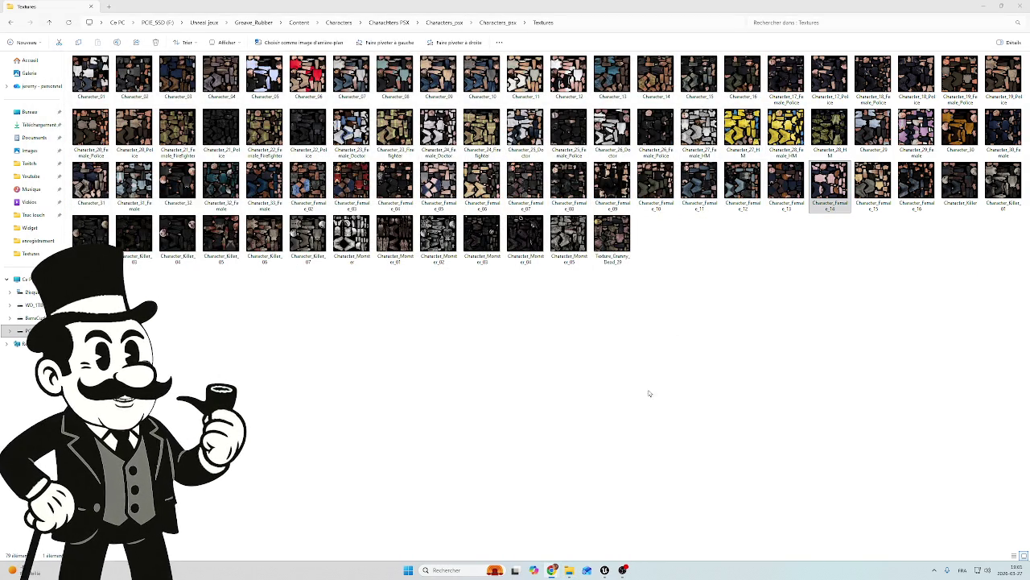
Switch back to the Unreal Editor window from the taskbar.
mouse_move(552, 569)
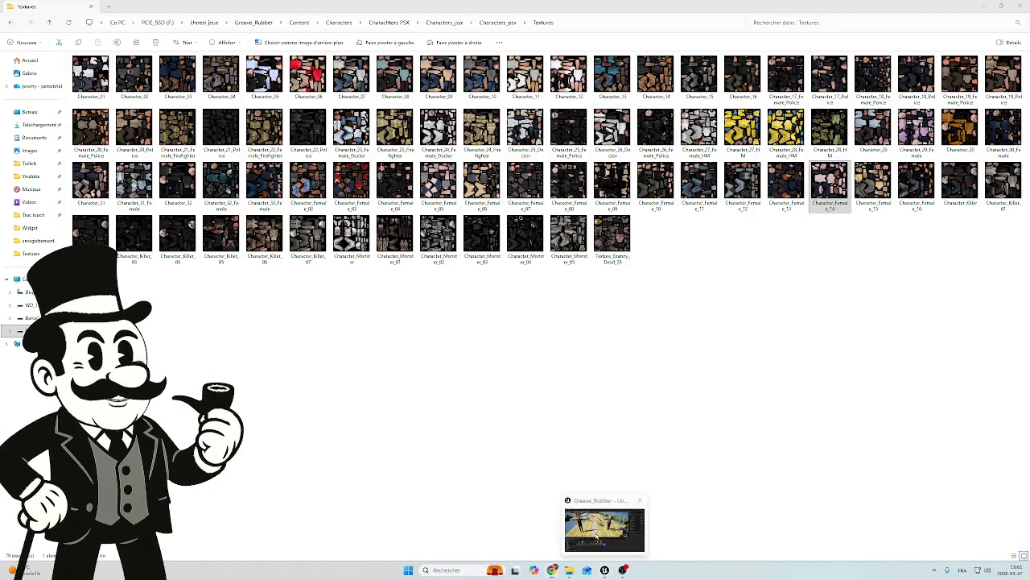
click(605, 569)
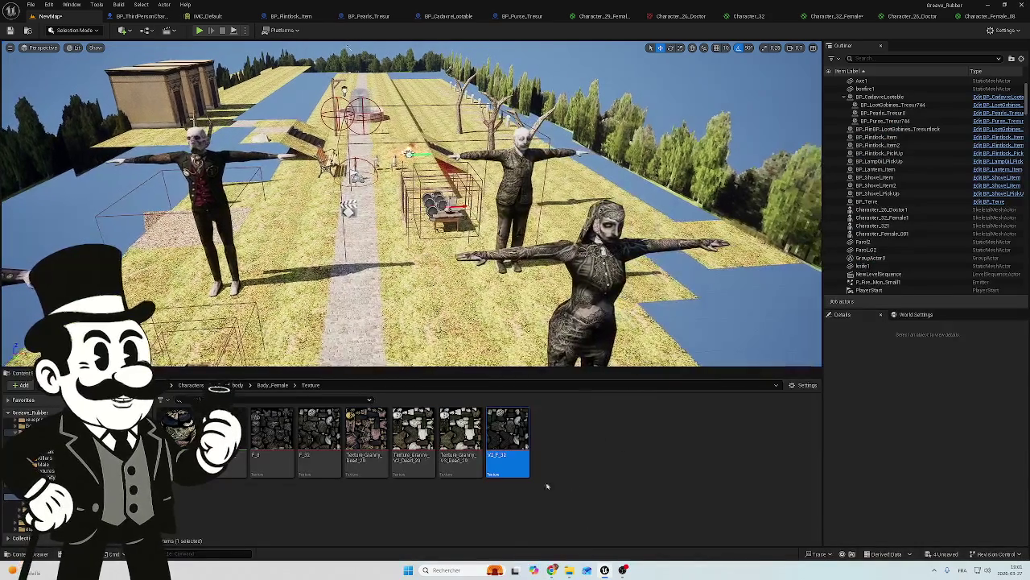
click(569, 570)
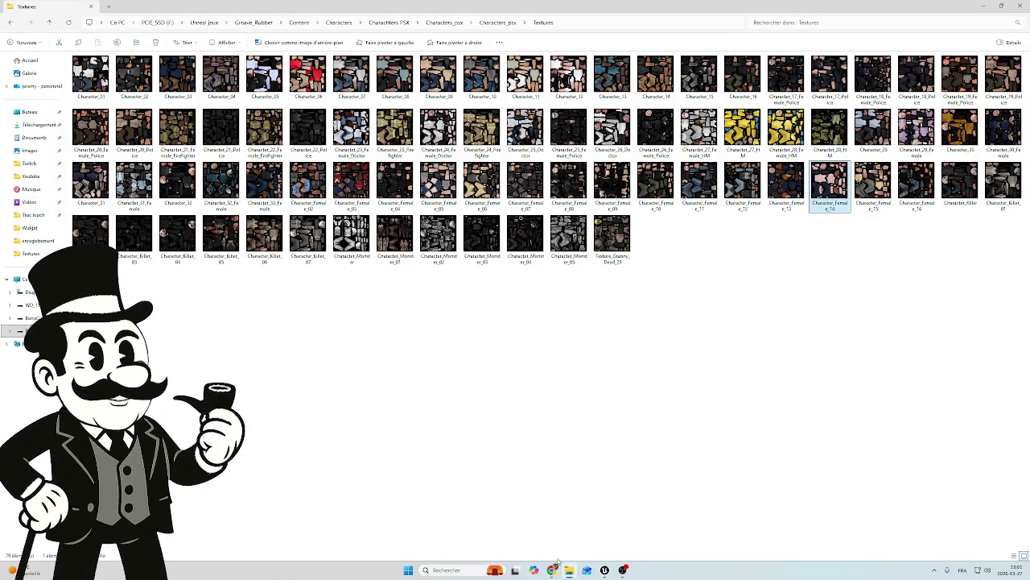
mouse_move(552, 568)
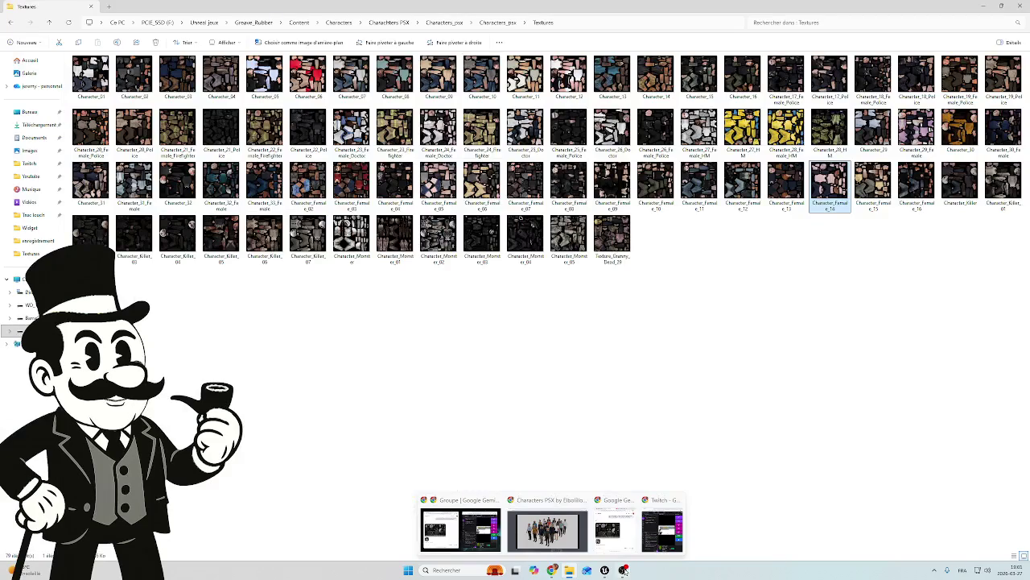
click(605, 570)
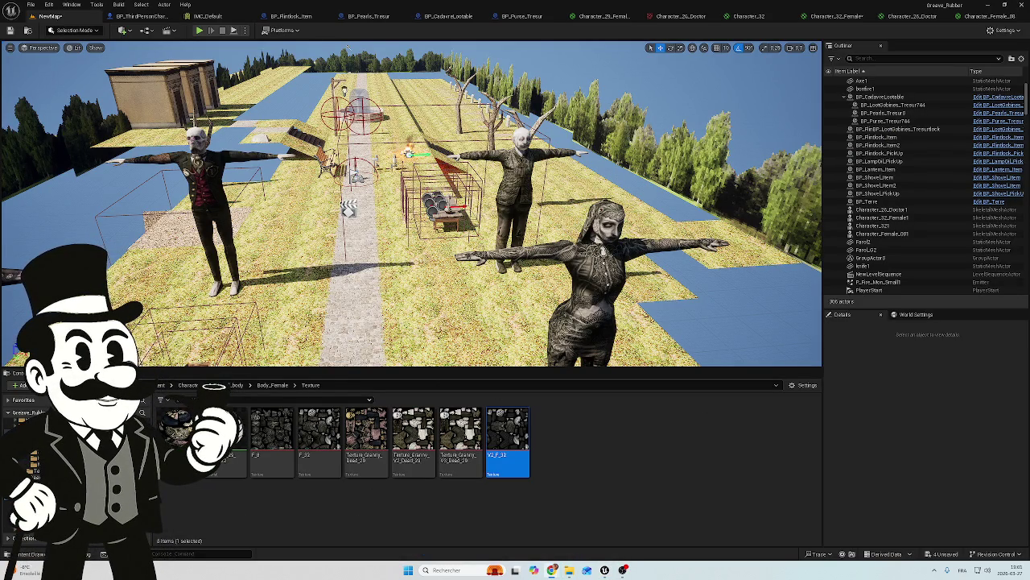
Go to the Female models folder and scroll through its Character_Female materials and skeletal meshes.
key(alt+Left)
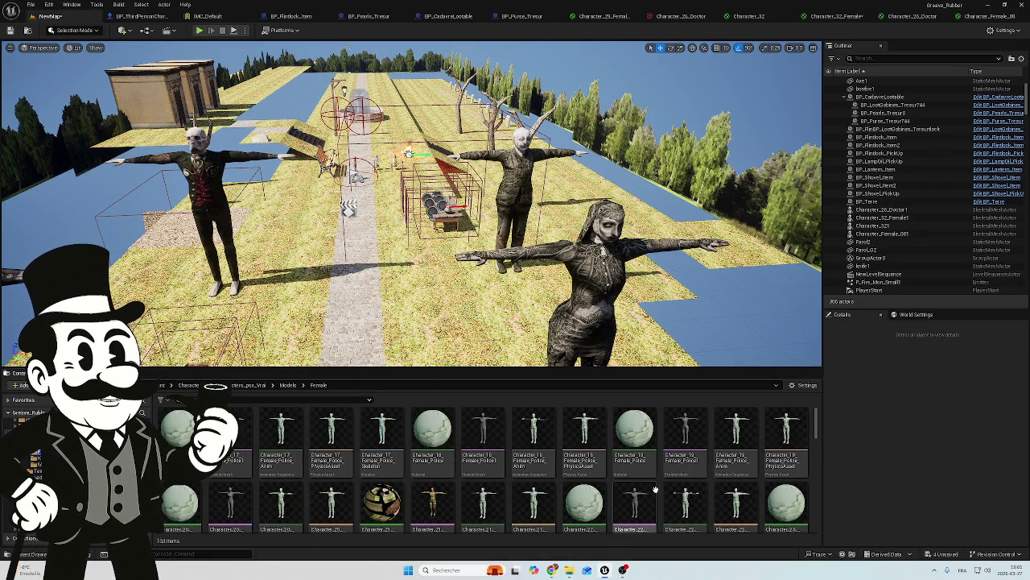
scroll(694, 467, down, 1)
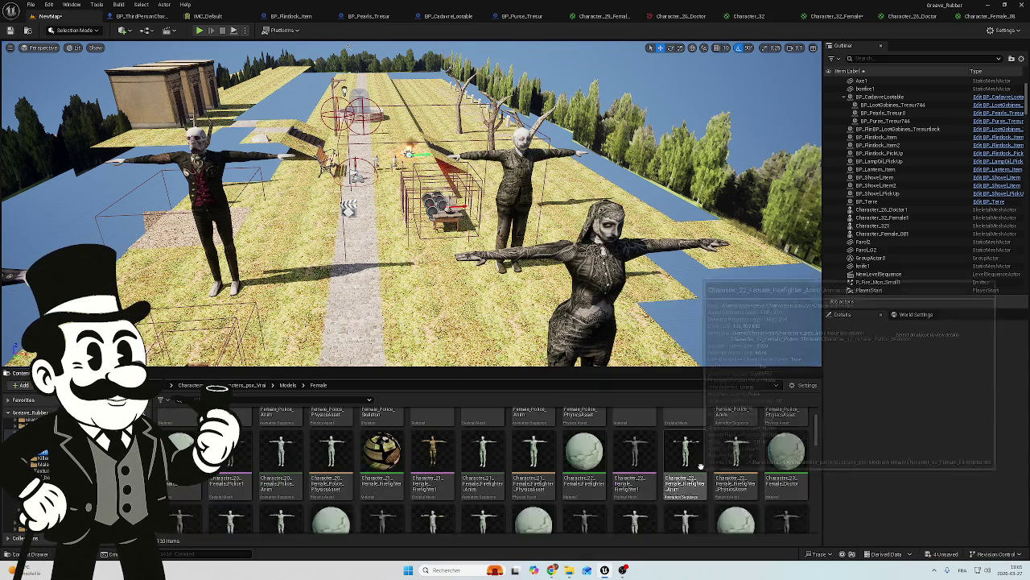
scroll(580, 475, down, 2)
scroll(338, 493, down, 5)
scroll(354, 488, down, 3)
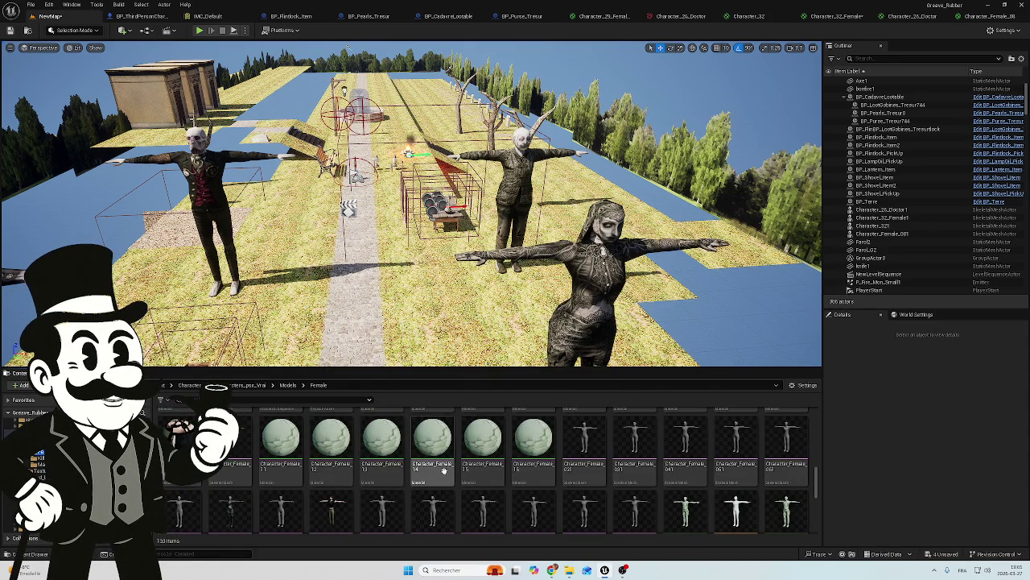
scroll(715, 469, up, 1)
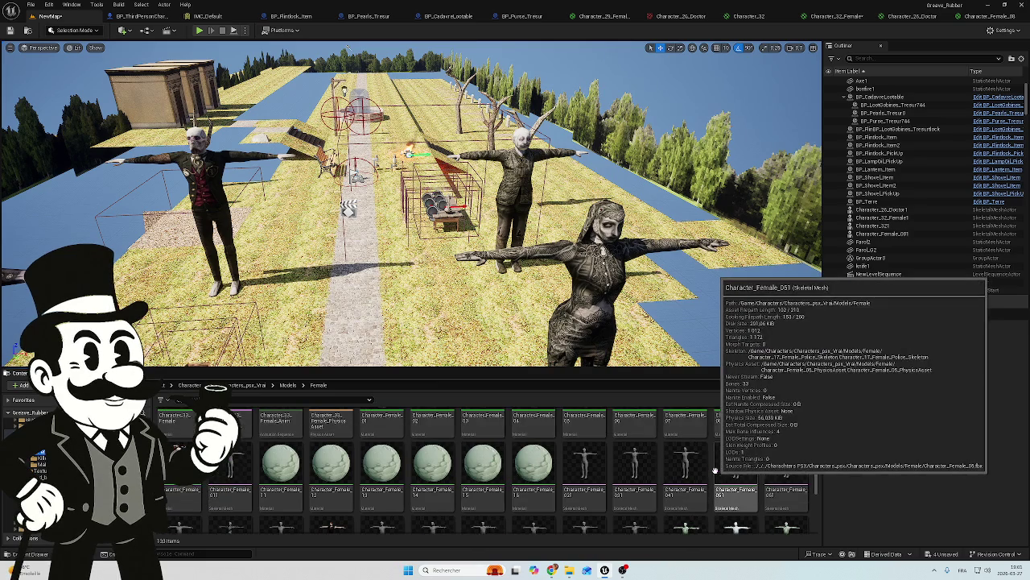
scroll(305, 481, up, 2)
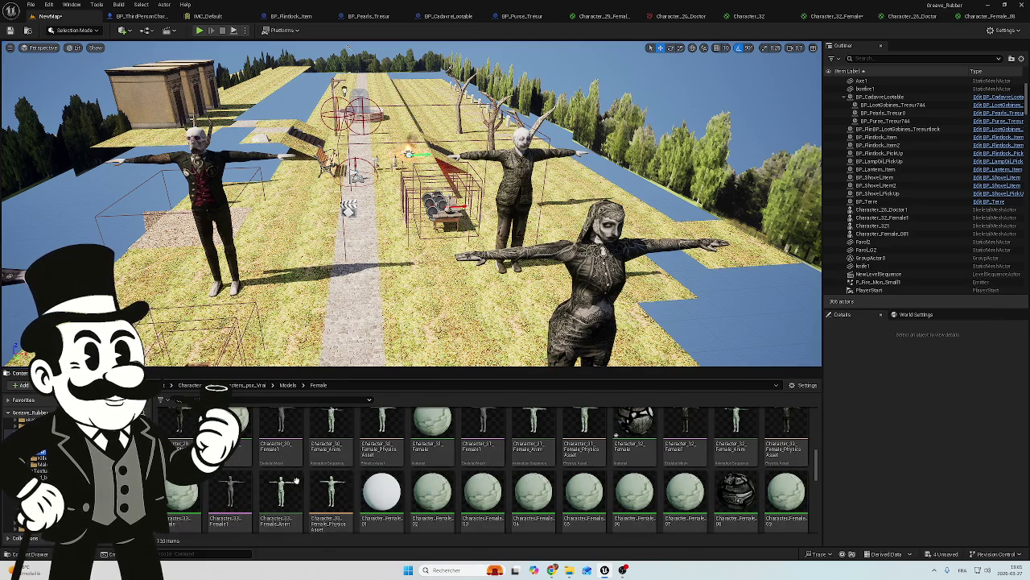
scroll(305, 481, up, 2)
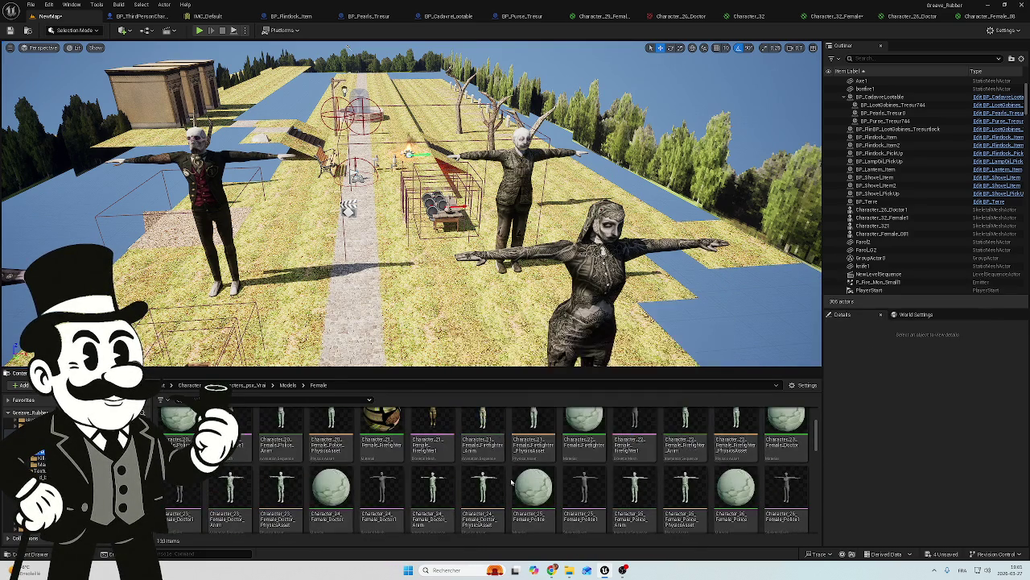
scroll(511, 482, up, 2)
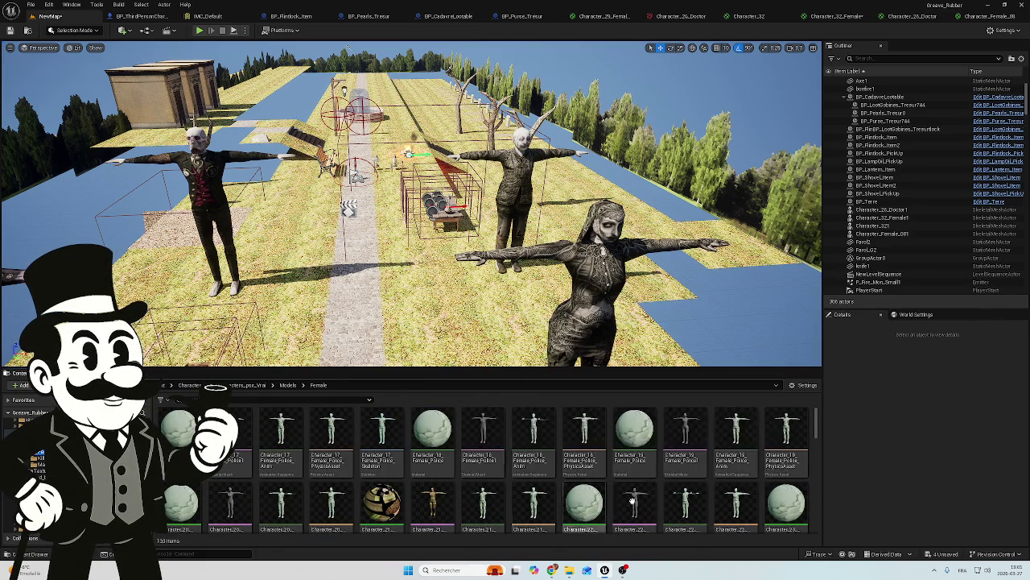
scroll(617, 465, down, 3)
scroll(618, 465, down, 3)
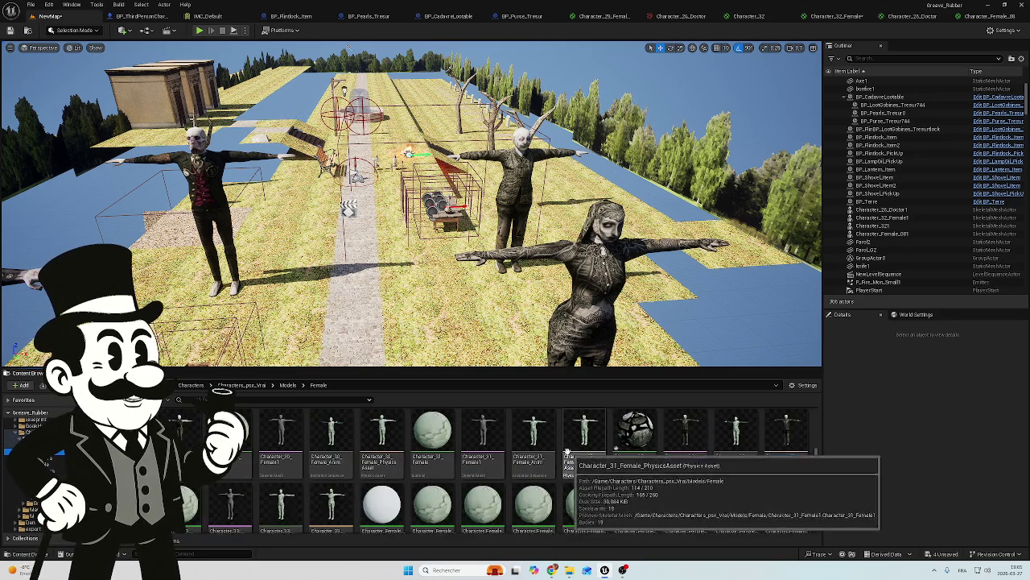
scroll(538, 441, down, 1)
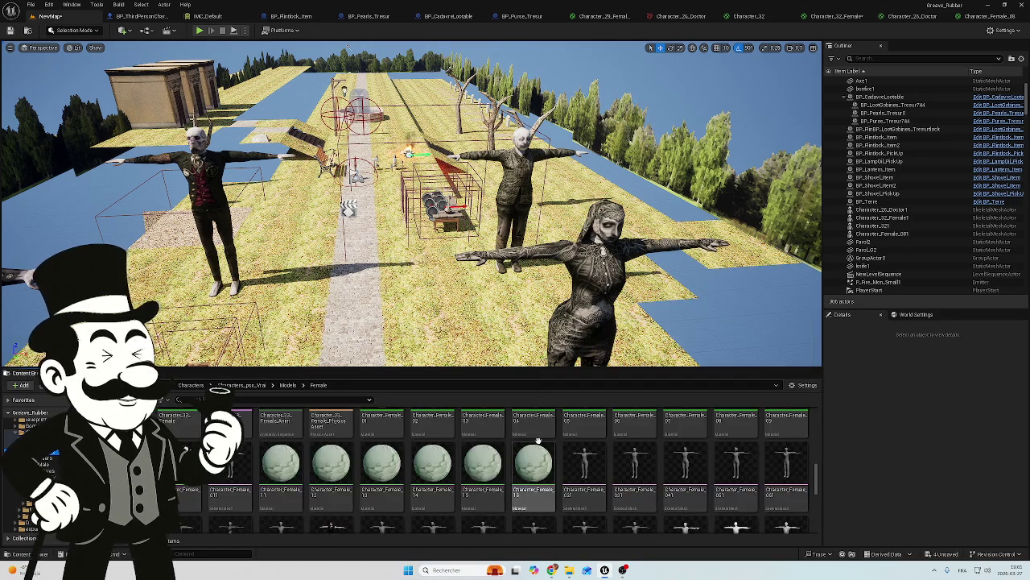
scroll(596, 483, down, 1)
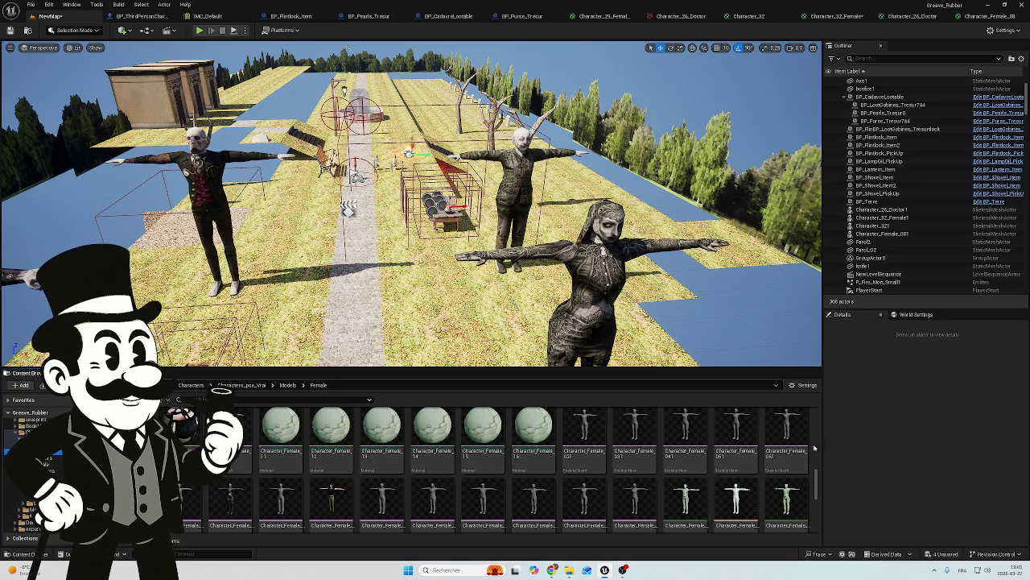
mouse_move(686, 469)
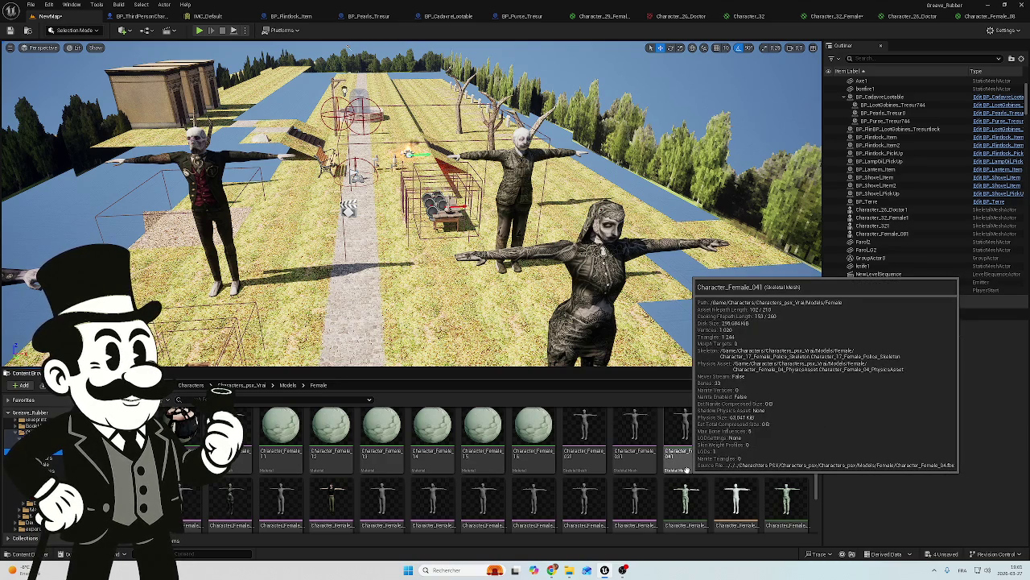
scroll(687, 469, down, 1)
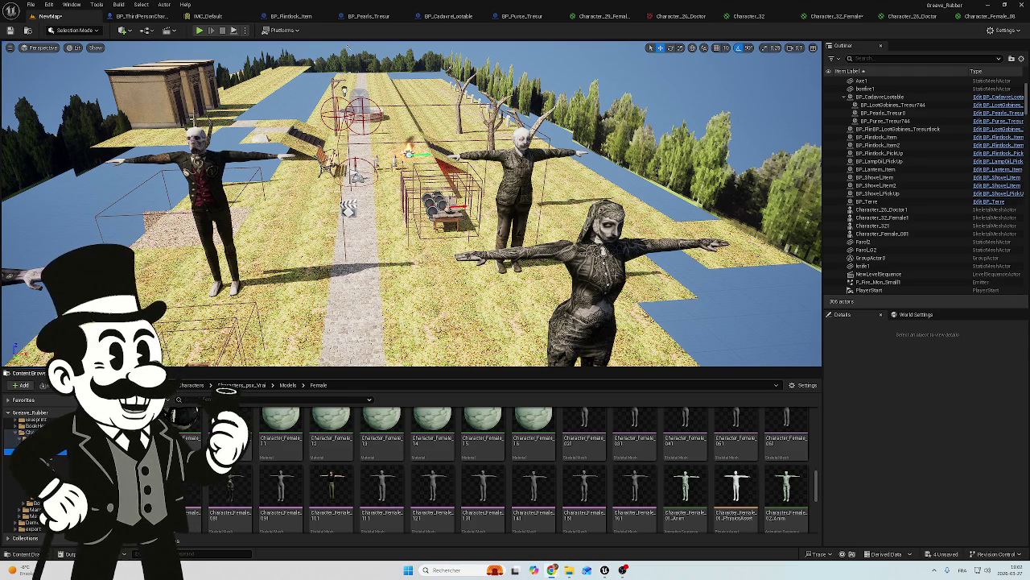
mouse_move(402, 201)
mouse_down()
mouse_move(274, 201)
mouse_move(403, 202)
mouse_move(403, 136)
mouse_up()
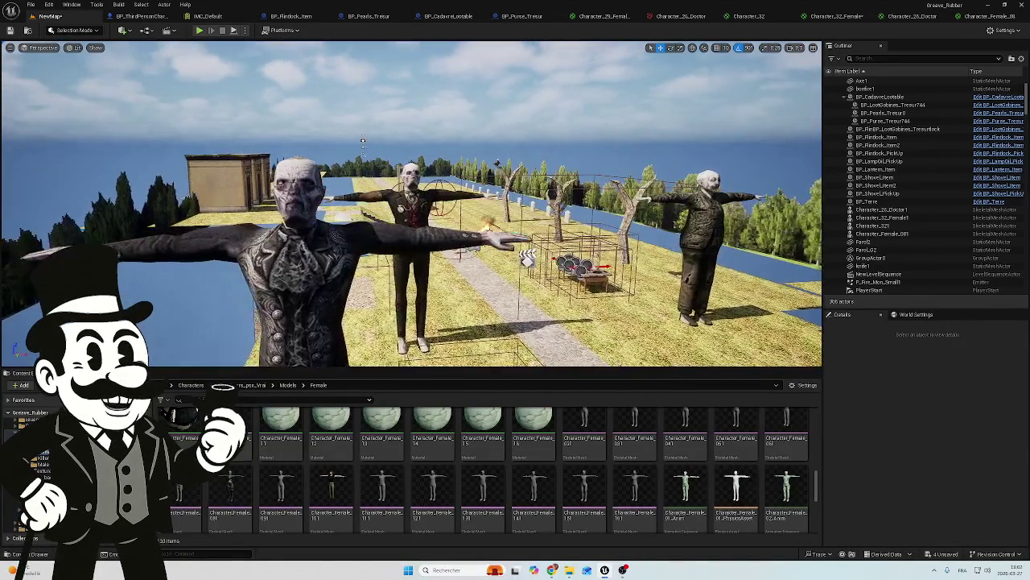
Orbit the view around the characters and coffin, then start Play In Editor with Alt+P.
mouse_move(402, 201)
mouse_down()
mouse_move(354, 201)
mouse_move(403, 185)
mouse_move(402, 169)
mouse_move(403, 186)
mouse_up()
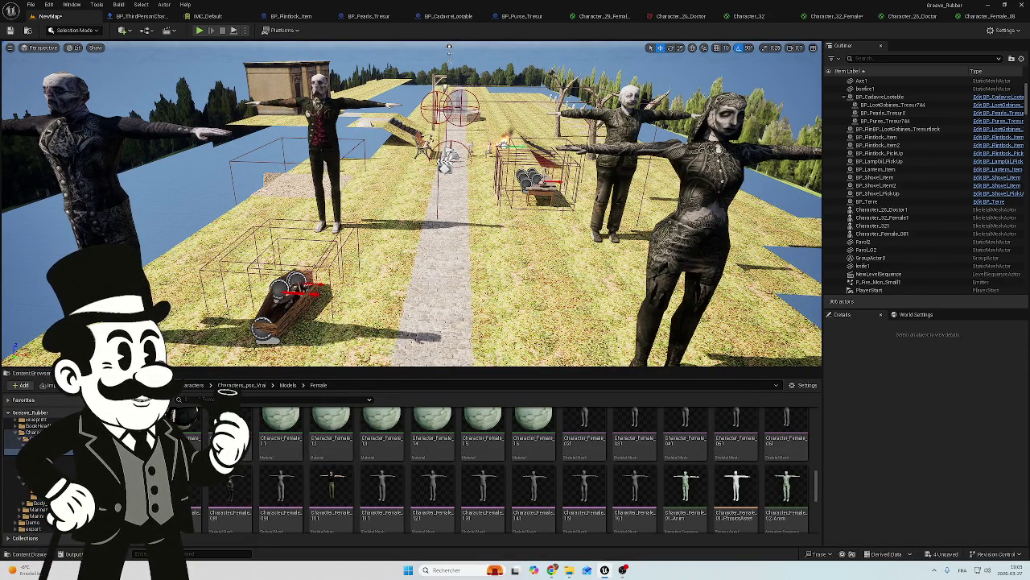
mouse_move(402, 201)
mouse_down()
mouse_move(386, 201)
mouse_move(403, 193)
mouse_move(394, 177)
mouse_move(359, 159)
mouse_up()
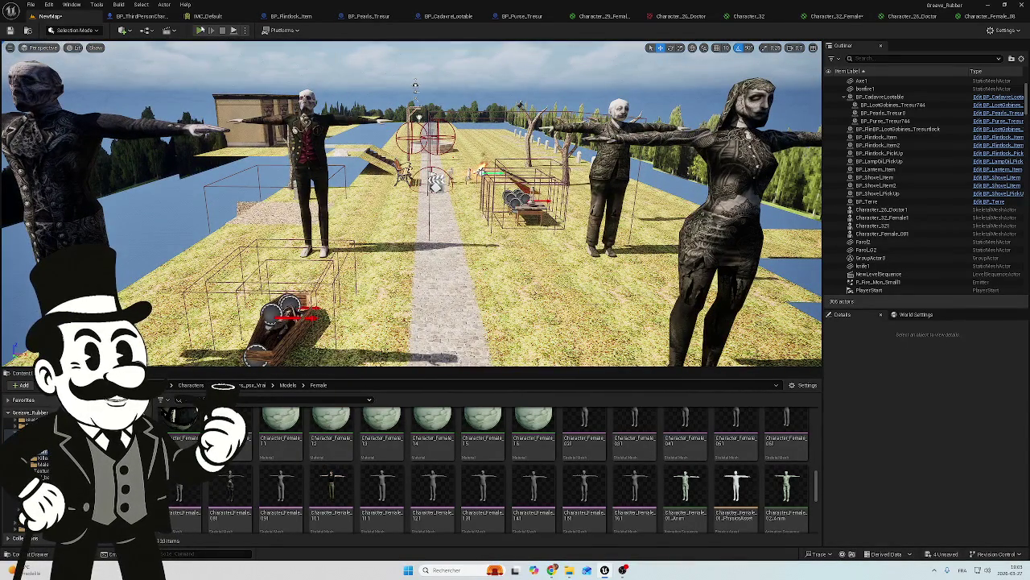
key(alt+p)
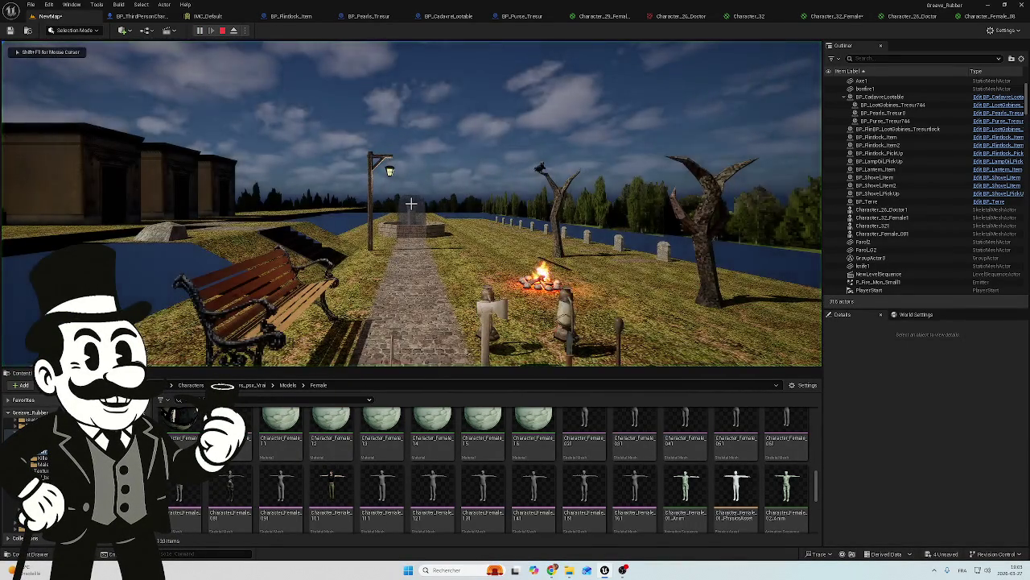
Walk the player across the grass into the coffin, end play, and raise the view over the characters.
key(w)
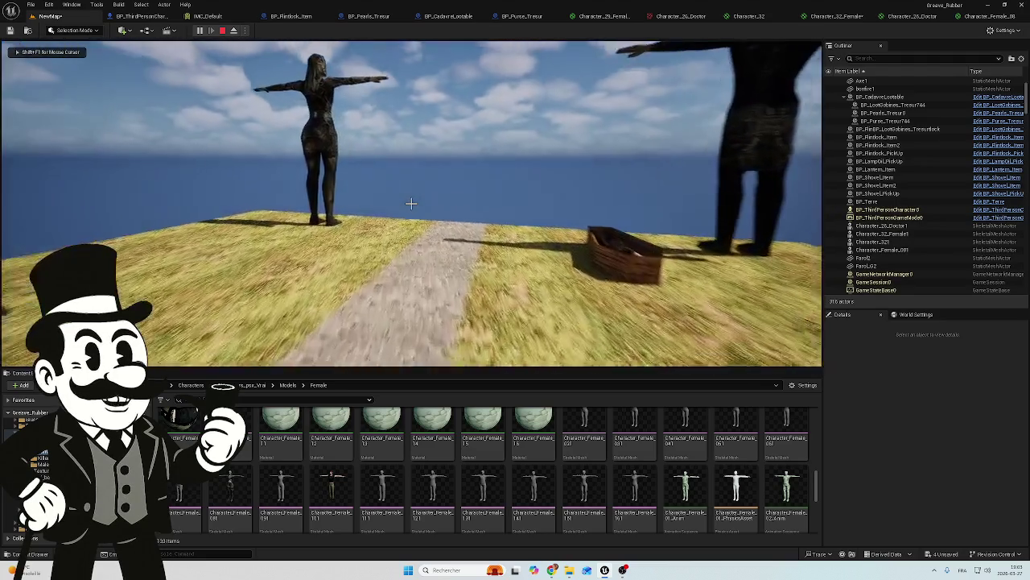
key(w)
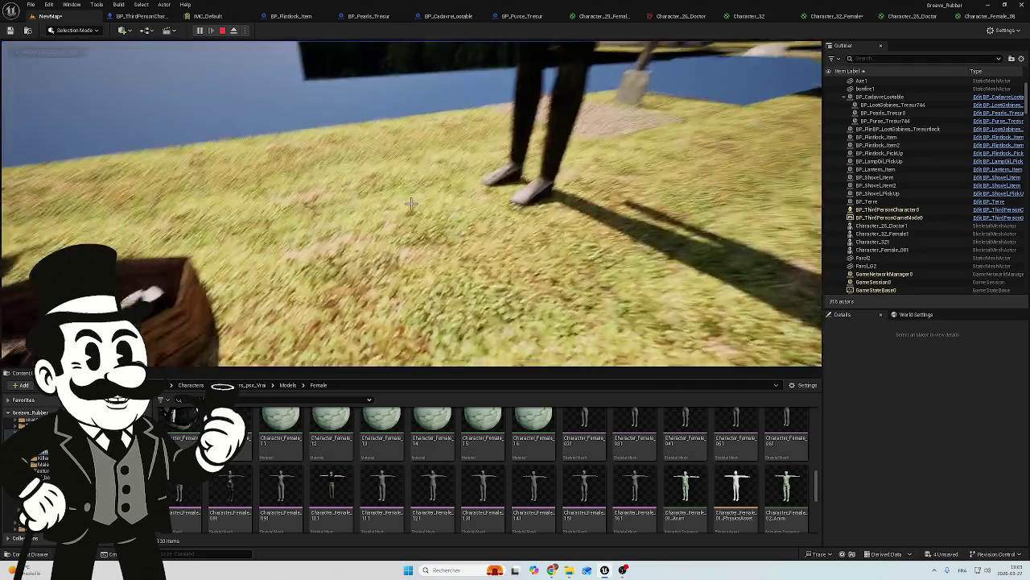
key(w)
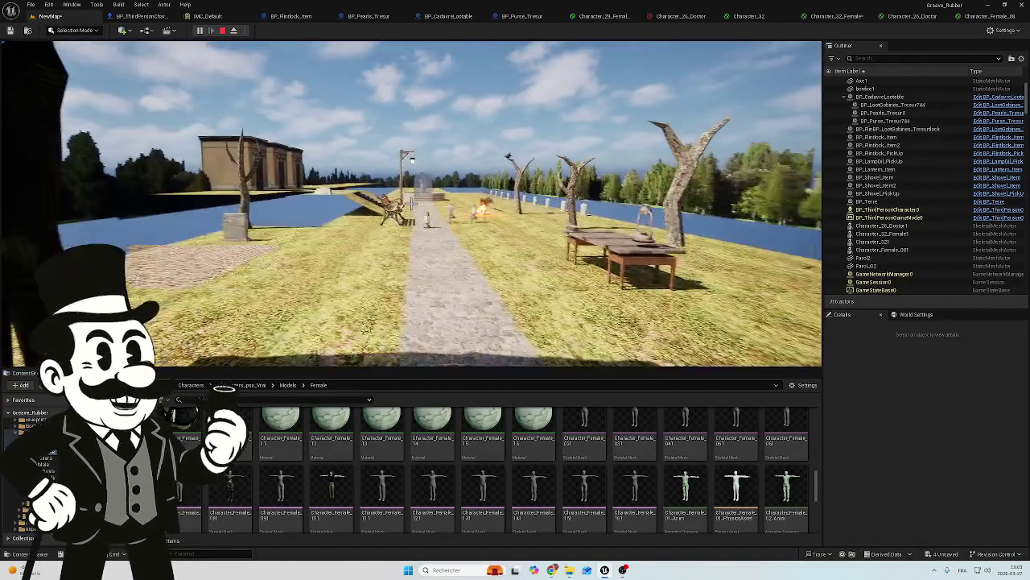
key(Escape)
mouse_move(410, 201)
mouse_down()
mouse_move(411, 265)
mouse_move(410, 217)
mouse_up()
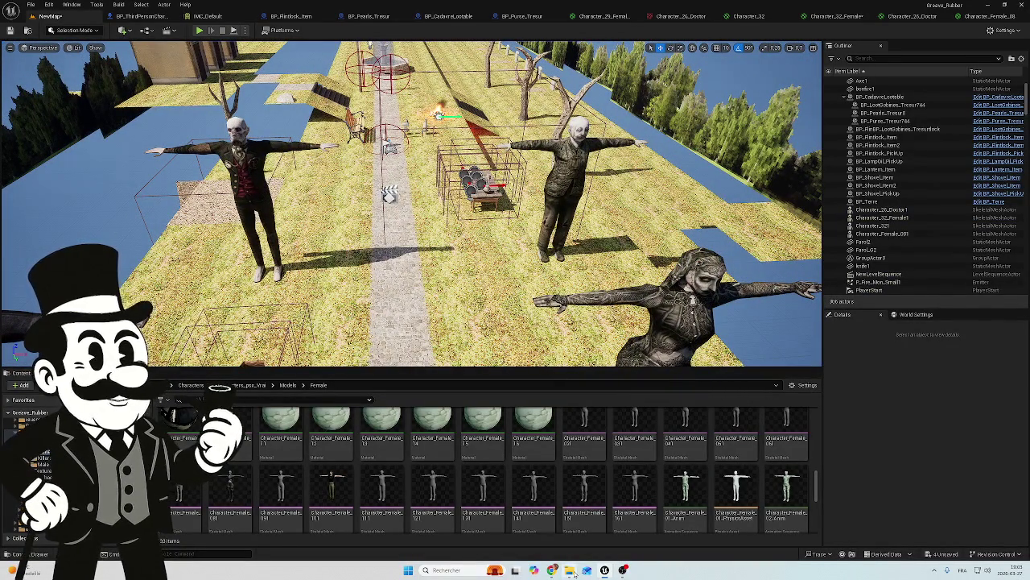
mouse_move(577, 570)
click(568, 523)
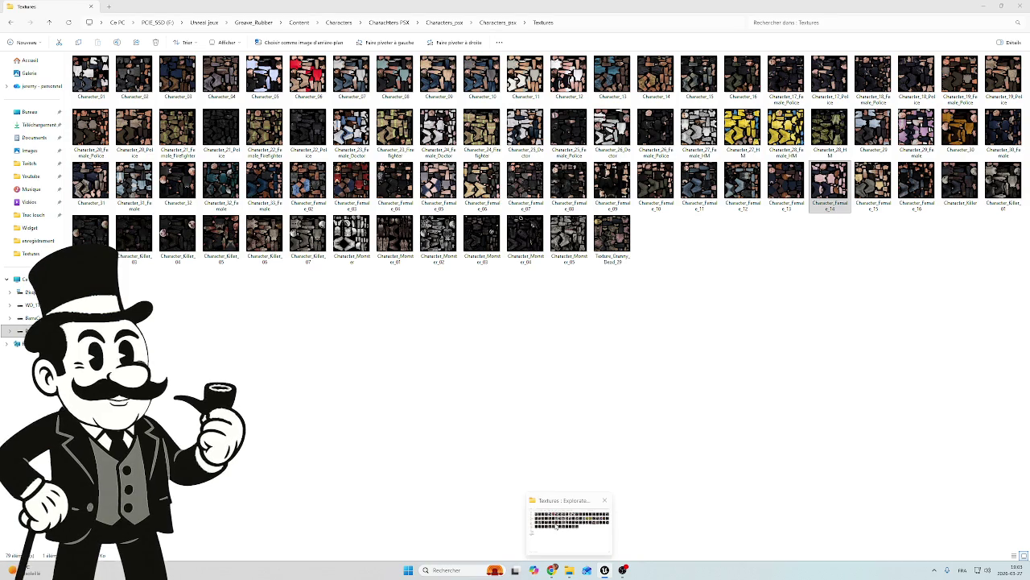
scroll(661, 475, down, 2)
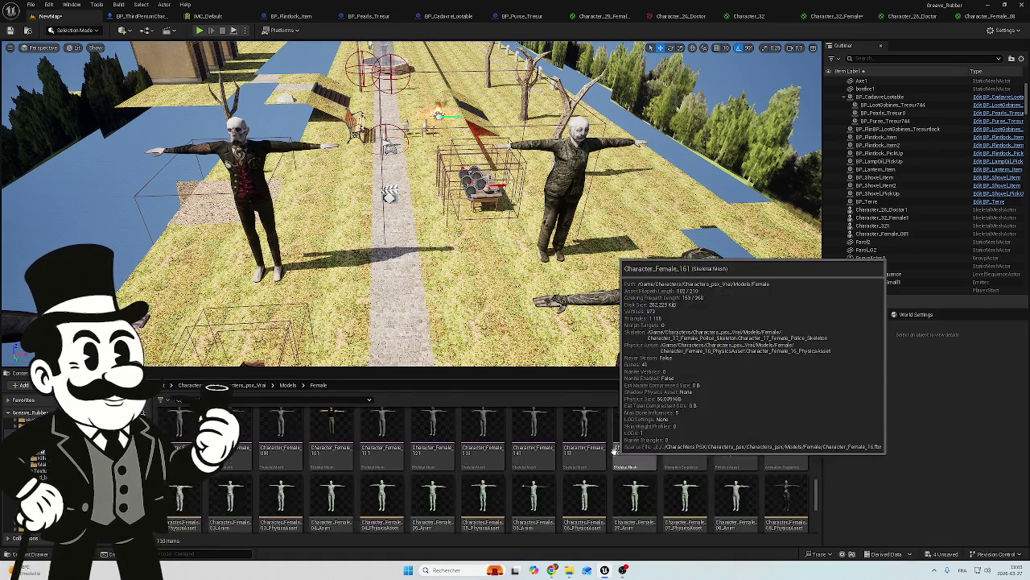
scroll(661, 475, down, 2)
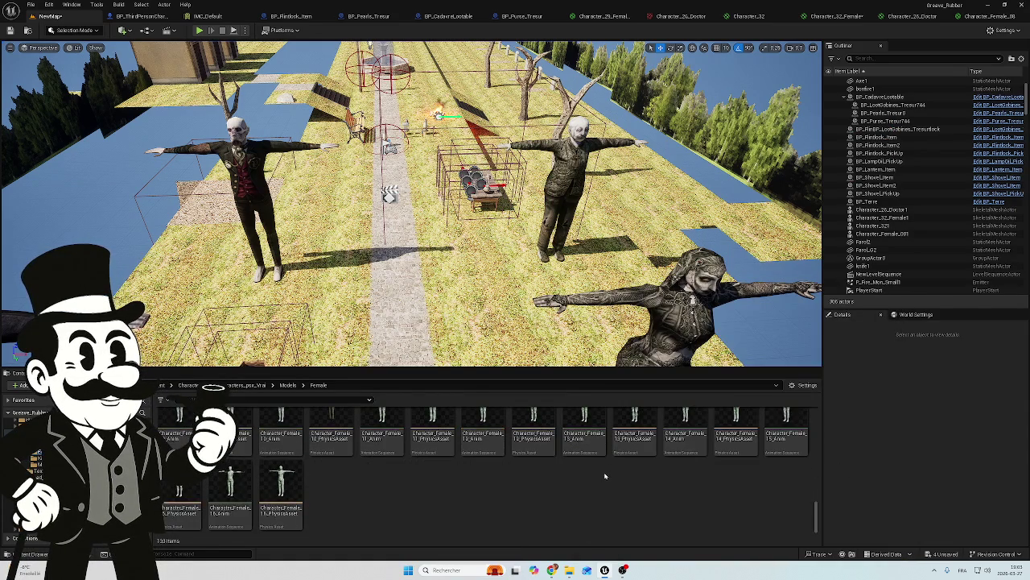
scroll(520, 481, down, 2)
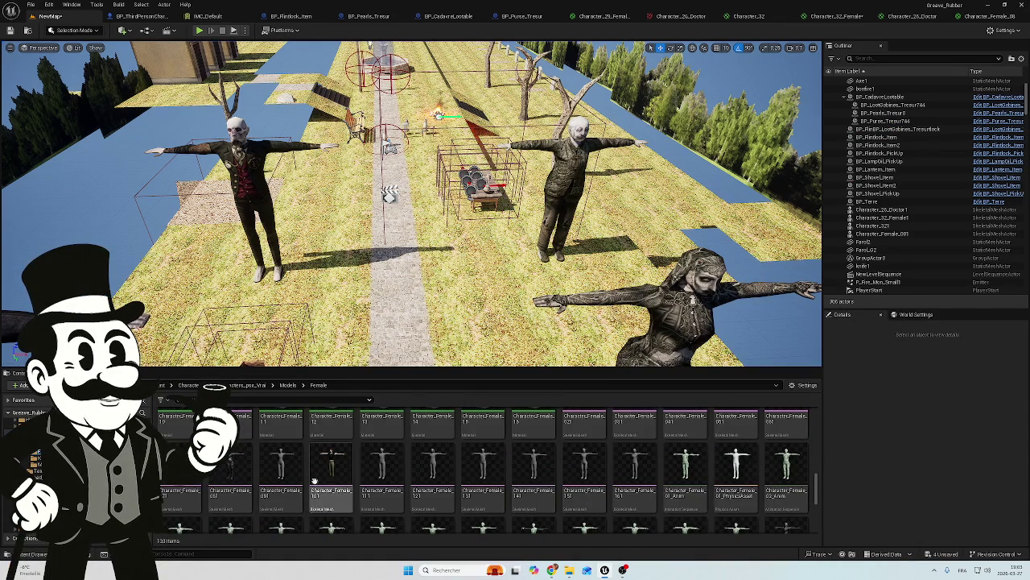
scroll(433, 486, up, 2)
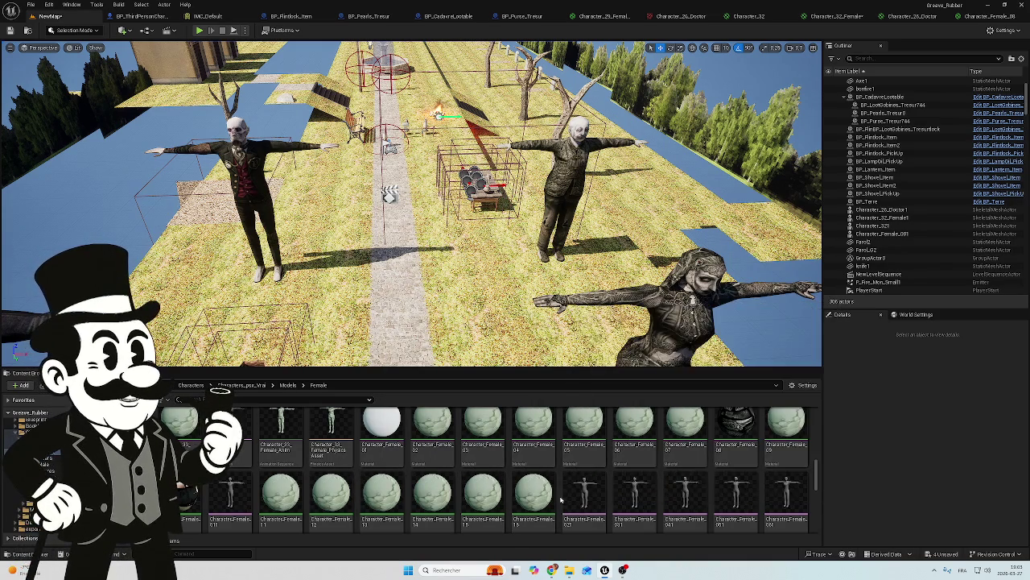
scroll(483, 477, up, 2)
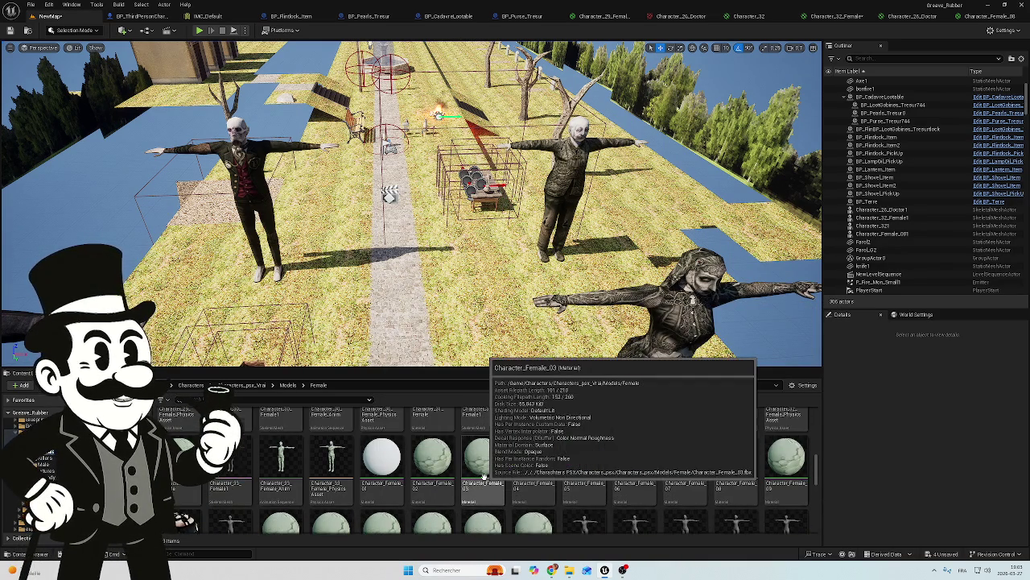
scroll(515, 475, up, 1)
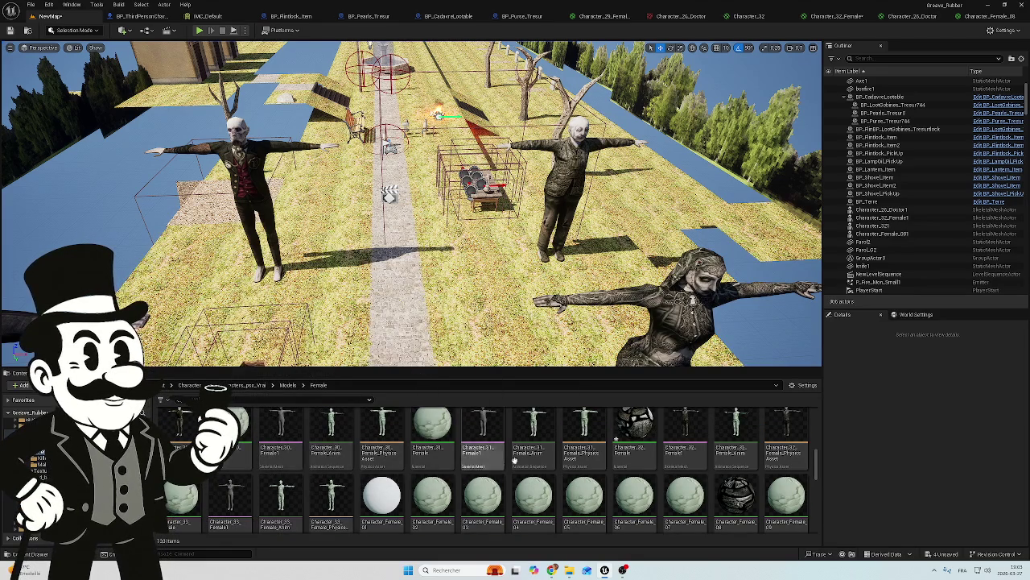
scroll(685, 474, up, 4)
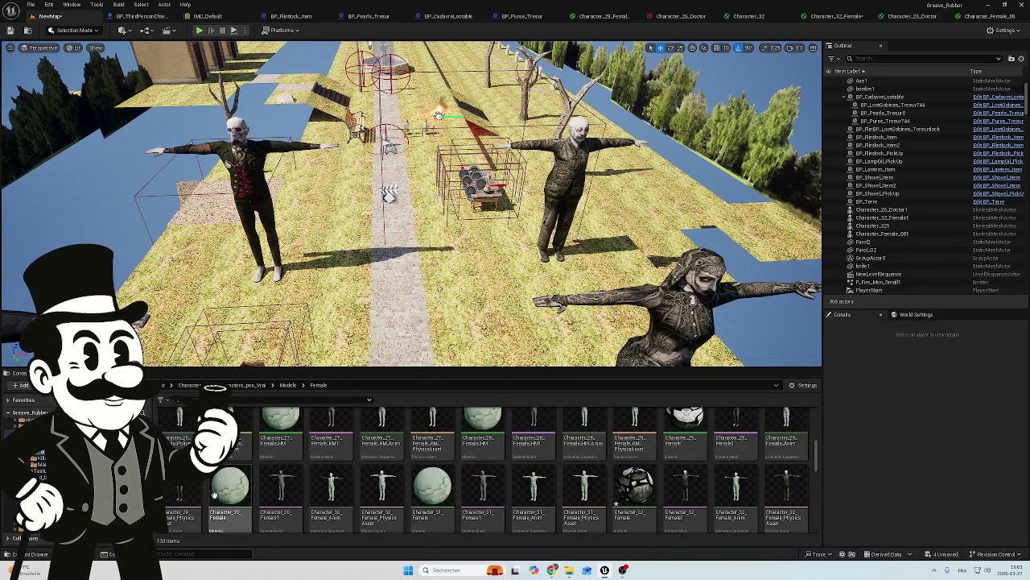
scroll(240, 475, up, 2)
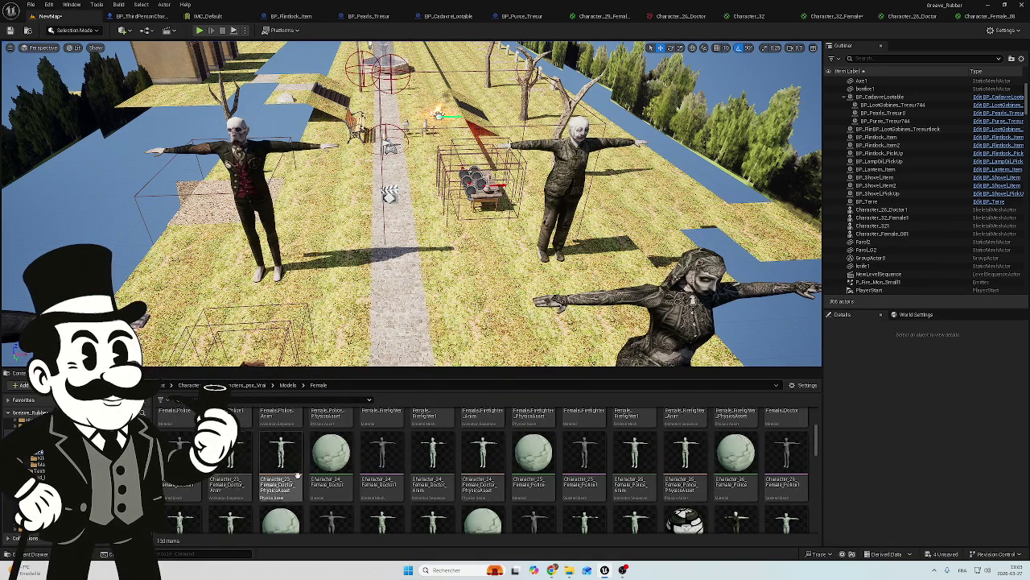
scroll(268, 477, up, 2)
scroll(499, 467, up, 2)
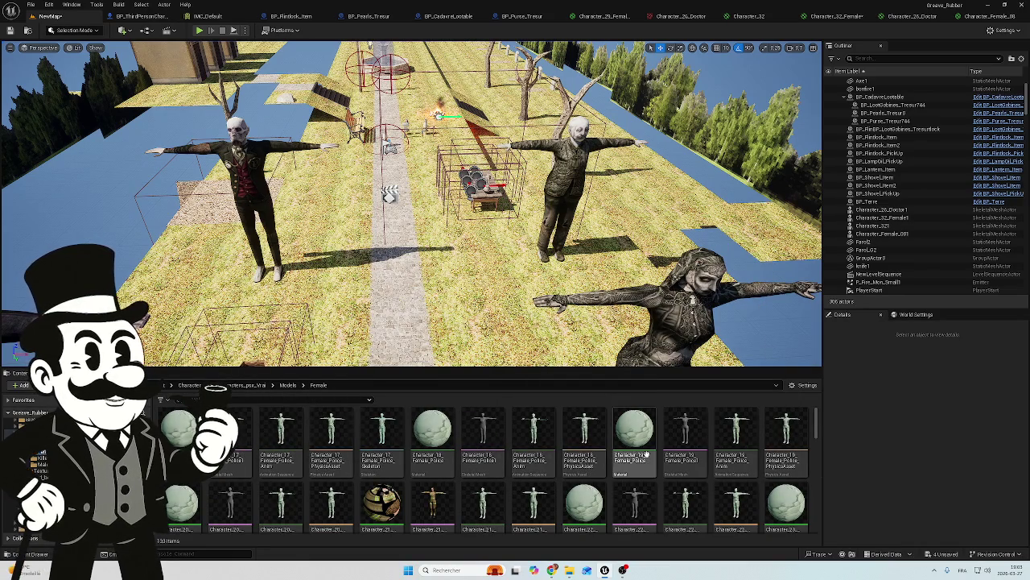
scroll(636, 455, down, 2)
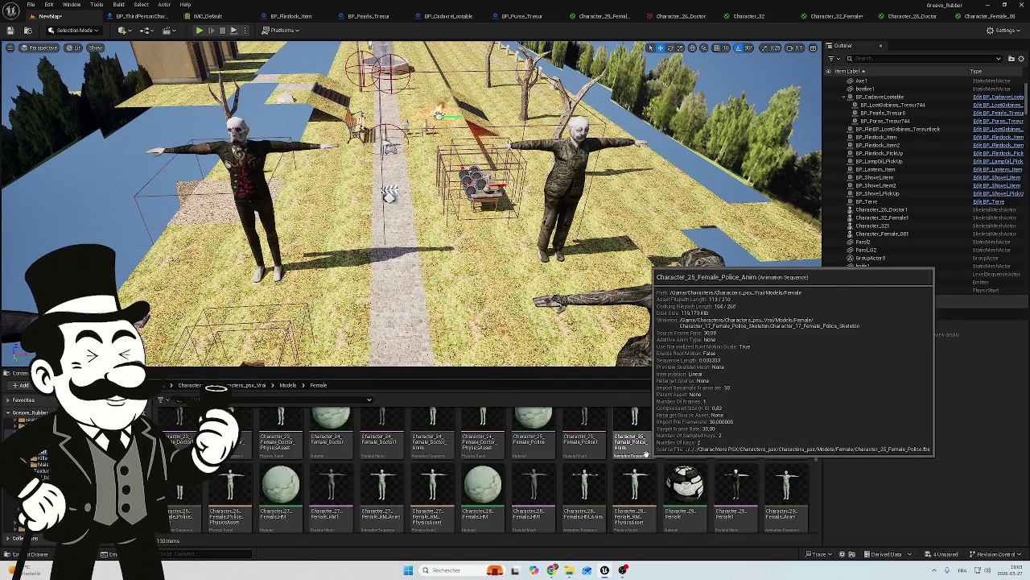
scroll(636, 455, down, 3)
scroll(526, 439, down, 2)
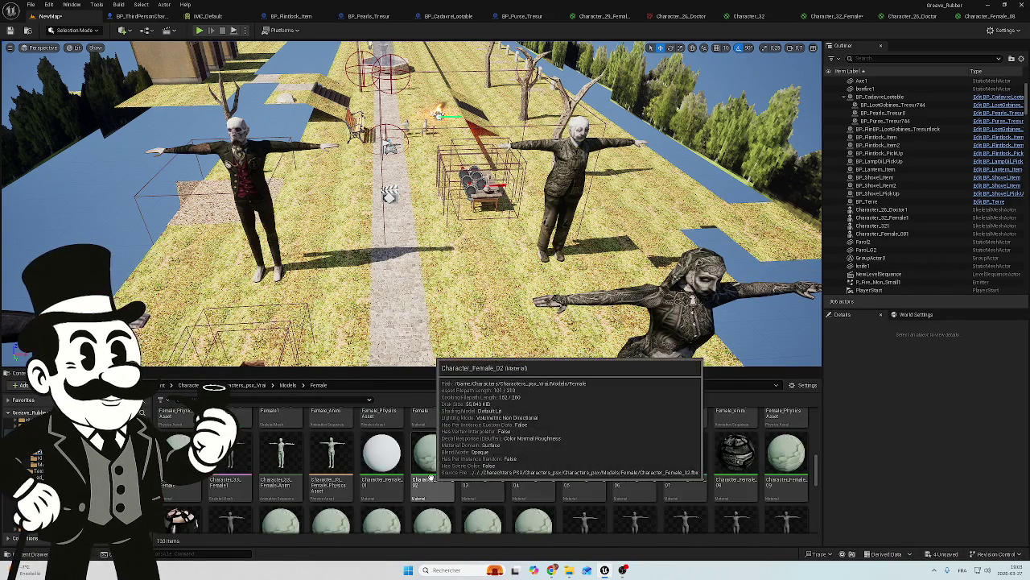
scroll(685, 471, down, 2)
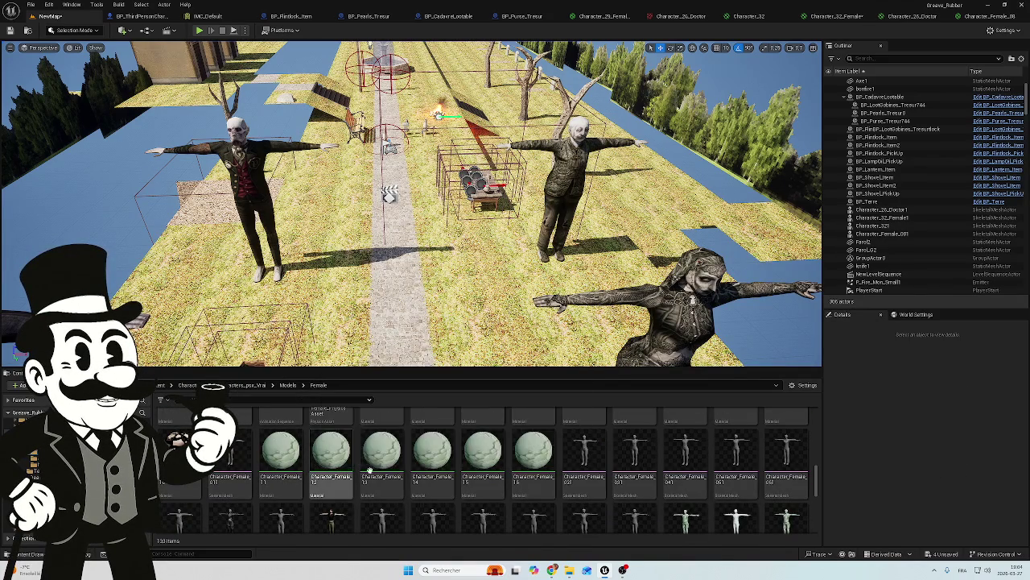
double_click(439, 467)
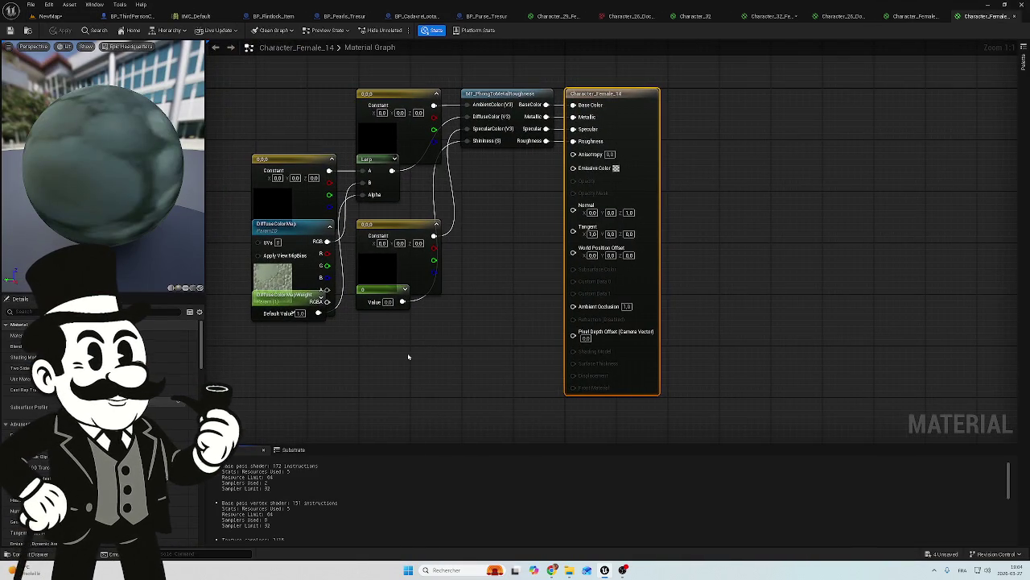
Inspect the Character_Female_14 material graph's texture nodes, then return to the NewMap level view.
mouse_move(408, 357)
mouse_down()
mouse_move(478, 347)
mouse_move(533, 359)
mouse_up()
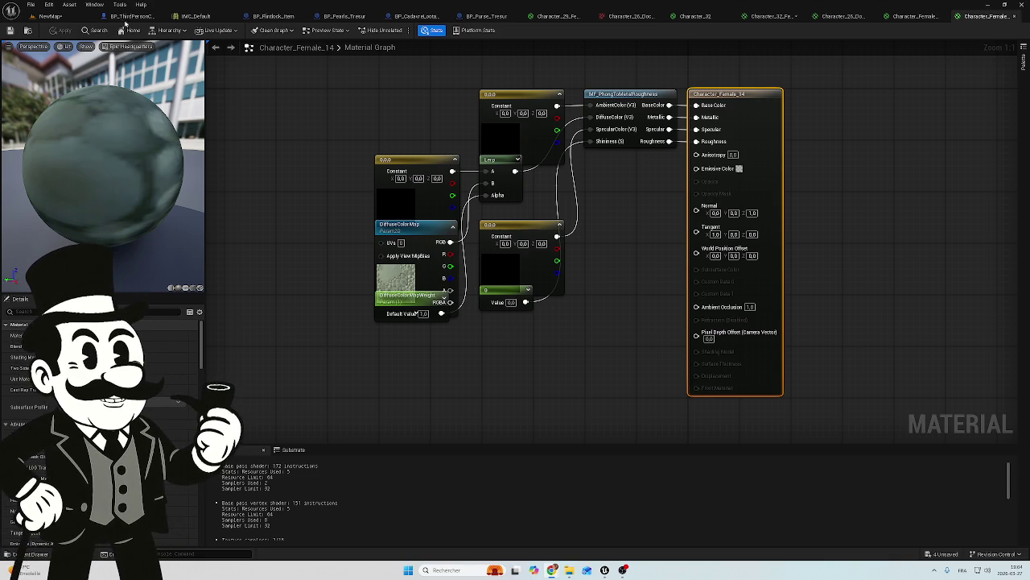
click(50, 16)
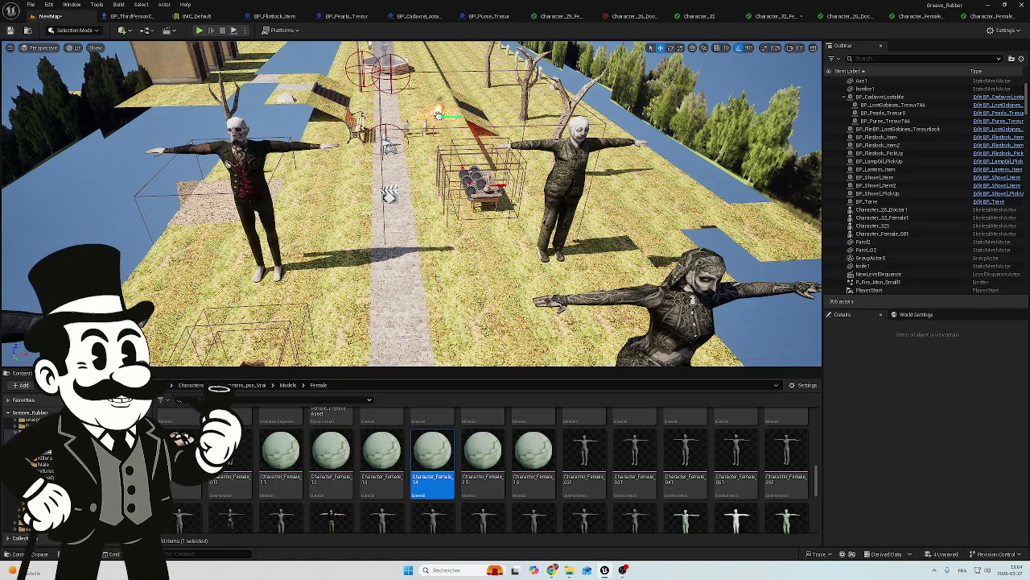
key(s)
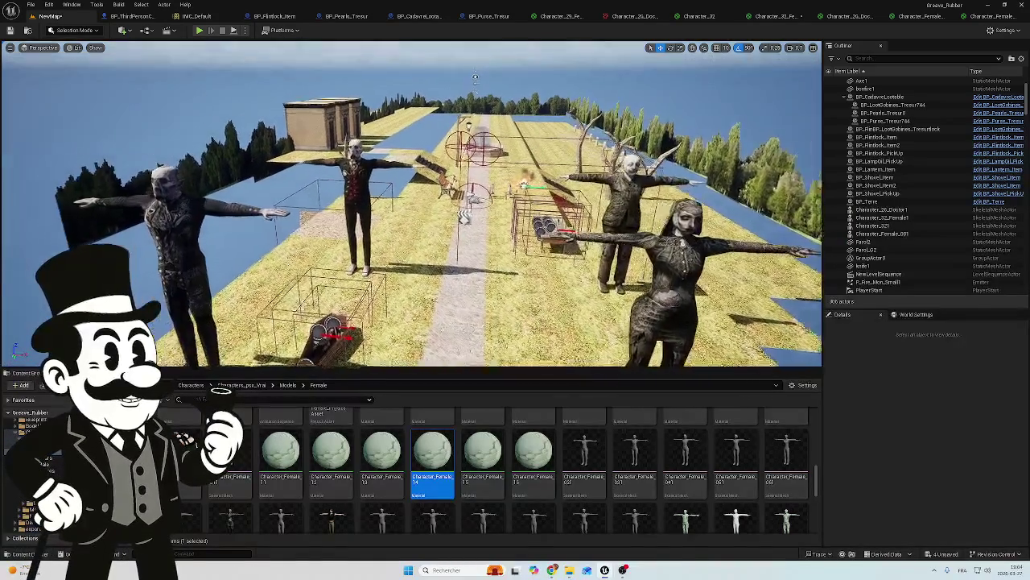
key(w)
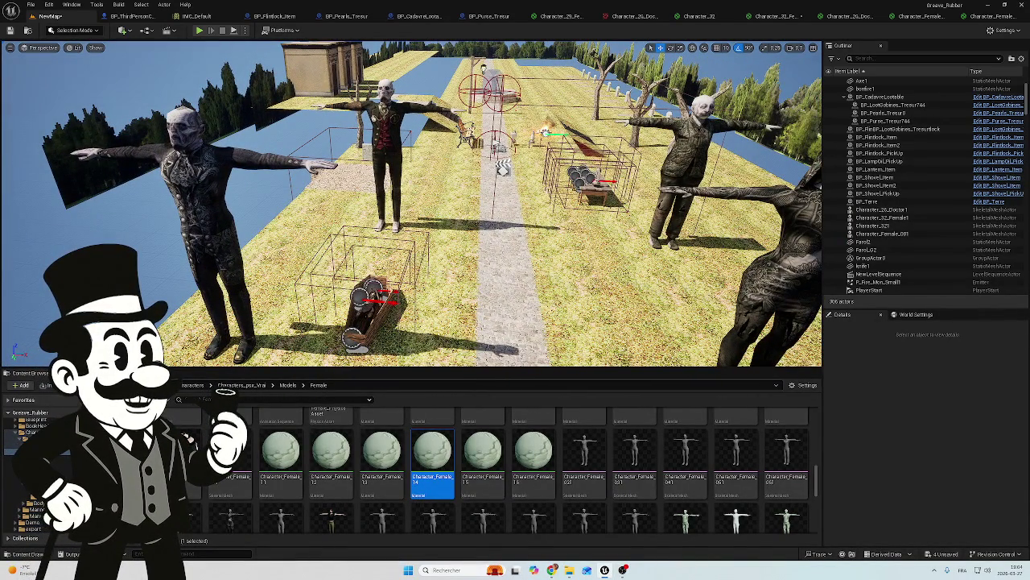
key(s)
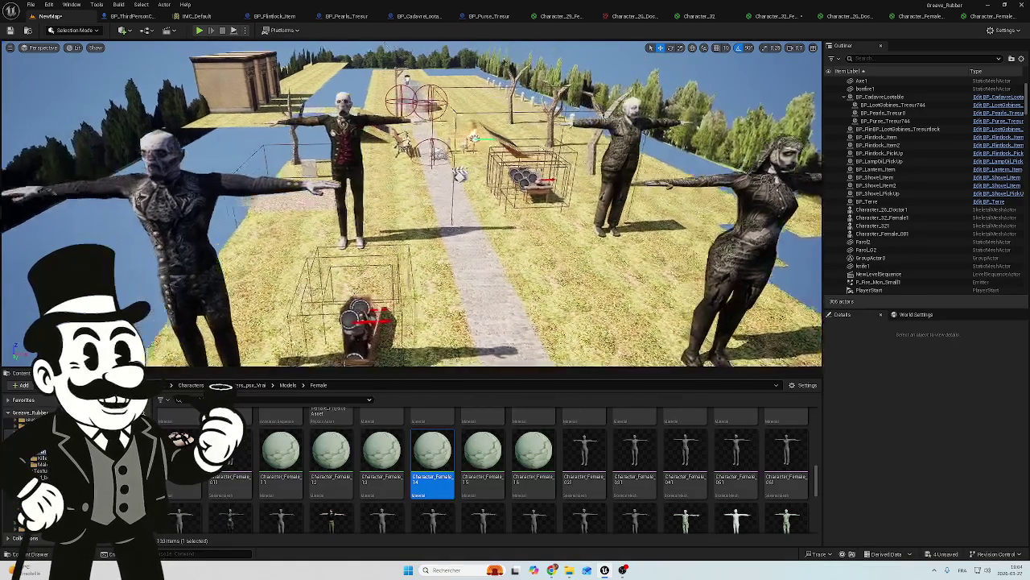
key(d)
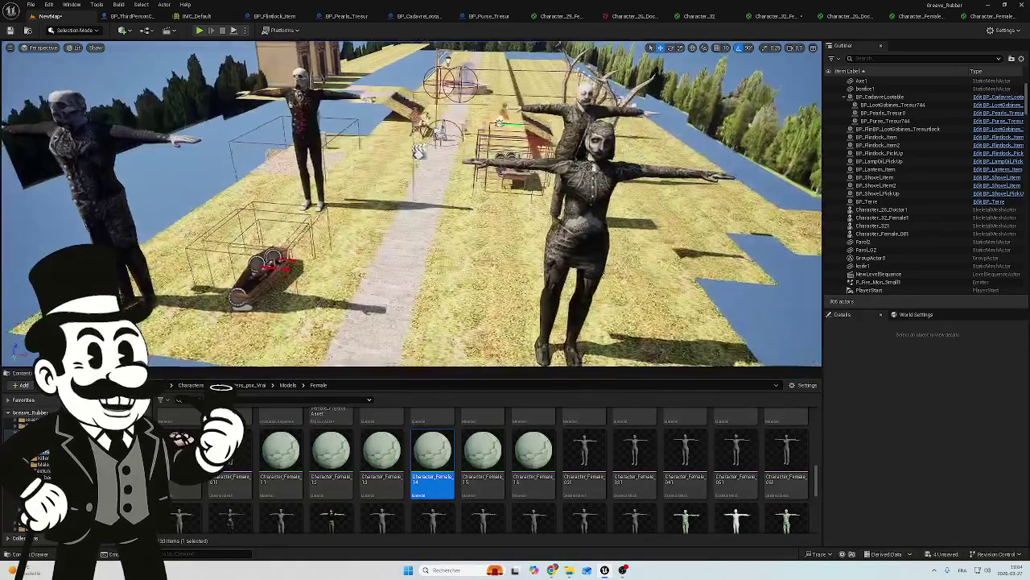
key(d)
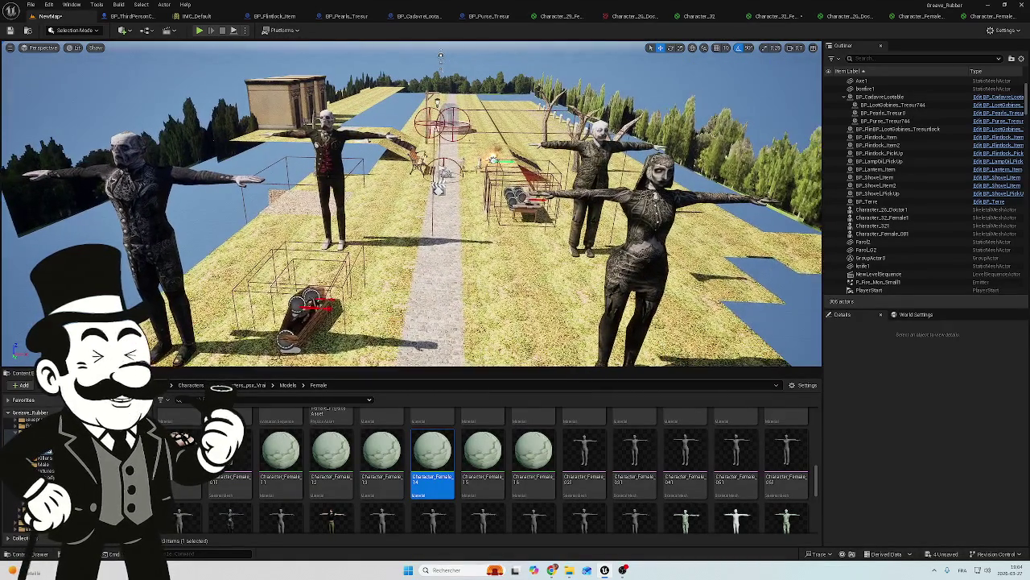
key(s)
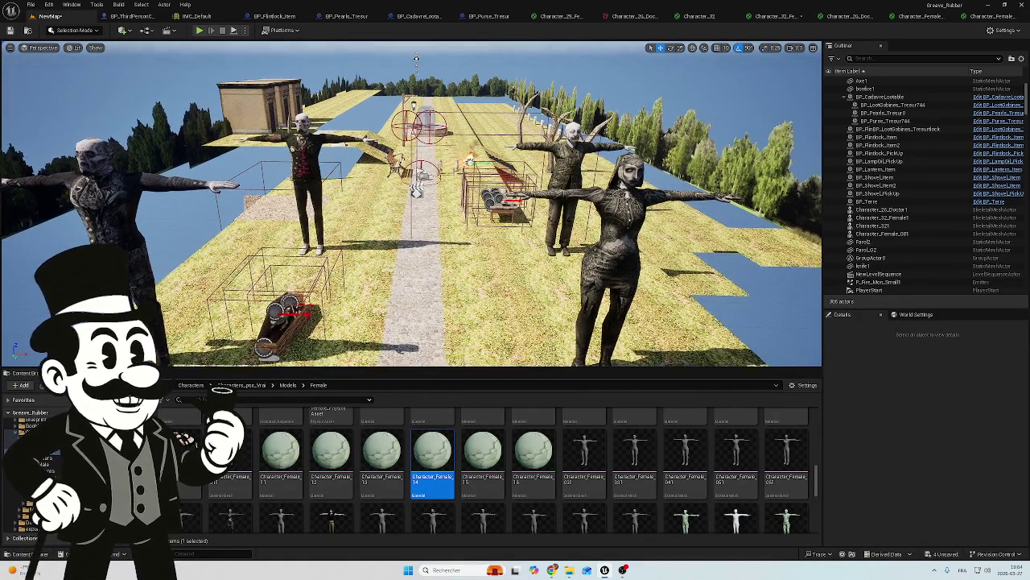
scroll(410, 242, up, 10)
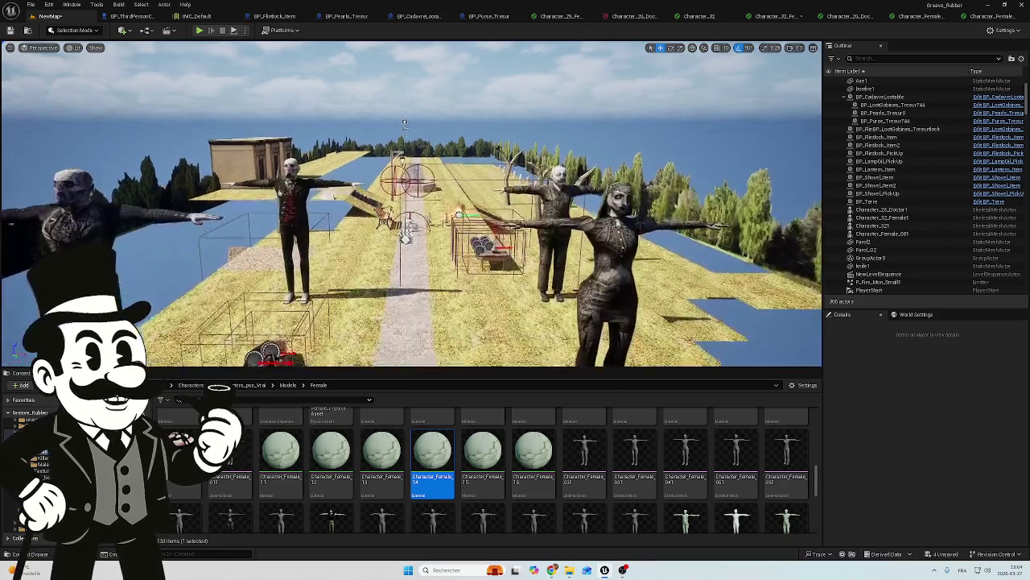
scroll(436, 276, up, 5)
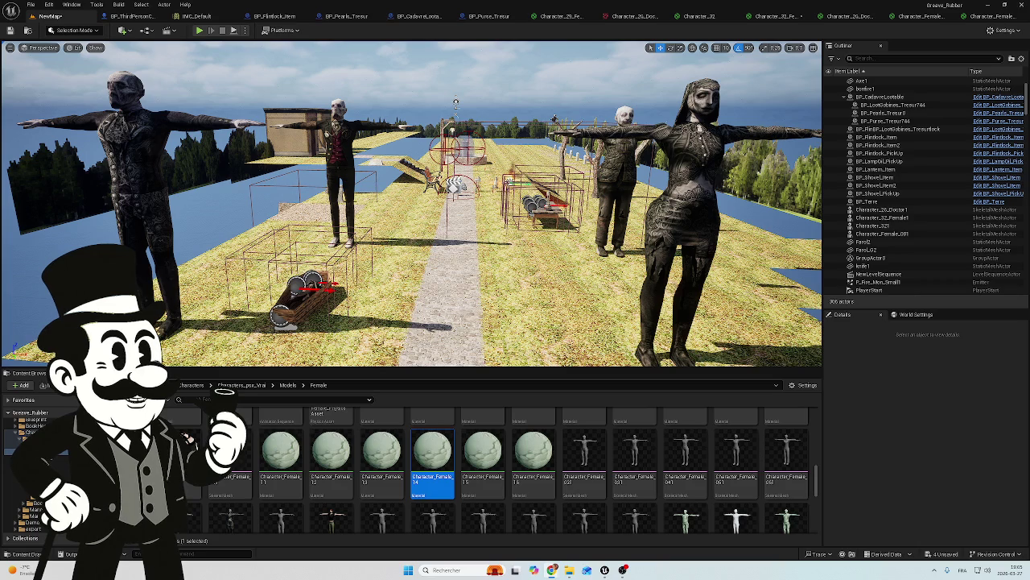
mouse_move(410, 241)
mouse_down()
mouse_move(374, 145)
mouse_move(382, 193)
mouse_move(425, 251)
mouse_up()
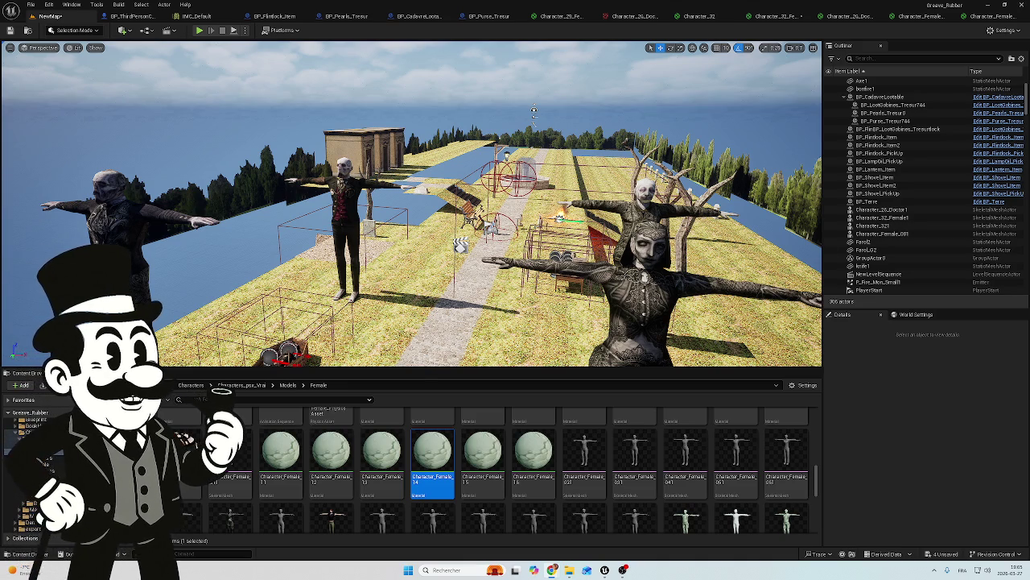
mouse_move(422, 243)
mouse_down()
mouse_move(452, 306)
mouse_move(452, 270)
mouse_move(419, 261)
mouse_move(448, 271)
mouse_up()
scroll(614, 435, down, 2)
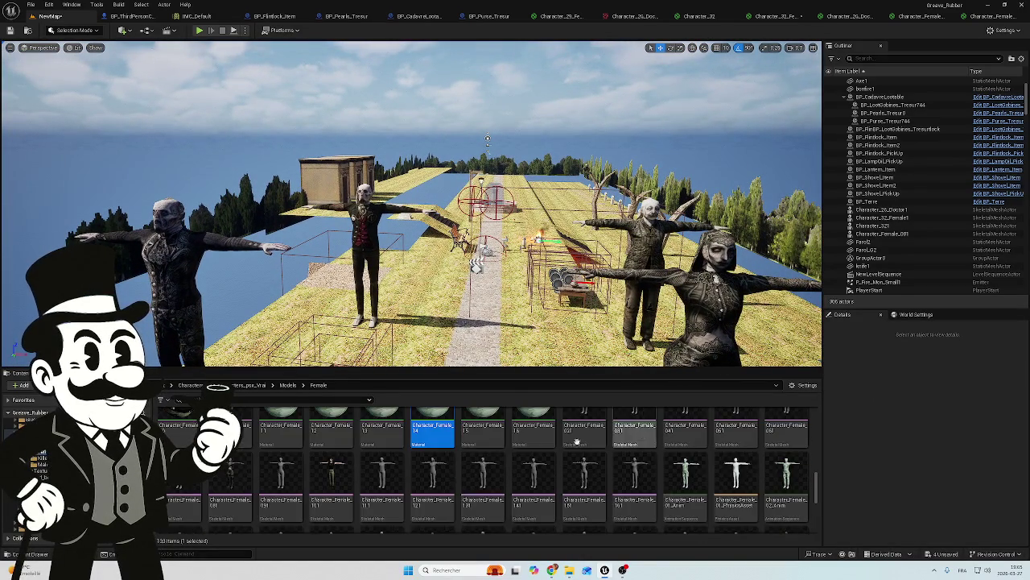
scroll(515, 459, down, 1)
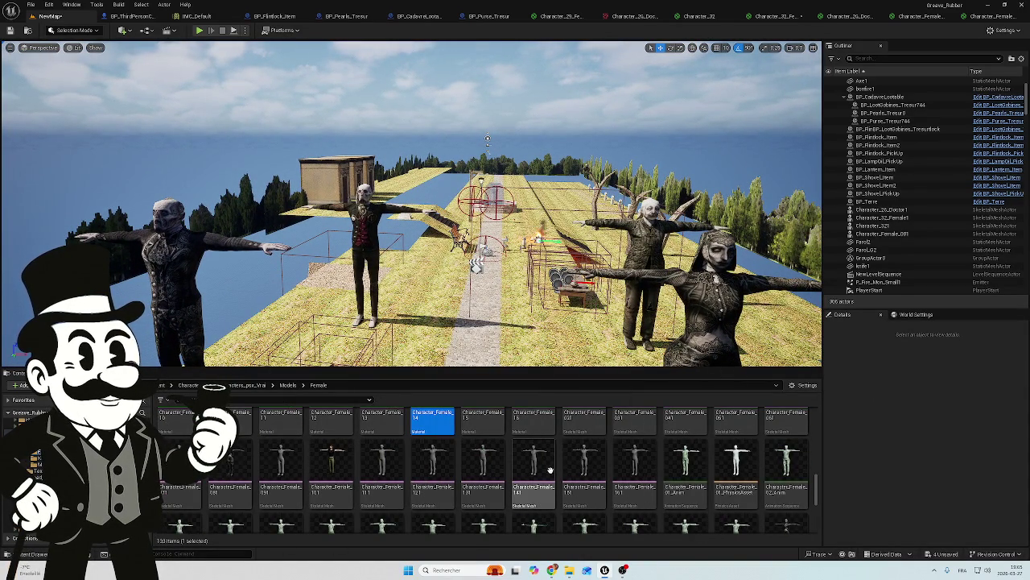
drag(551, 470, 448, 356)
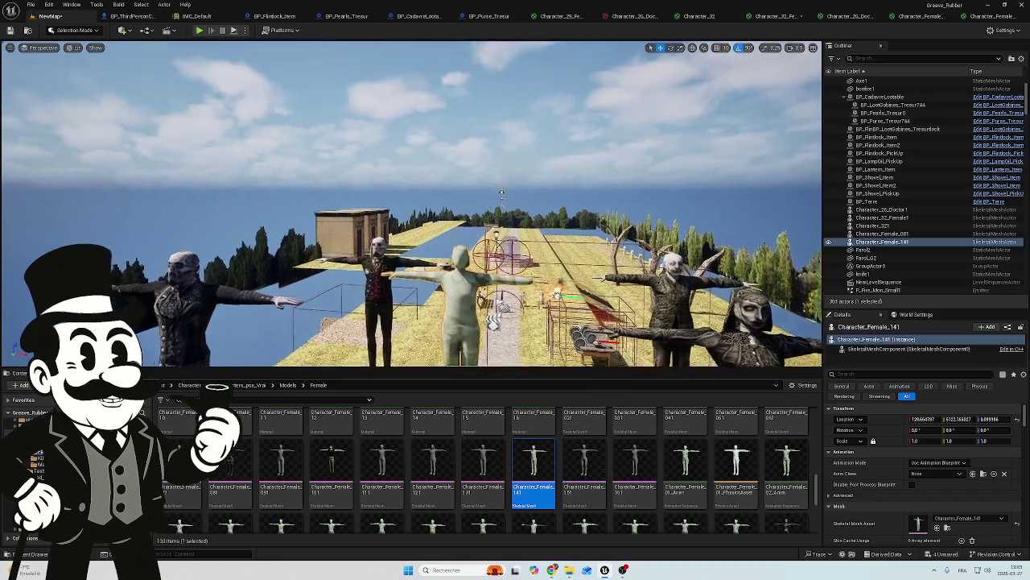
Frame and orbit the placed Character_Female_141, then browse from Models into the Body_Female folder.
key(f)
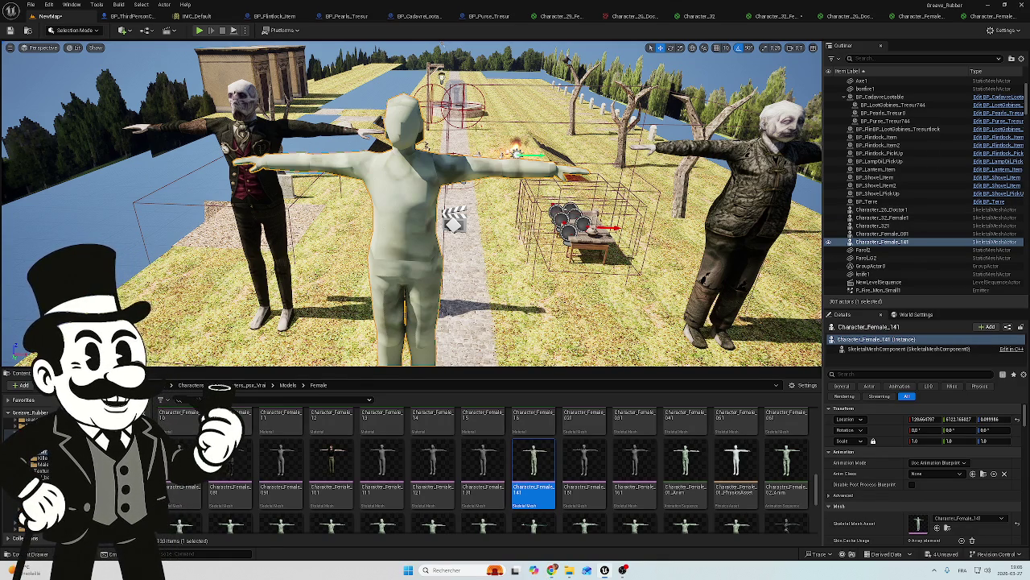
drag(478, 129, 486, 86)
scroll(485, 86, up, 5)
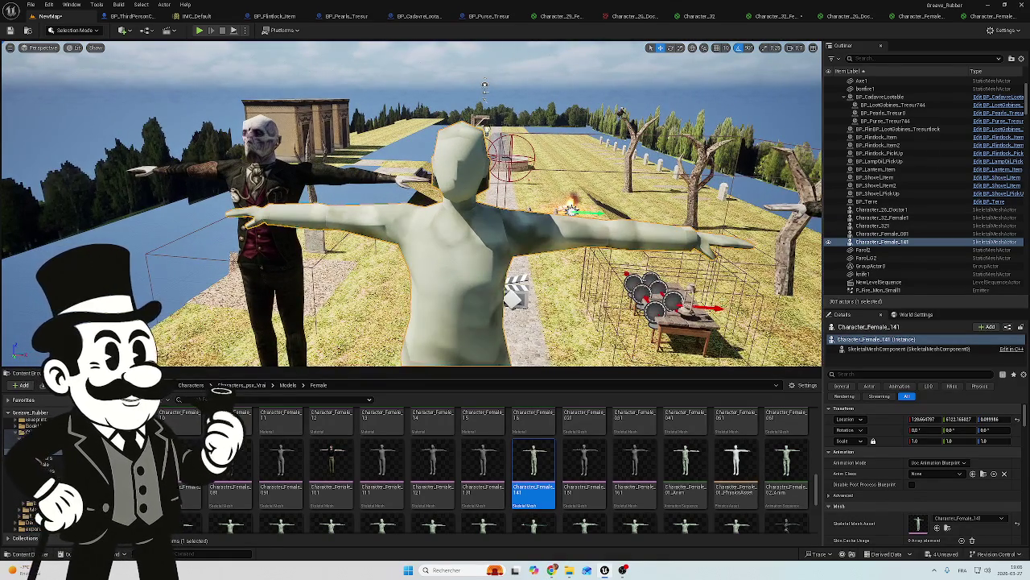
scroll(486, 86, down, 3)
drag(486, 86, 475, 132)
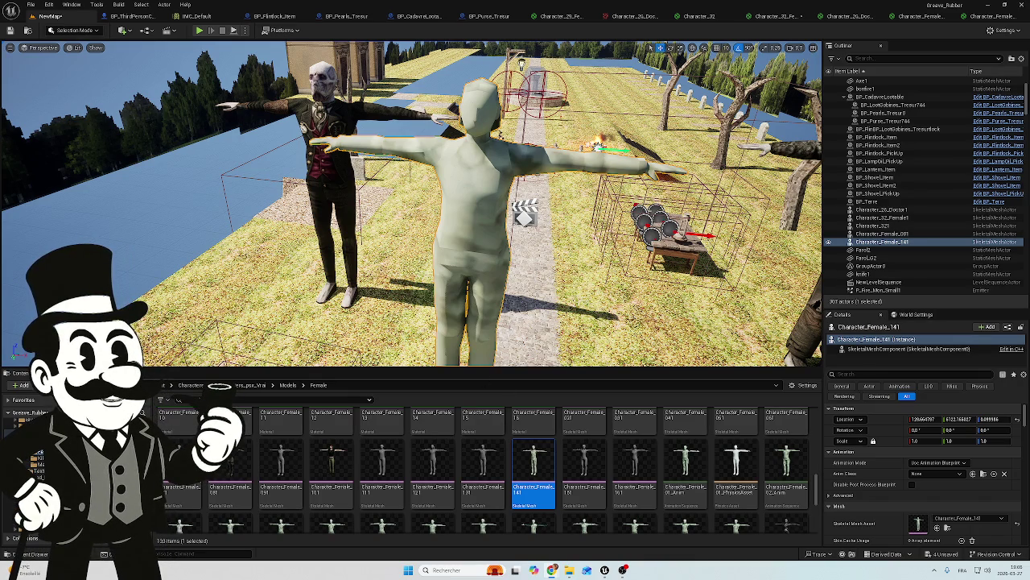
click(288, 385)
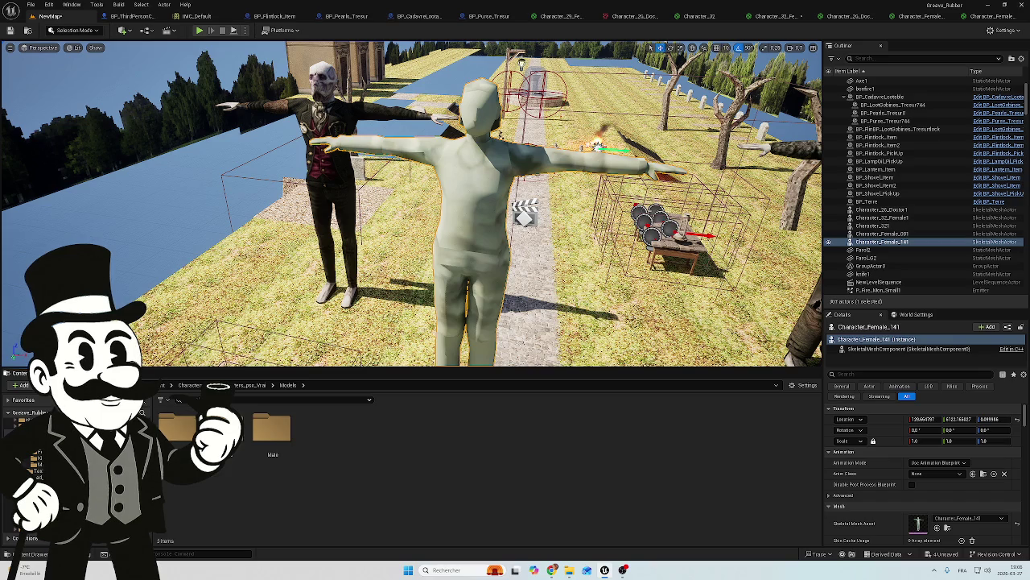
double_click(186, 431)
Rename the newly imported texture in Body_Female's Texture folder to F_14.
key(alt+Left)
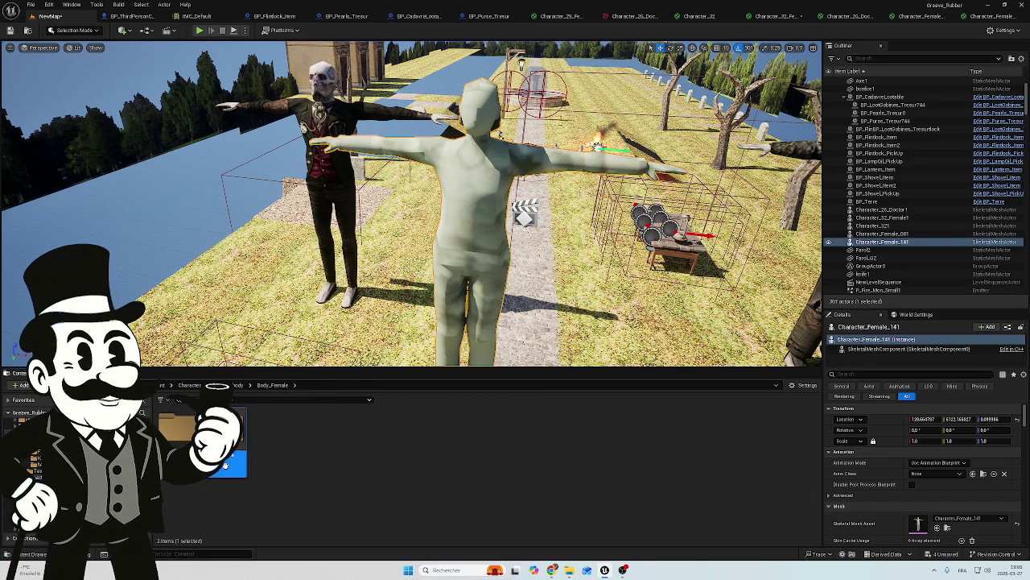
double_click(225, 465)
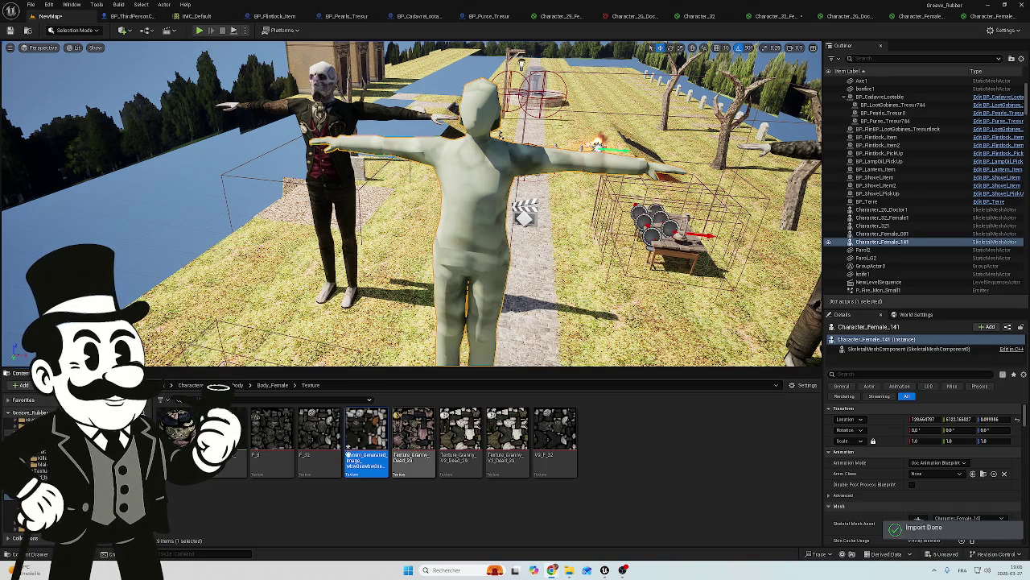
click(351, 459)
text(F_14)
key(Return)
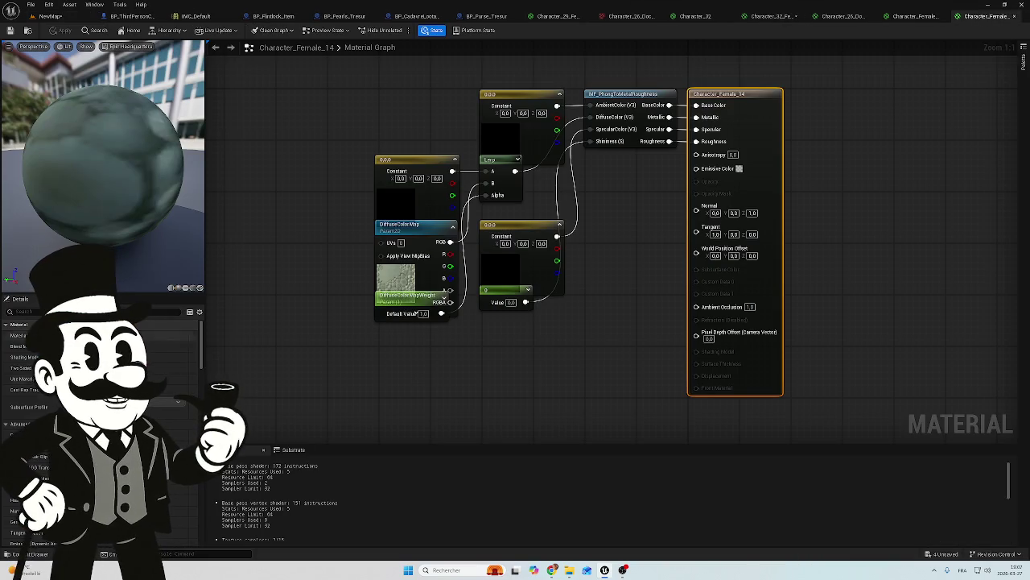
Assign the F_14 texture to Character_Female_14's DiffuseColorMap parameter and go back to the level.
click(389, 290)
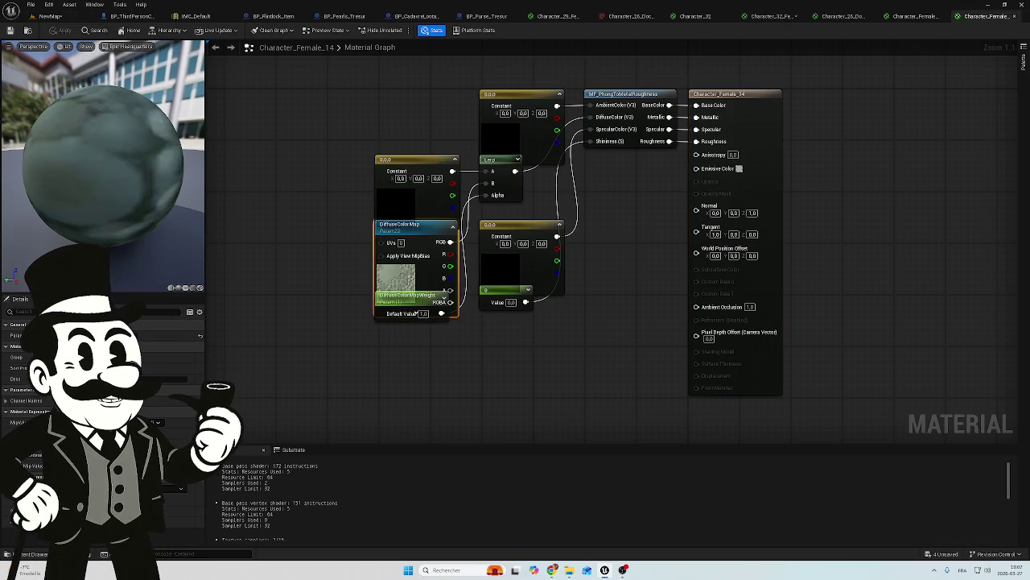
click(165, 487)
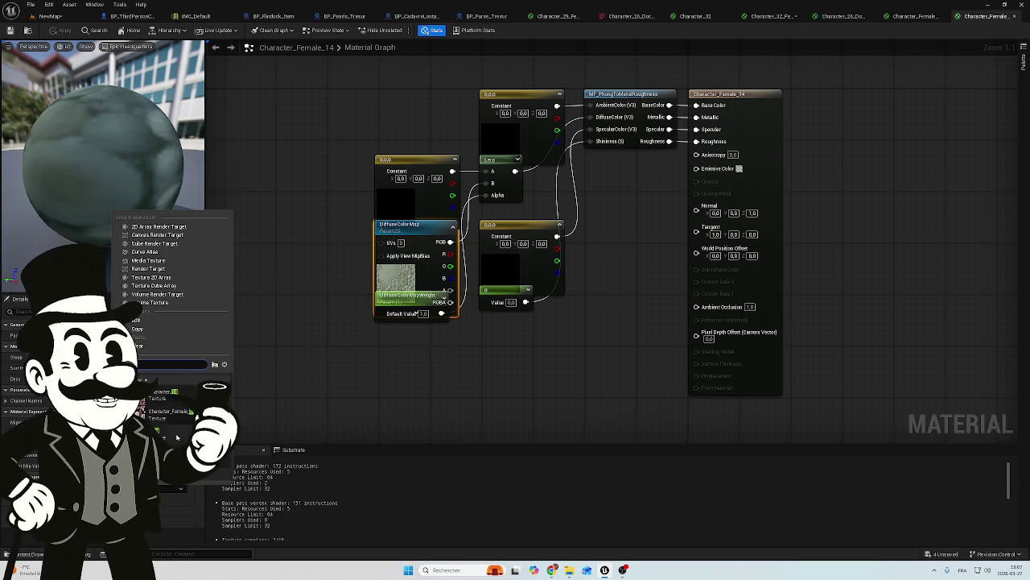
click(181, 431)
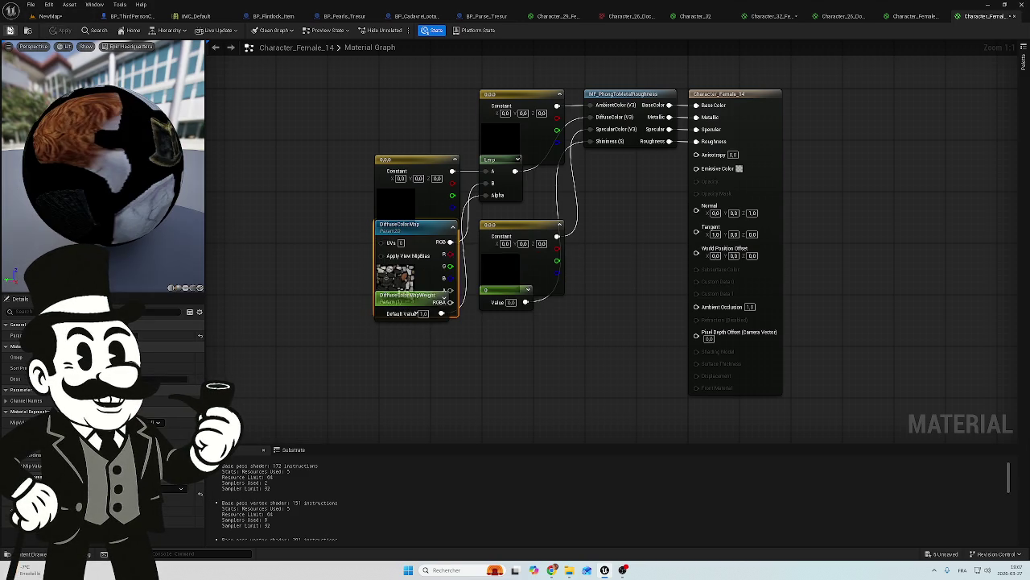
click(50, 16)
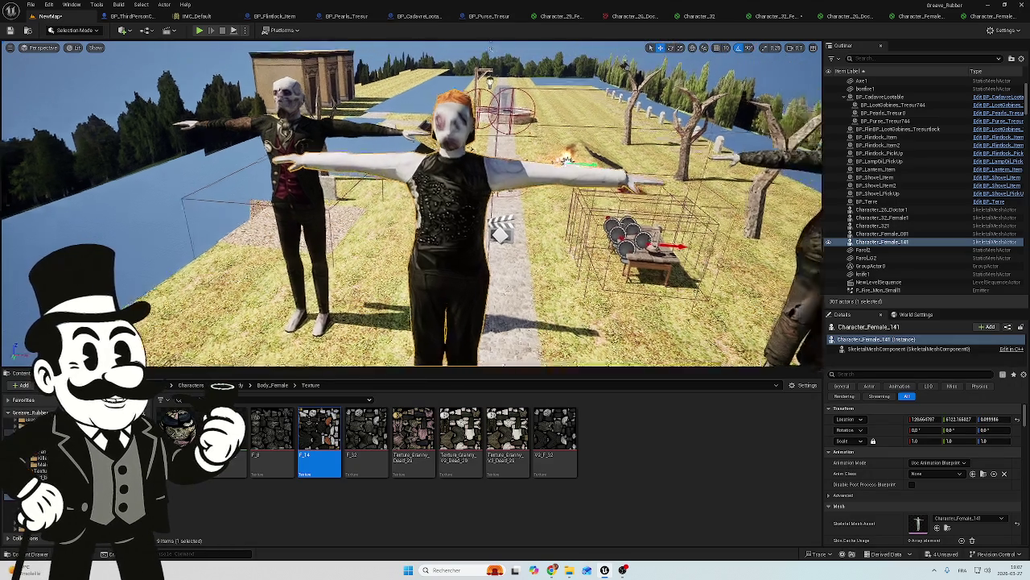
key(w)
key(s)
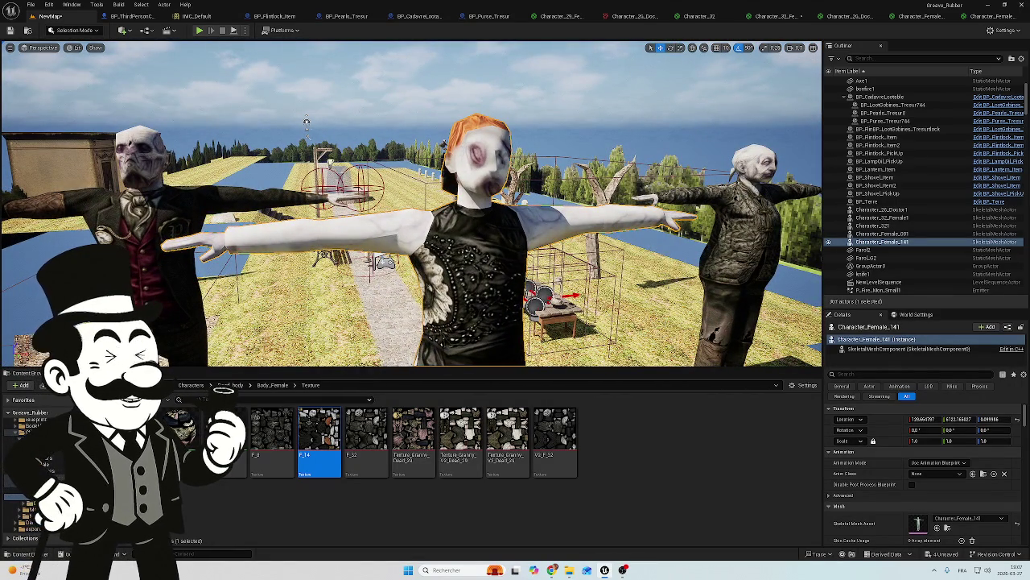
key(w)
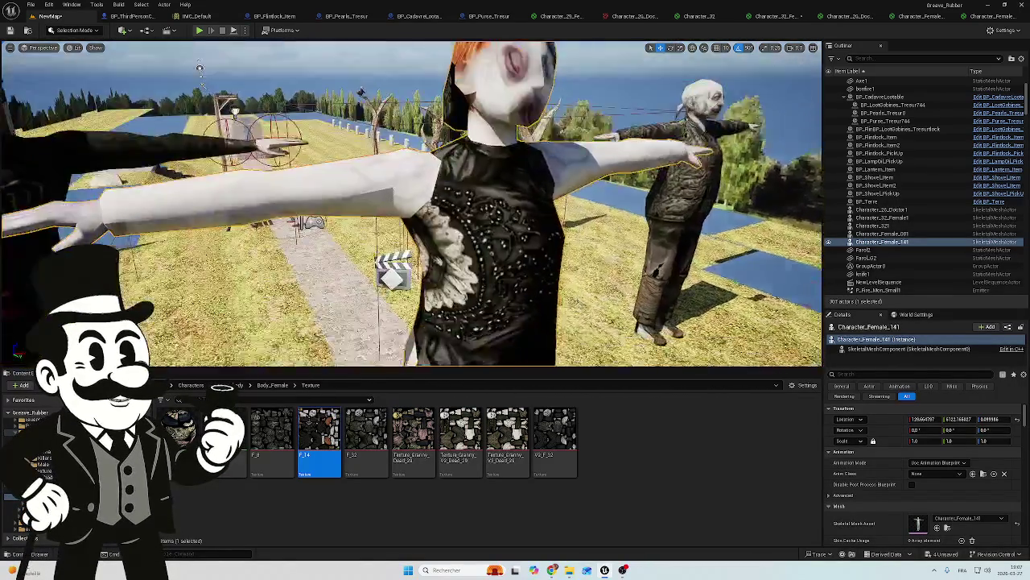
key(s)
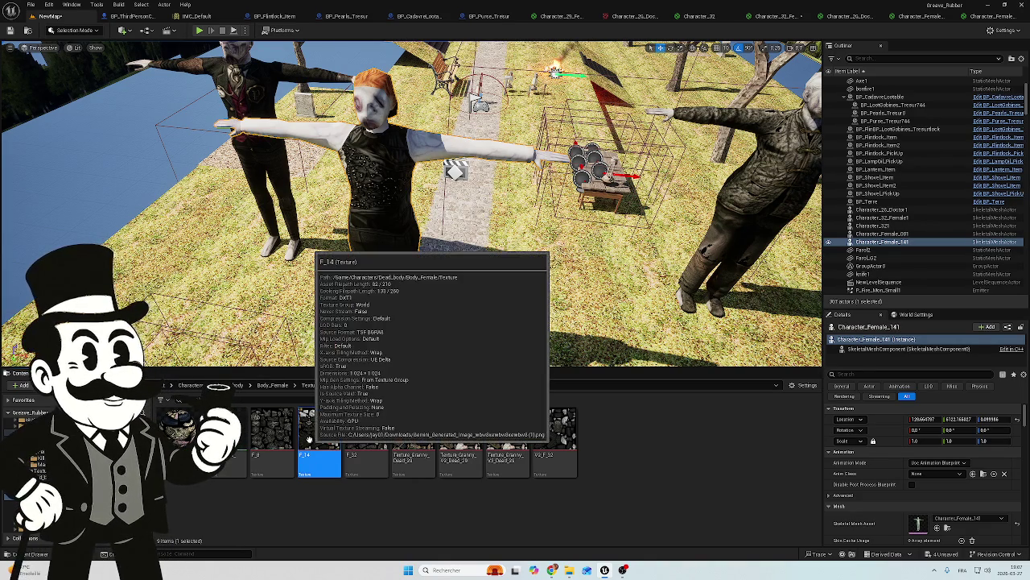
Force-delete the F_14 texture despite its material reference, then view the now-grey character.
key(Delete)
click(515, 414)
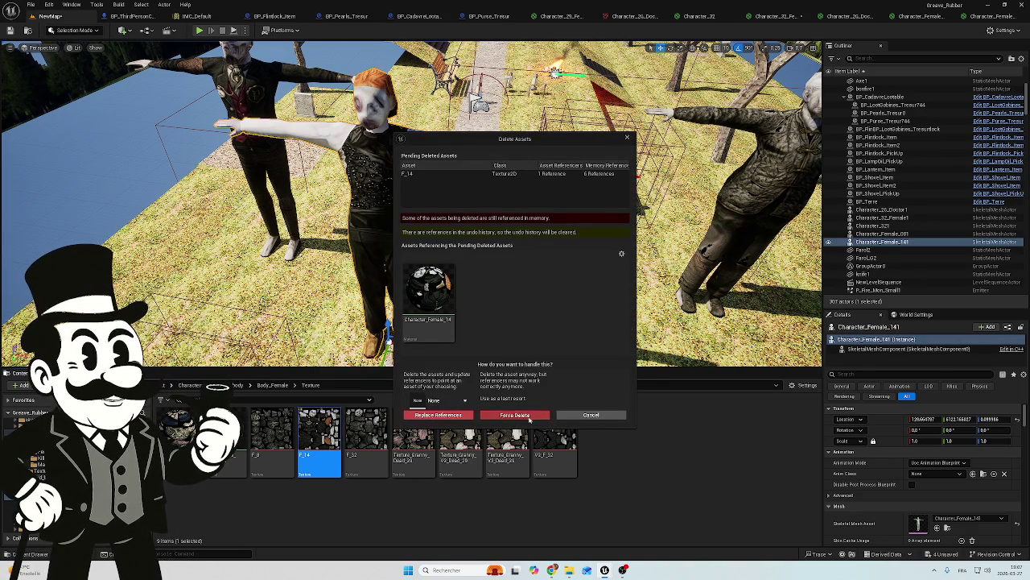
drag(466, 292, 431, 268)
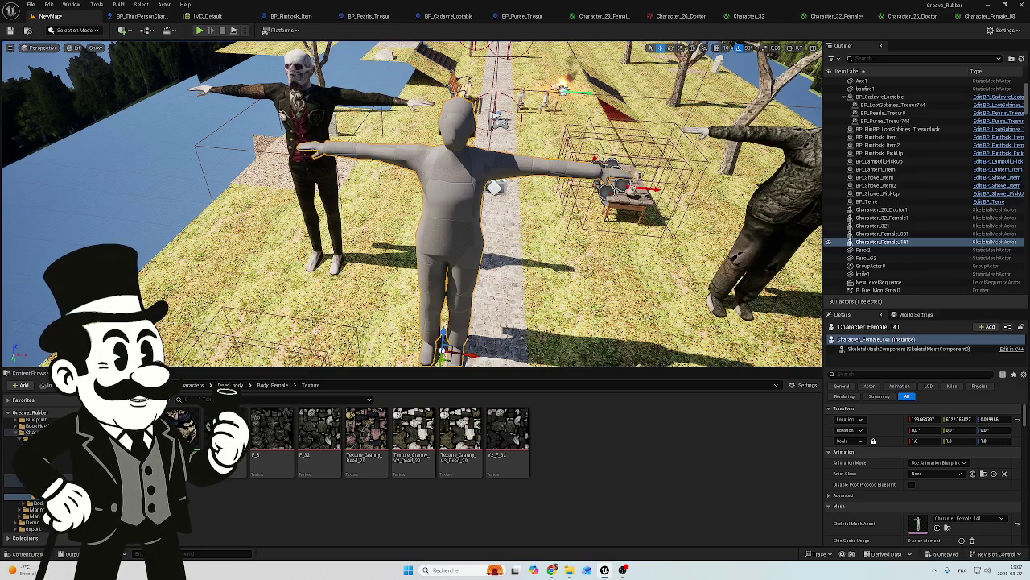
scroll(412, 202, down, 3)
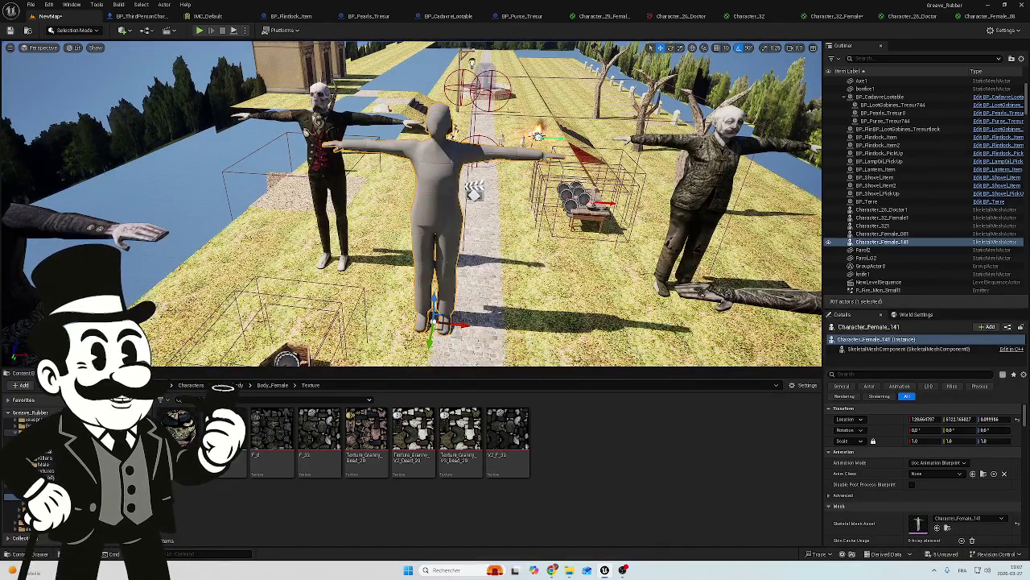
Zoom the viewport in and out around the characters, then bring up File Explorer's Textures folder.
scroll(412, 201, down, 5)
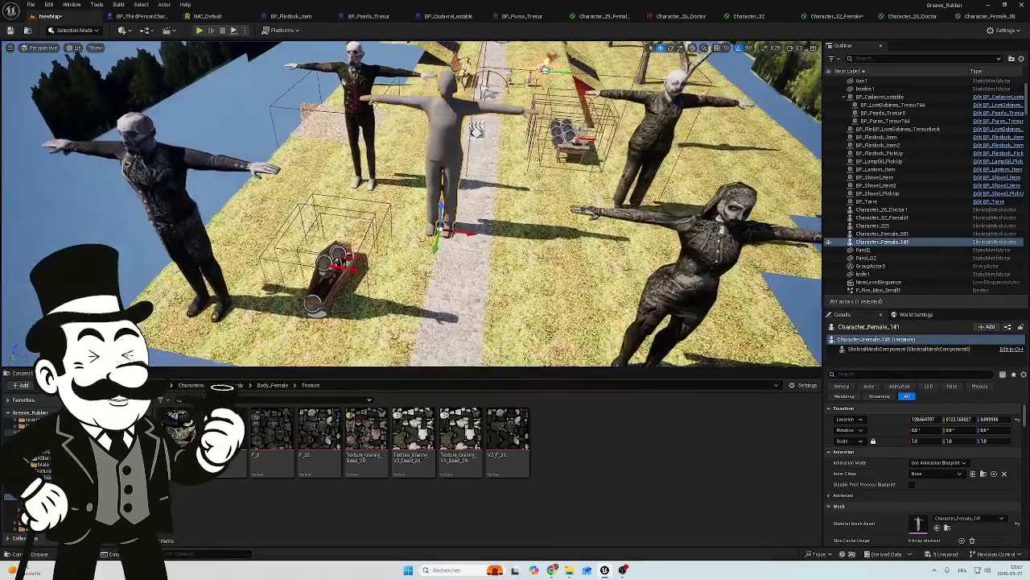
scroll(413, 201, up, 3)
scroll(412, 201, down, 2)
scroll(413, 201, up, 3)
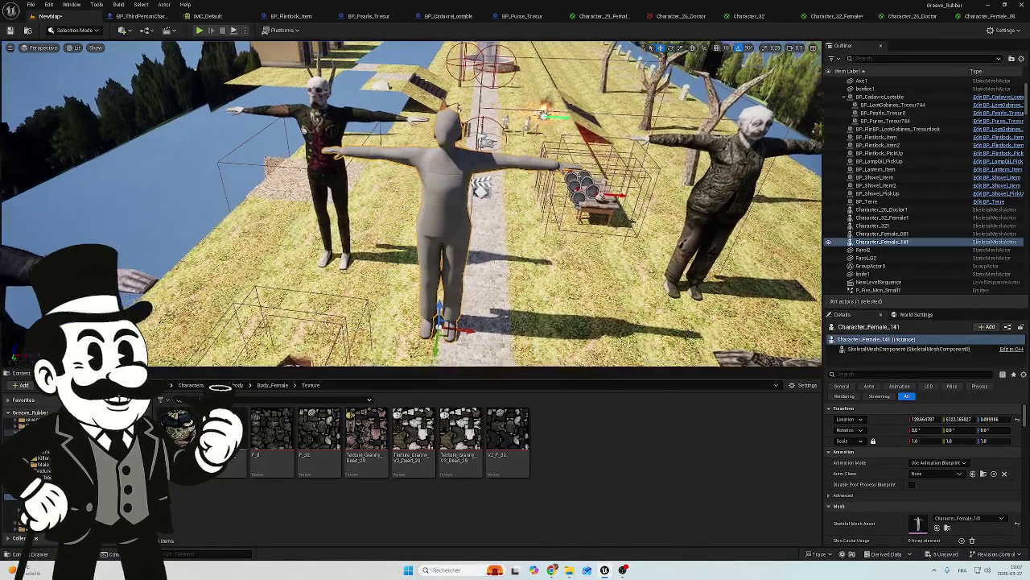
scroll(412, 201, up, 5)
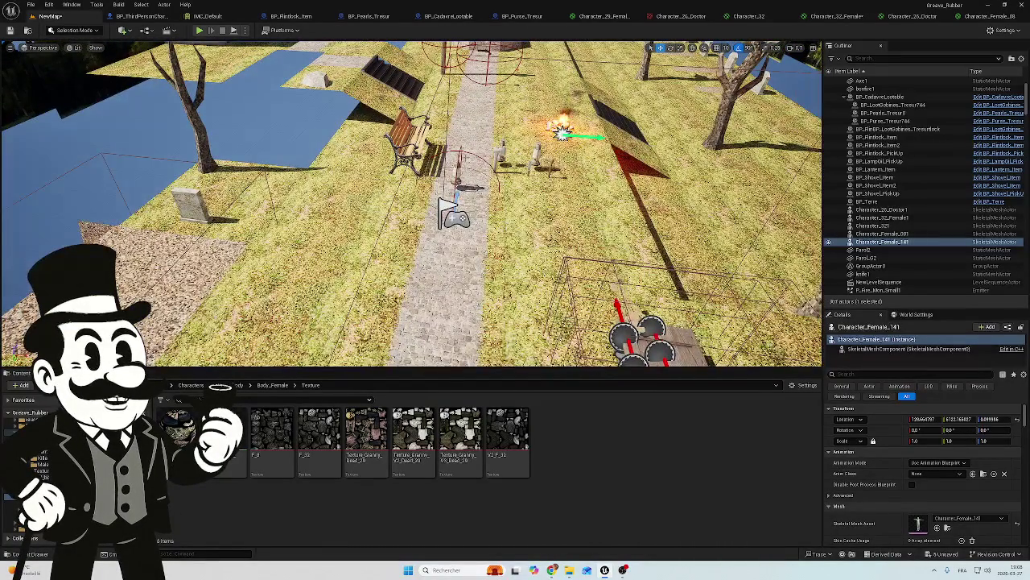
scroll(412, 202, down, 2)
scroll(413, 201, up, 6)
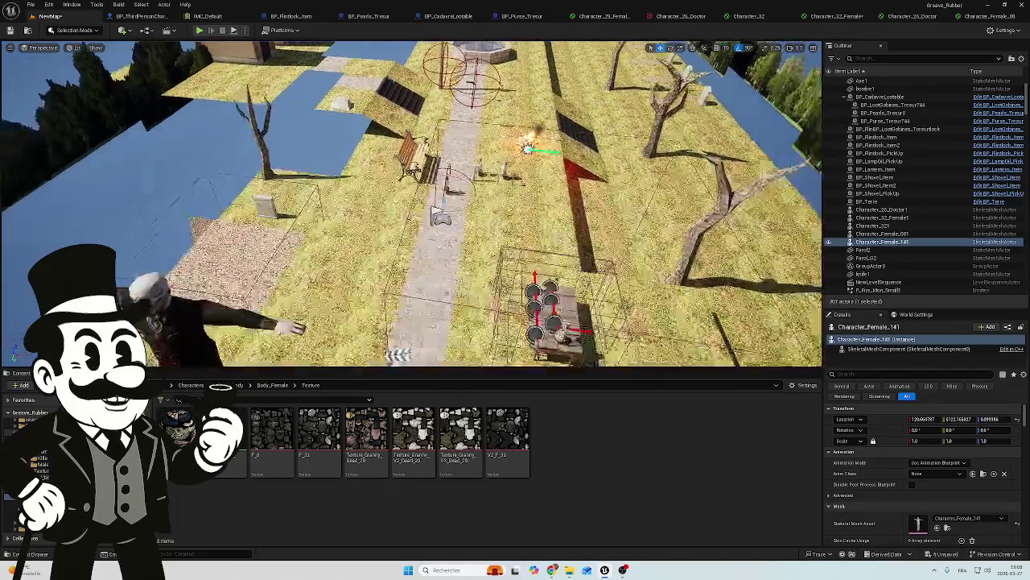
scroll(413, 201, down, 2)
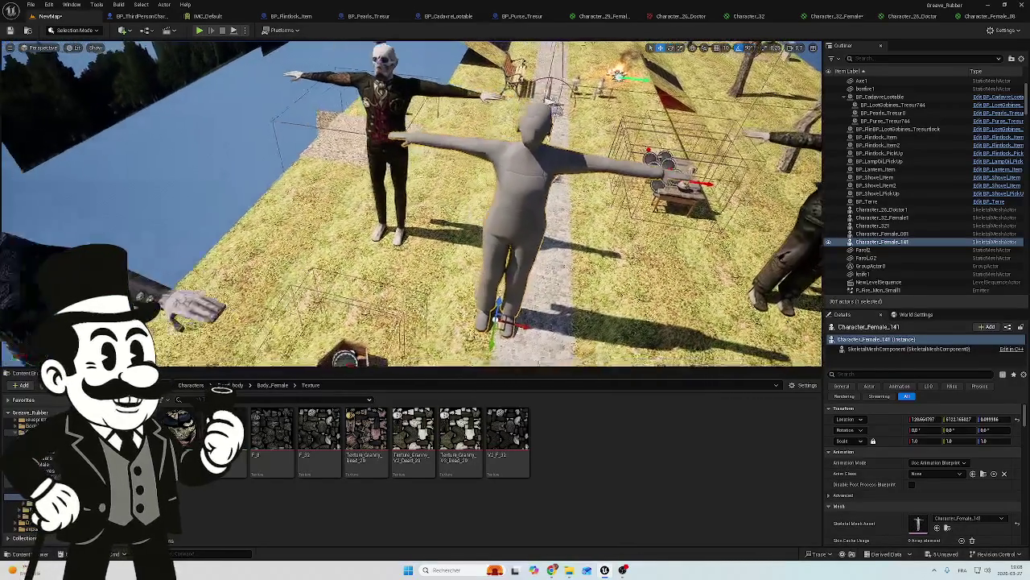
scroll(412, 201, up, 2)
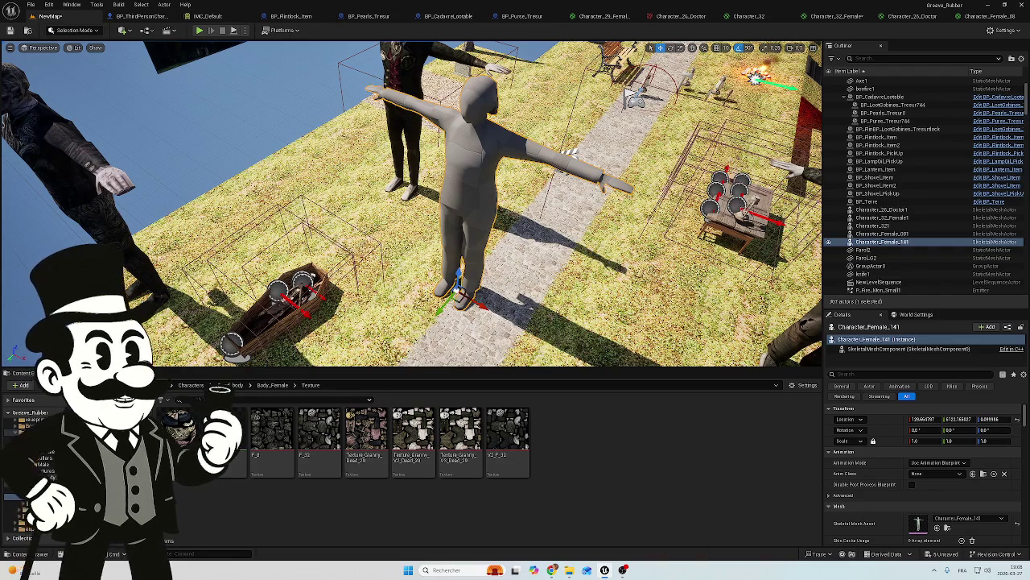
mouse_move(605, 569)
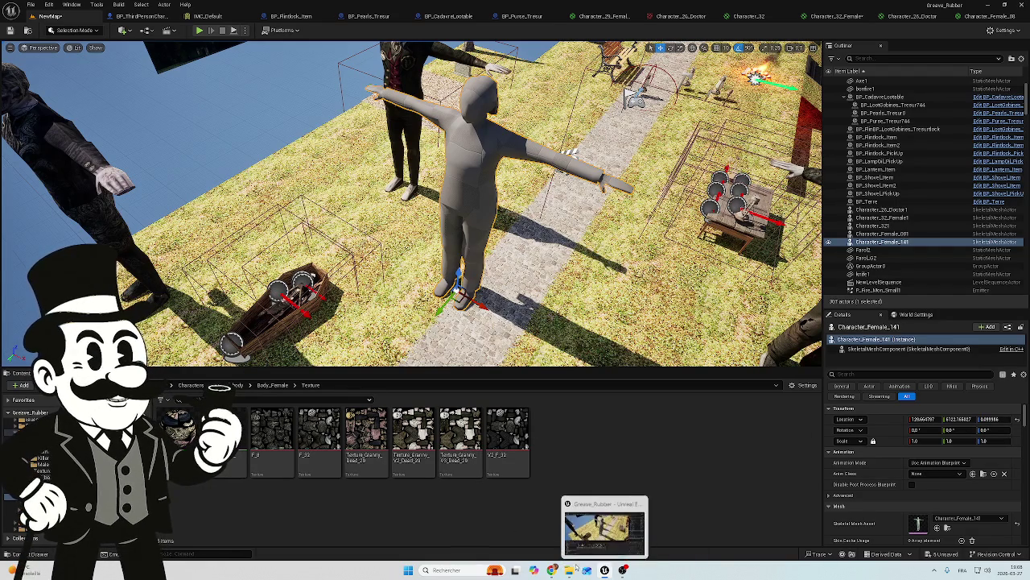
mouse_move(569, 569)
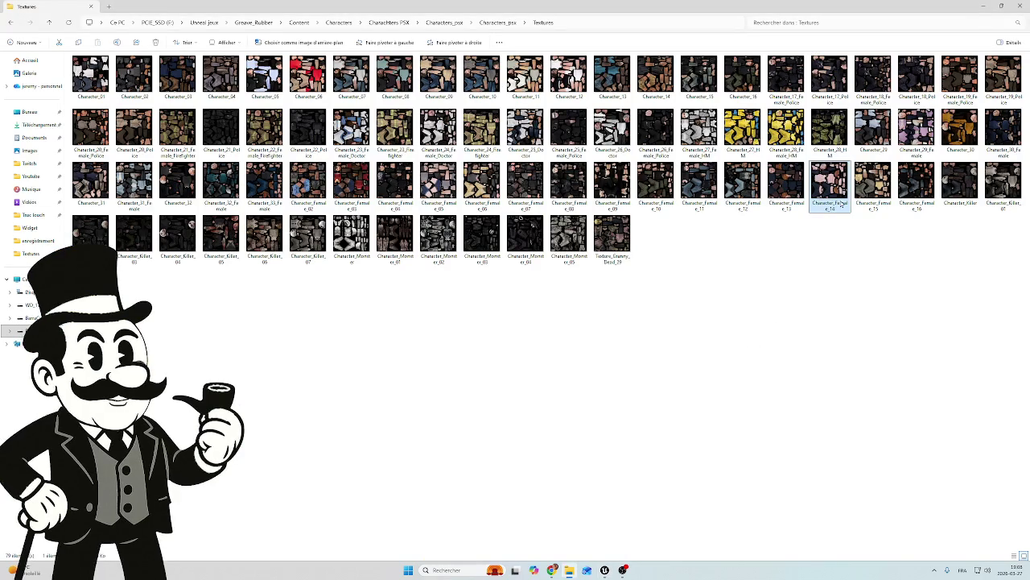
Switch from File Explorer back to the Unreal Editor level view.
click(604, 570)
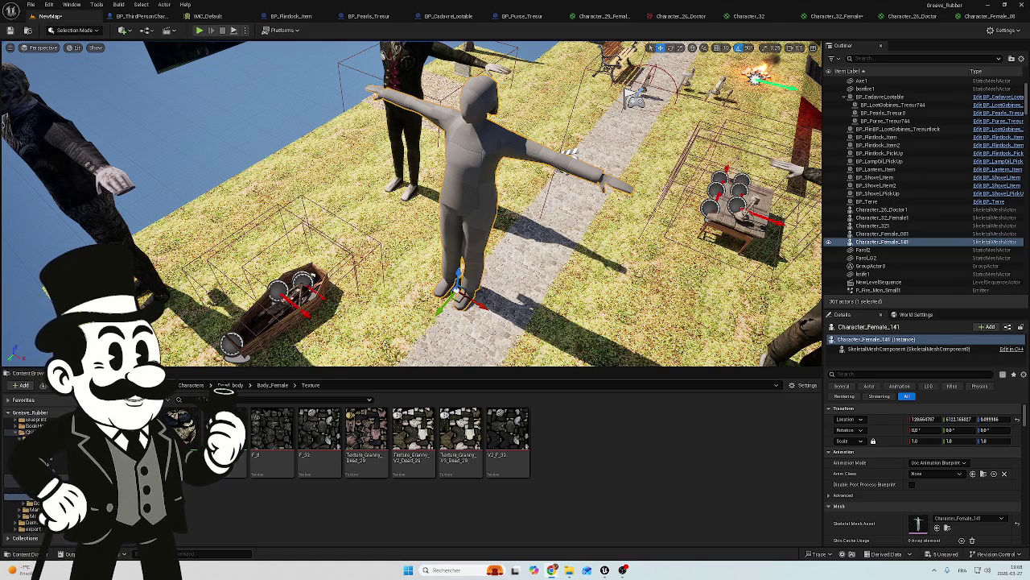
mouse_move(503, 260)
mouse_down()
mouse_move(467, 302)
mouse_move(473, 283)
mouse_up()
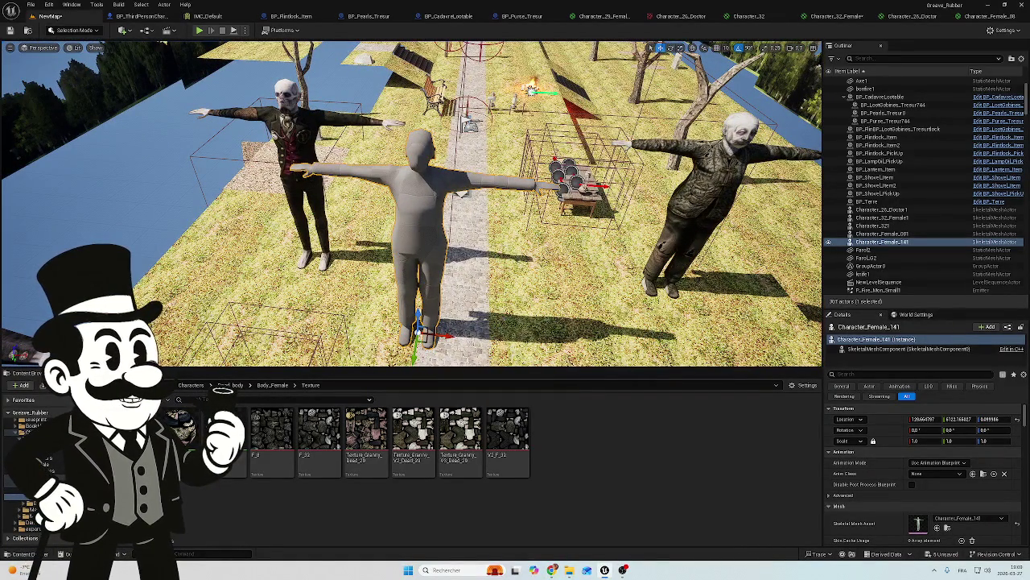
mouse_move(473, 284)
mouse_down()
mouse_move(415, 272)
mouse_move(491, 256)
mouse_up()
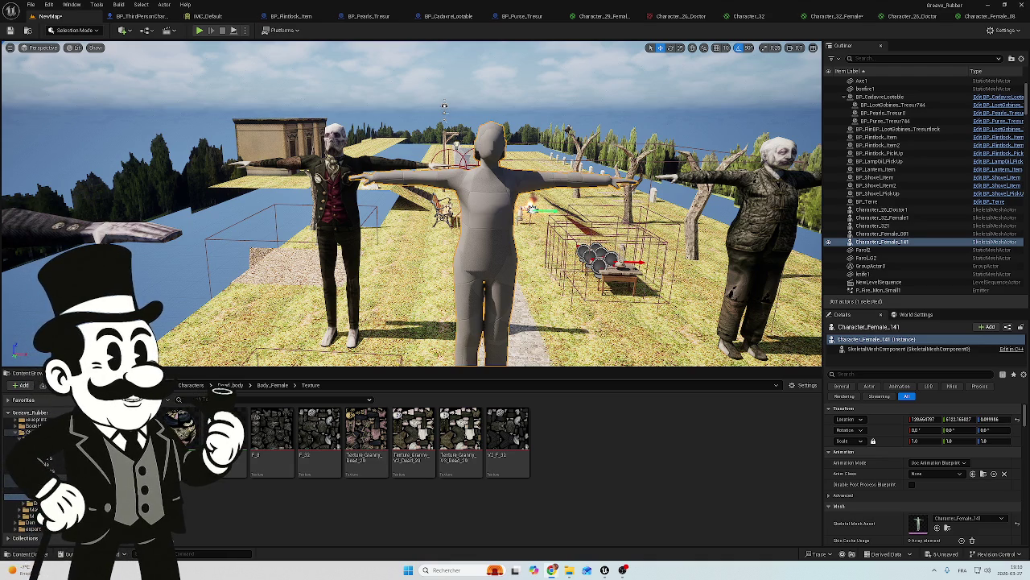
scroll(413, 205, up, 3)
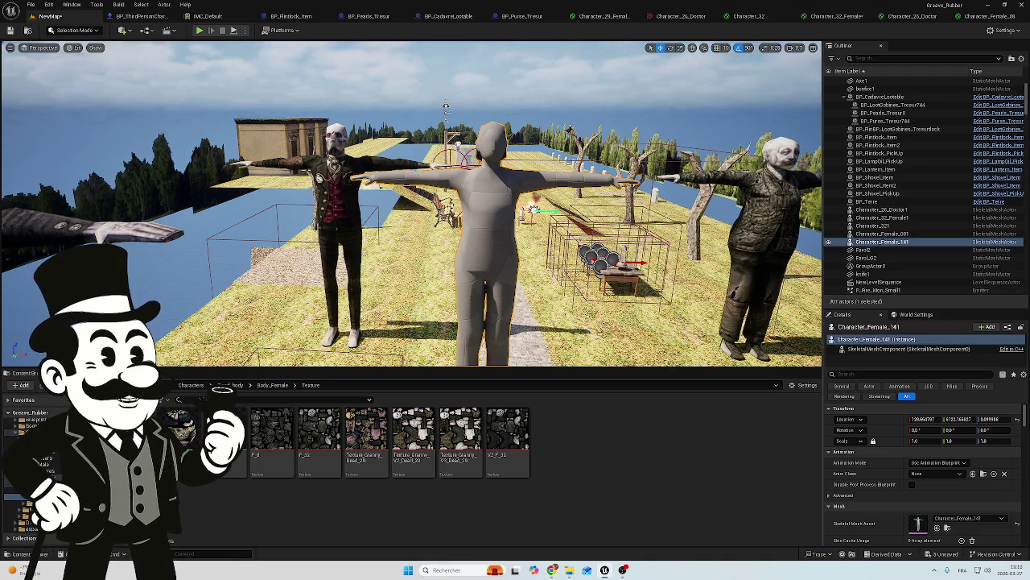
scroll(412, 204, up, 5)
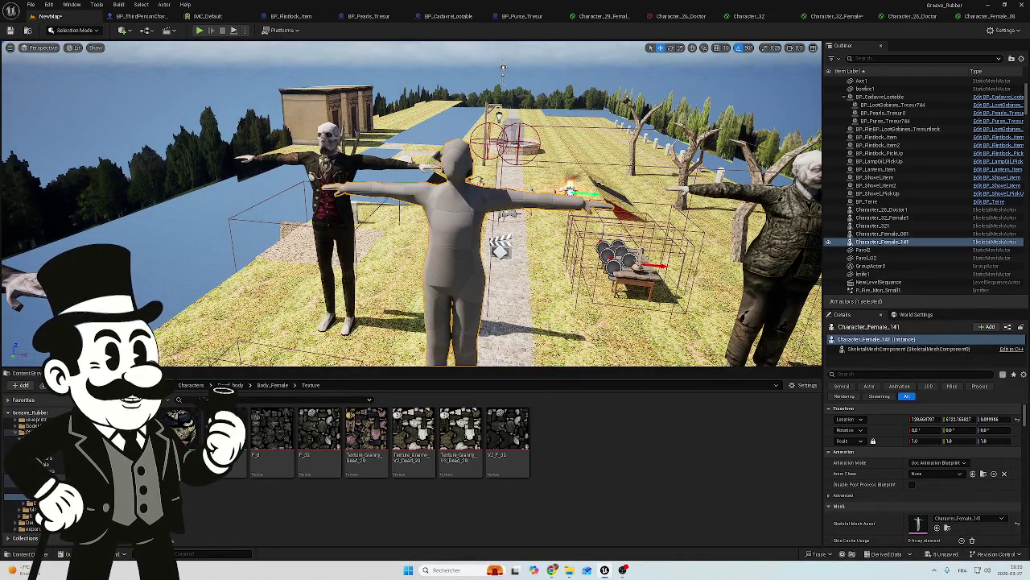
scroll(412, 204, up, 2)
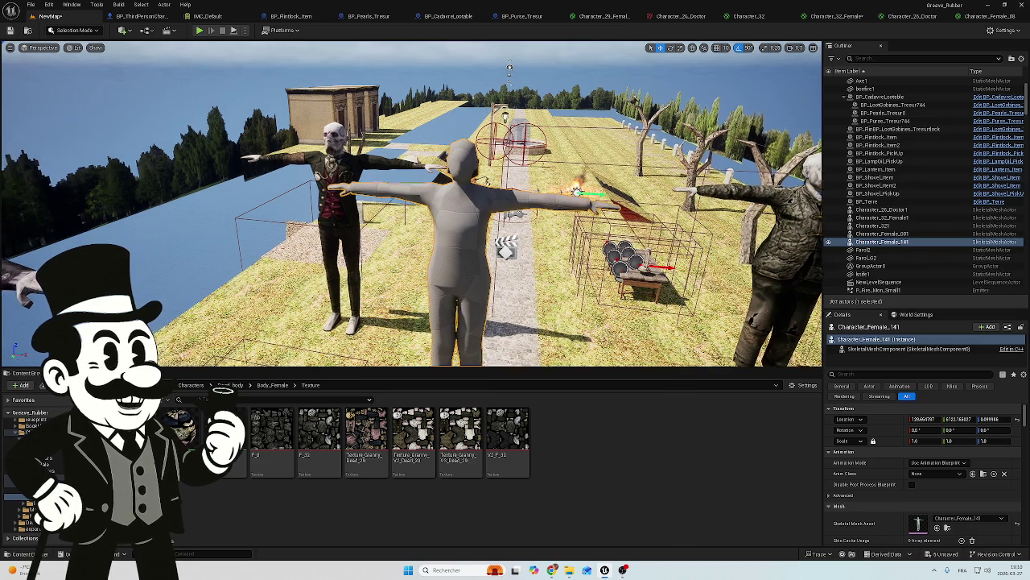
key(d)
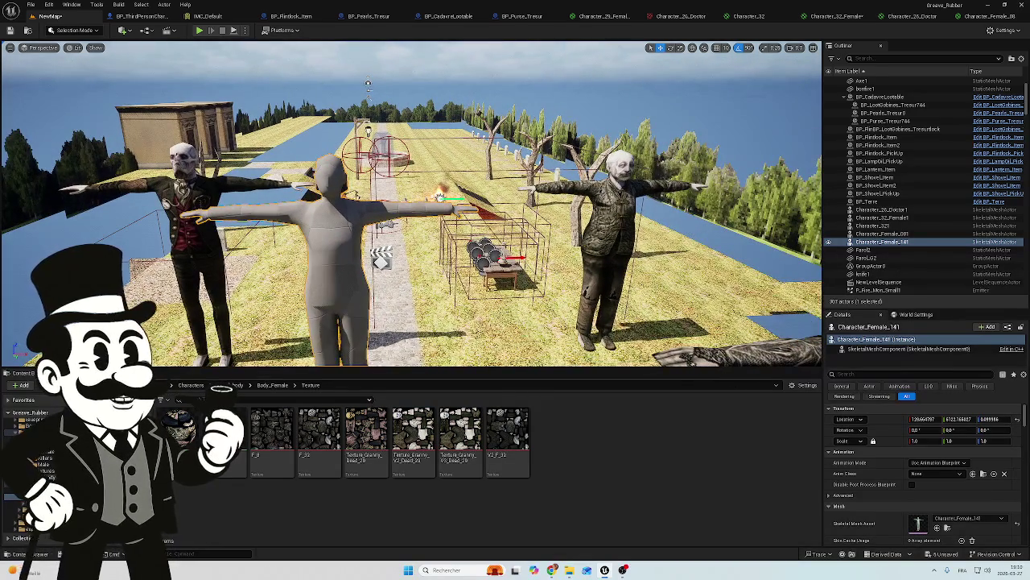
scroll(412, 205, down, 3)
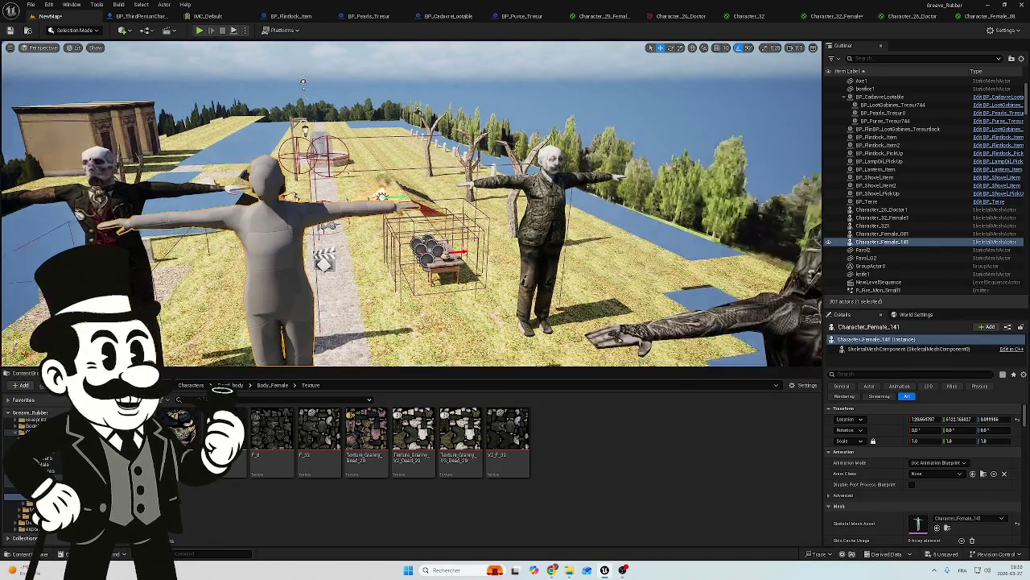
key(w)
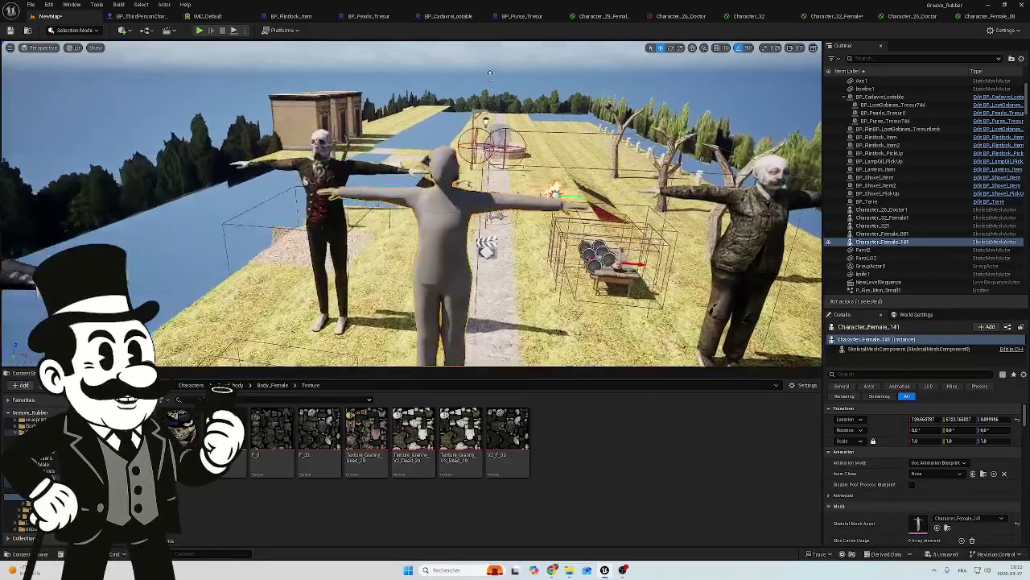
key(s)
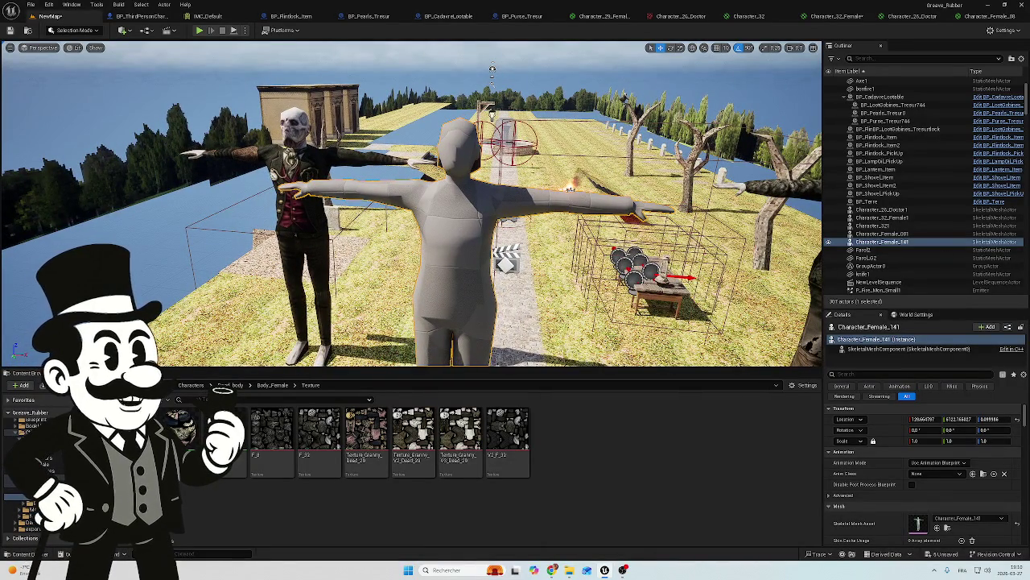
key(a)
key(s)
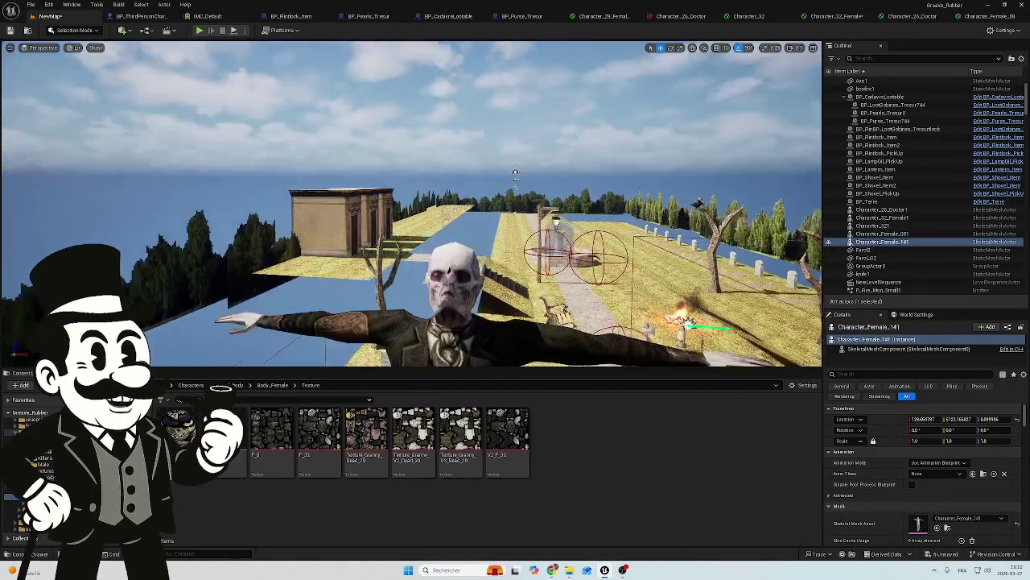
key(s)
key(w)
key(d)
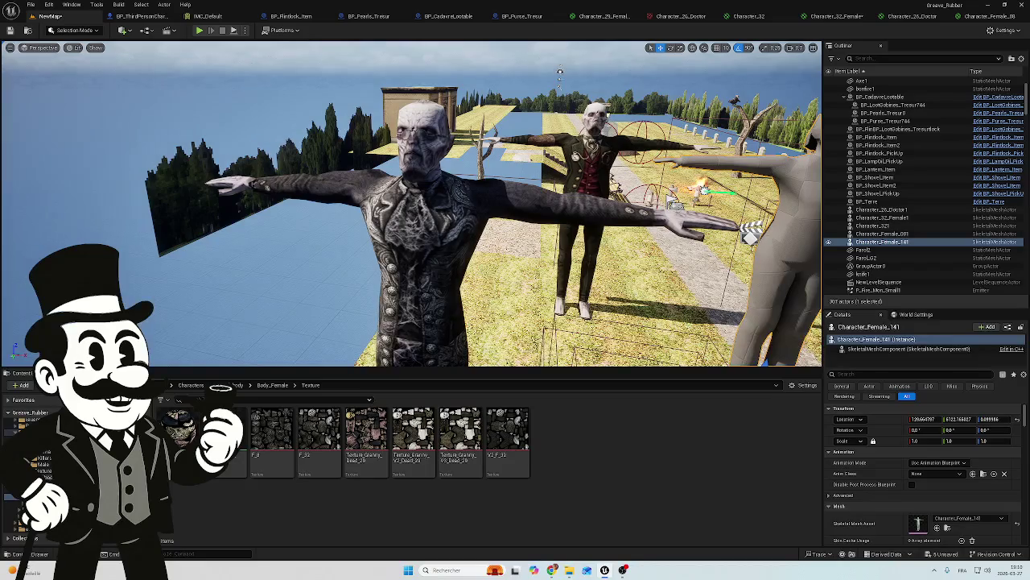
key(w)
key(s)
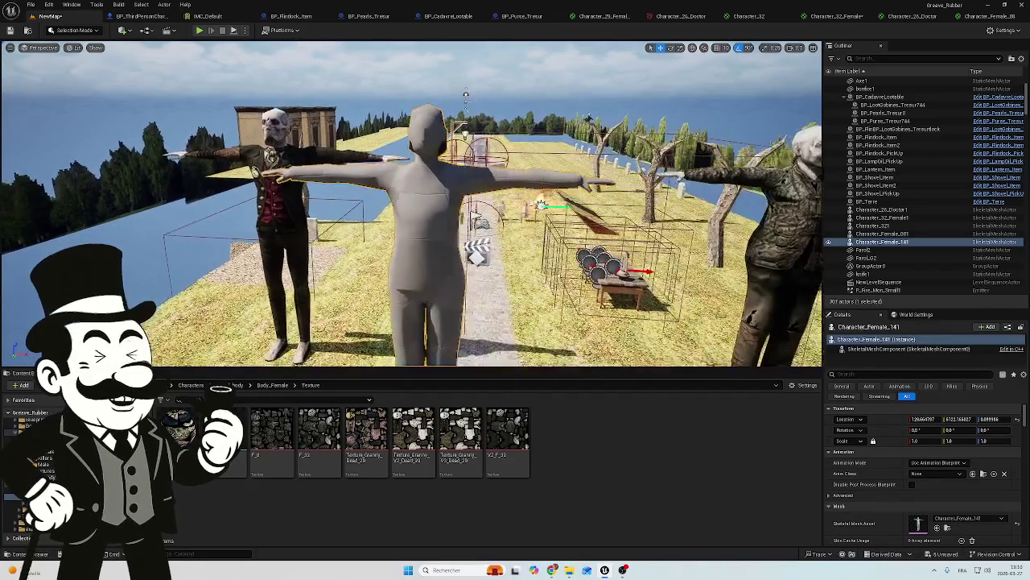
key(w)
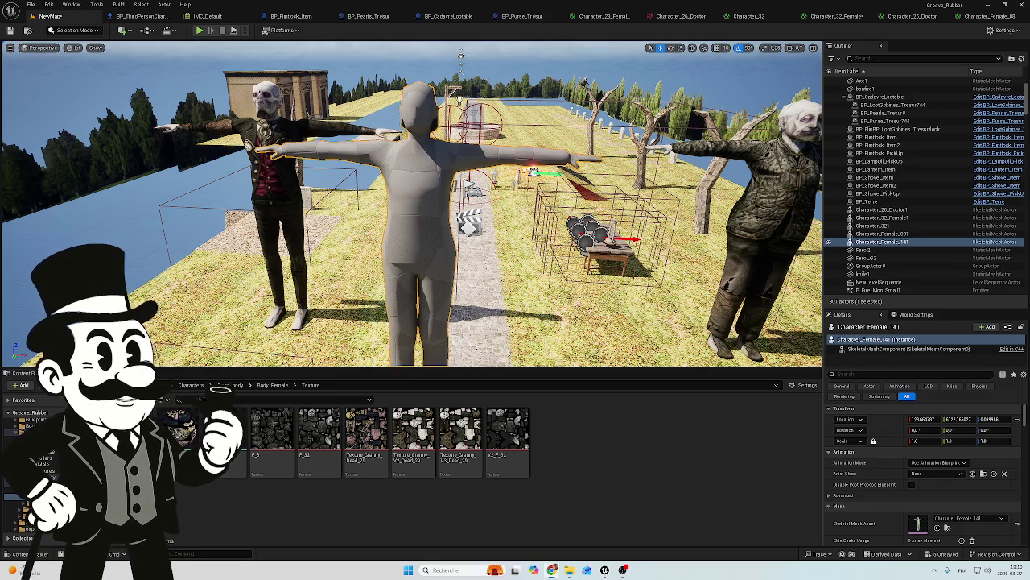
key(s)
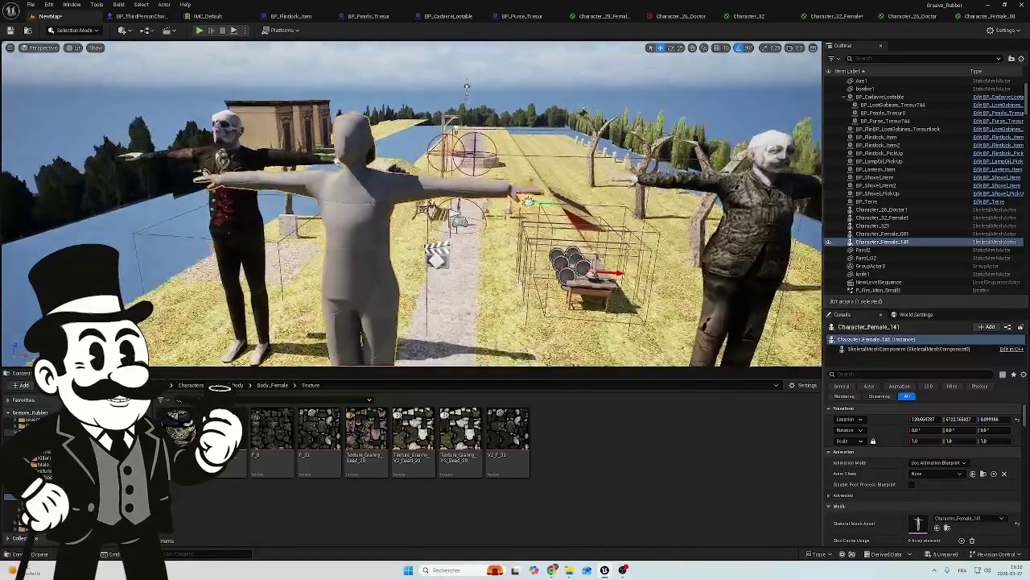
key(w)
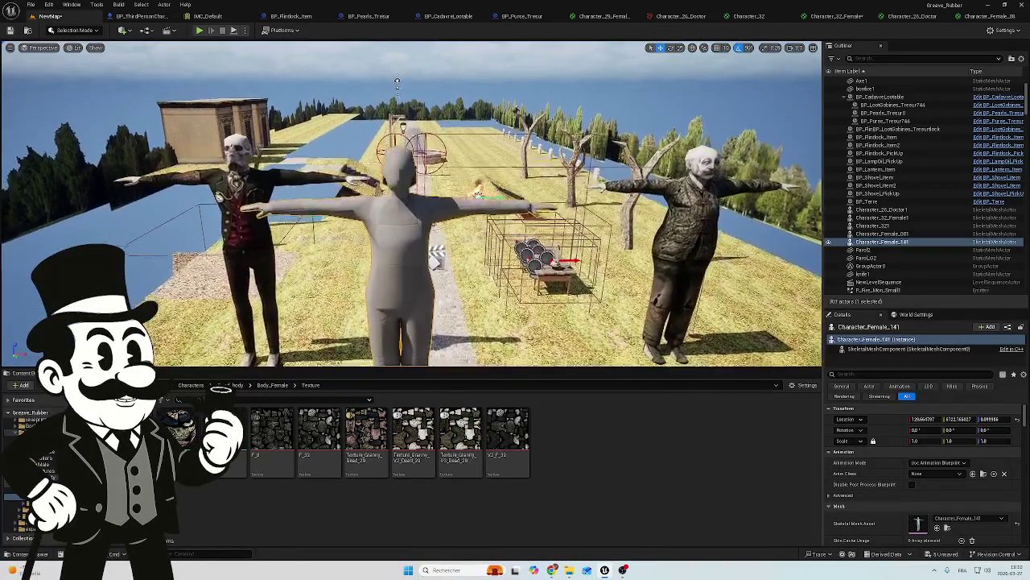
key(a)
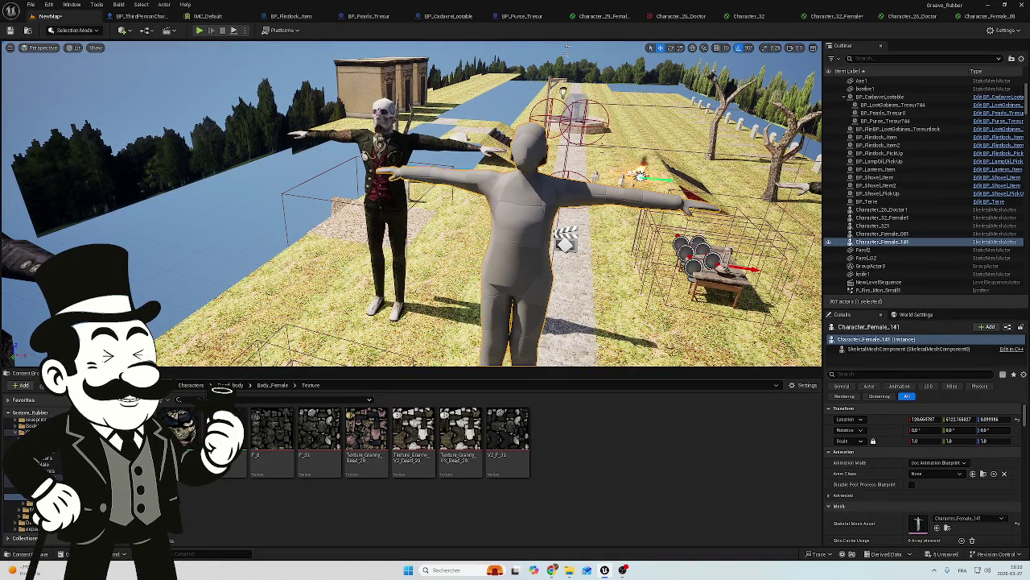
key(w)
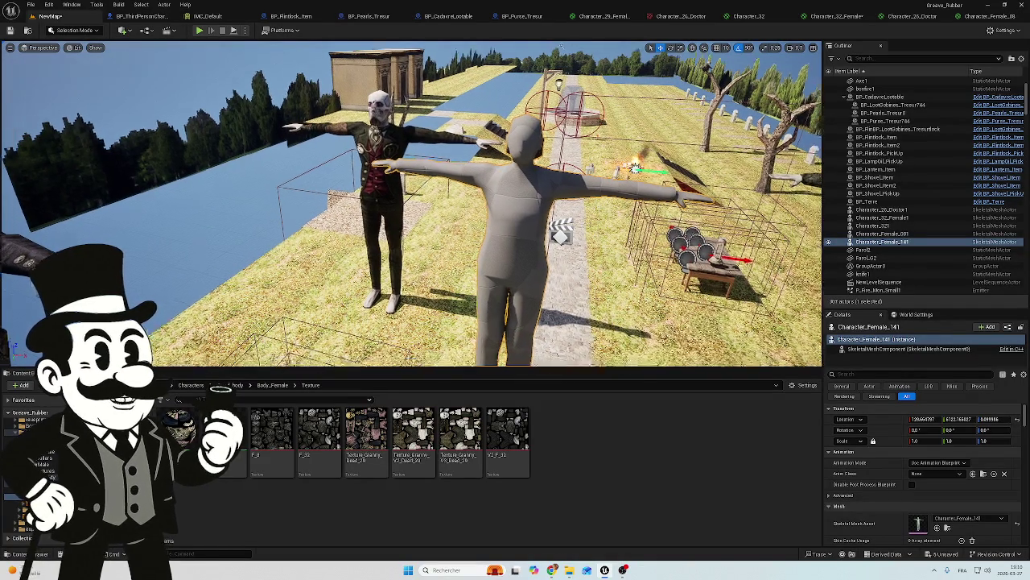
key(s)
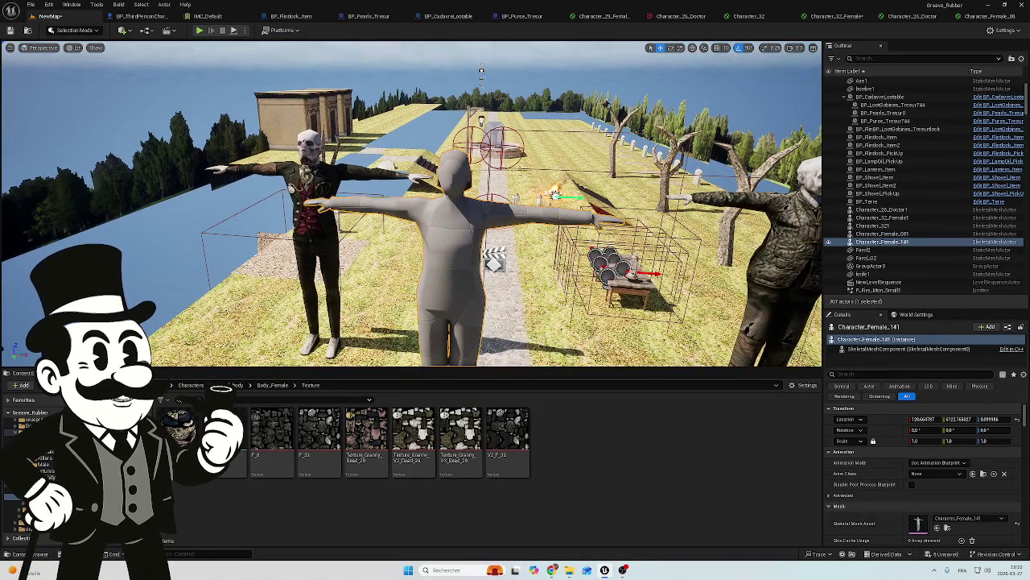
key(d)
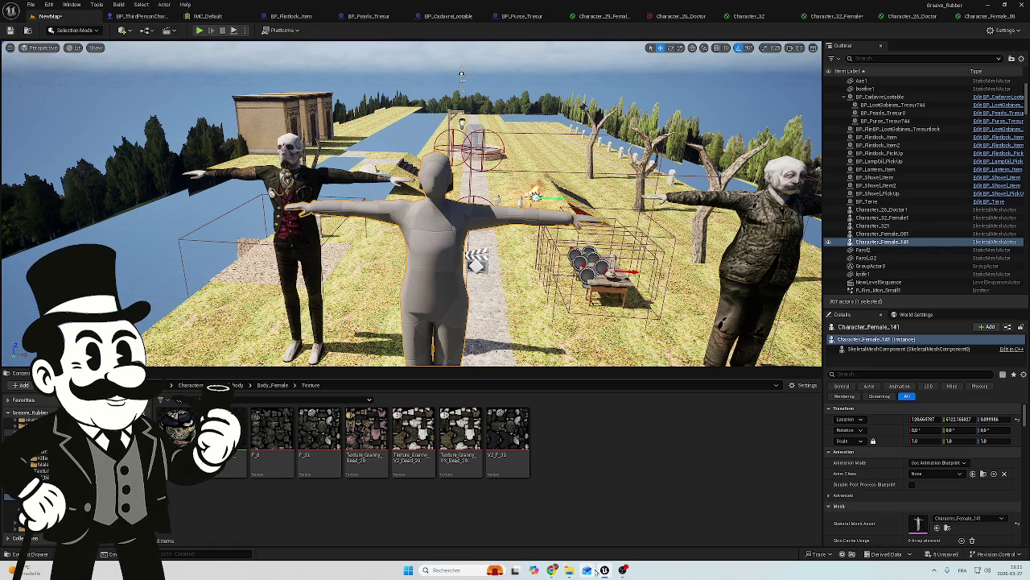
Preview the Character_Female_02, Character_30_Female and Character_19_Female_Police textures in turn.
mouse_move(571, 570)
click(576, 545)
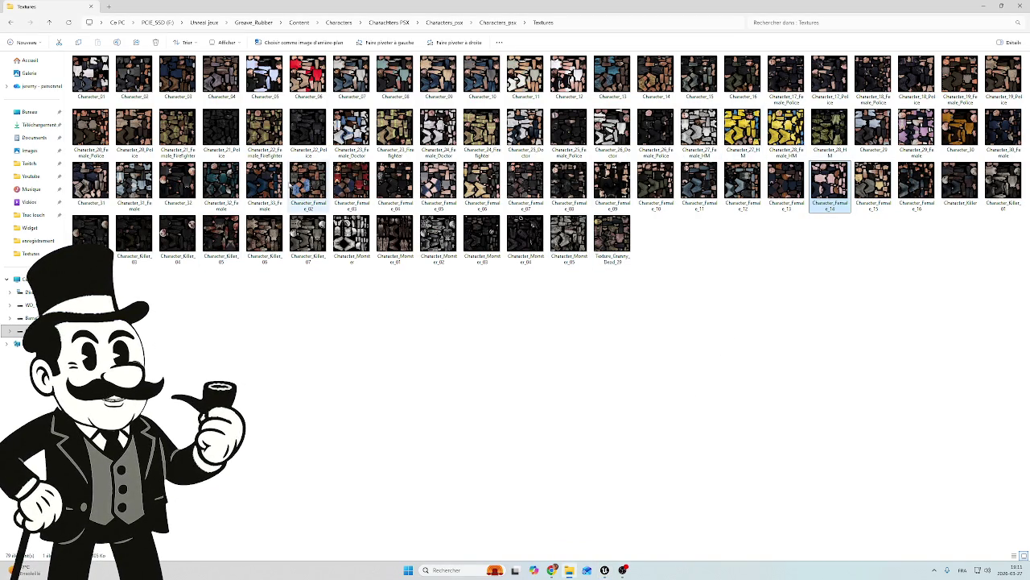
double_click(311, 185)
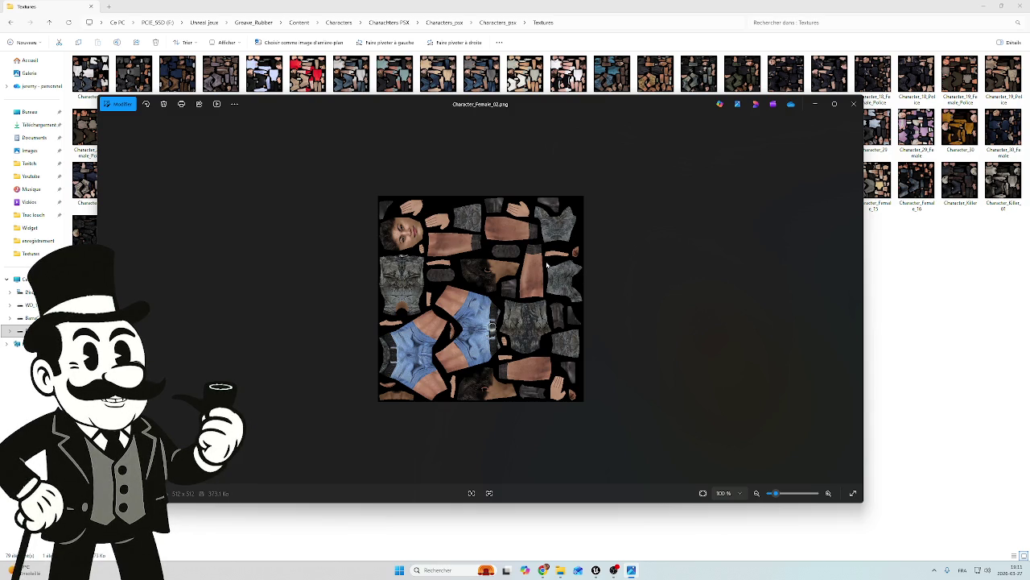
click(854, 104)
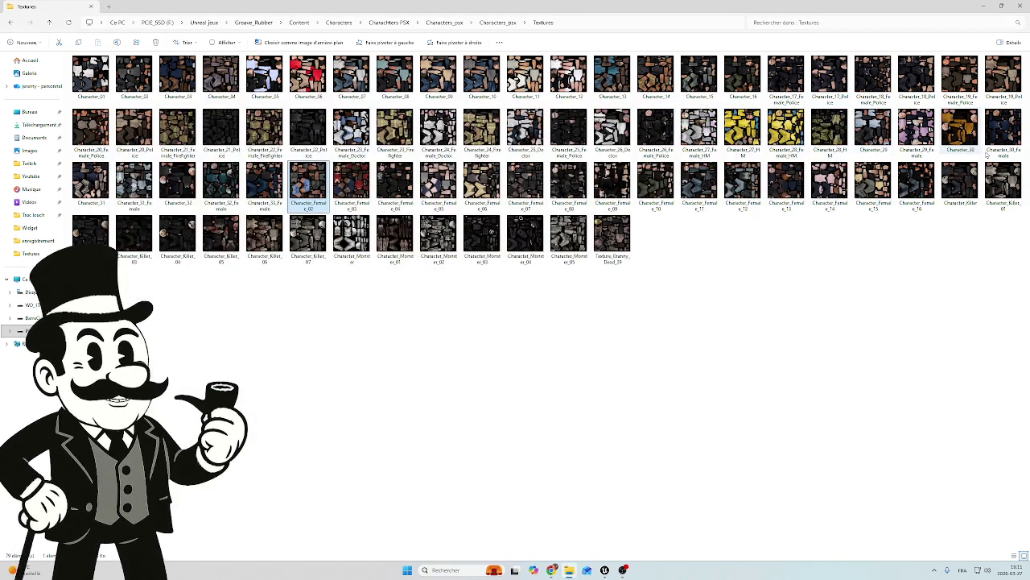
double_click(1001, 128)
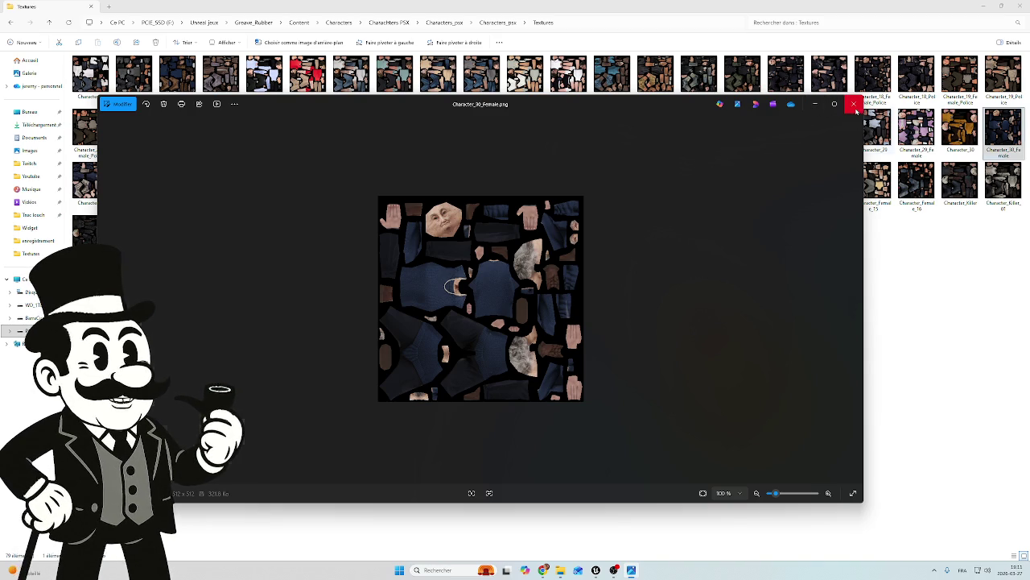
click(856, 108)
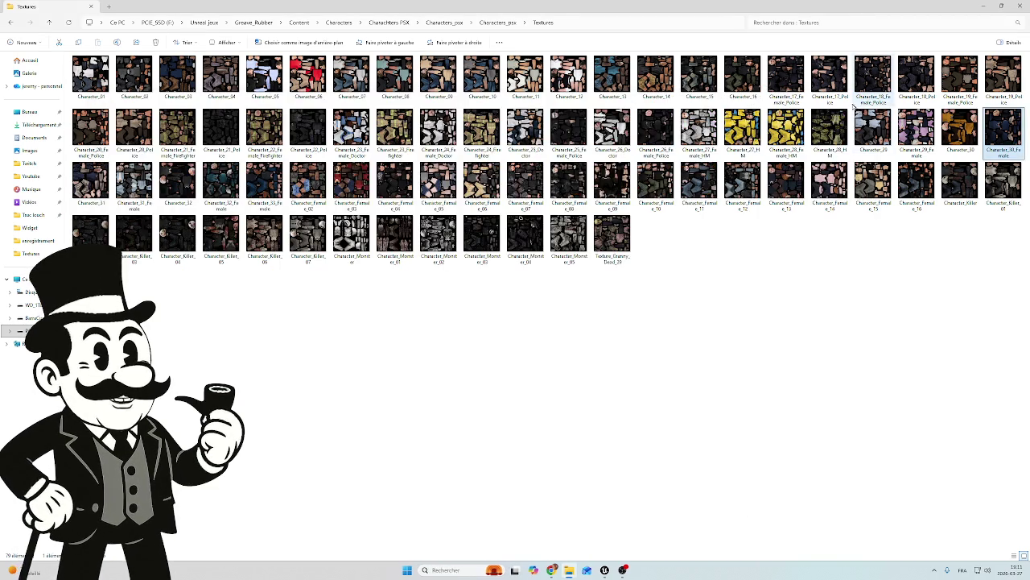
double_click(960, 77)
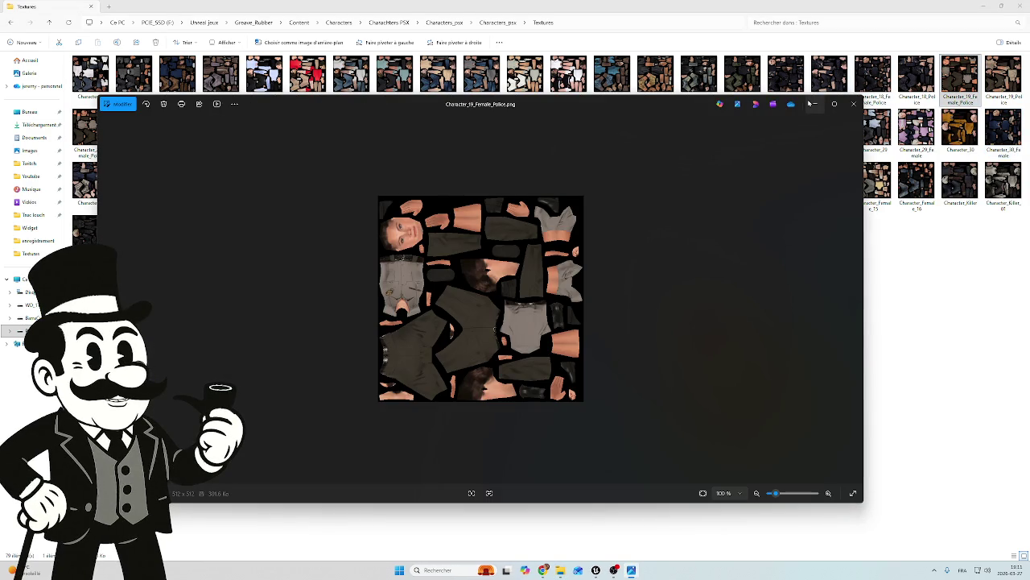
click(854, 104)
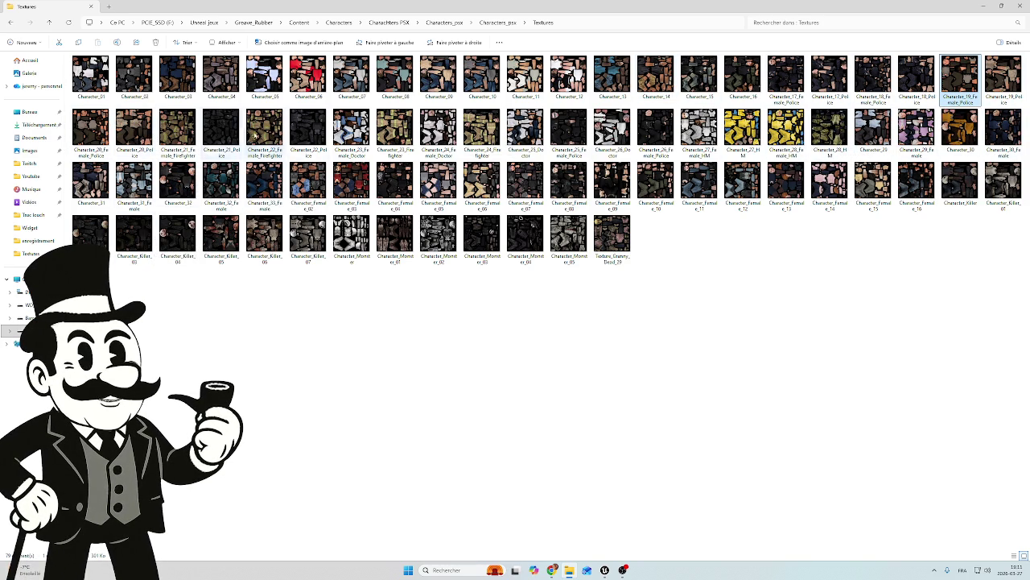
Preview Character_20_Police, Character_24_Female_Doctor, Character_29 and finally Character_29_Female.
double_click(133, 126)
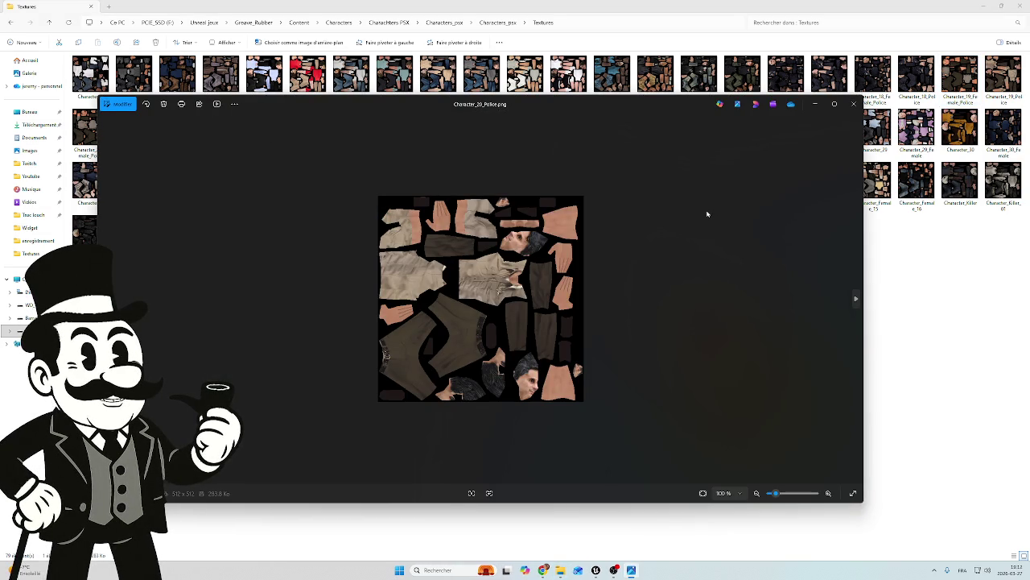
click(853, 104)
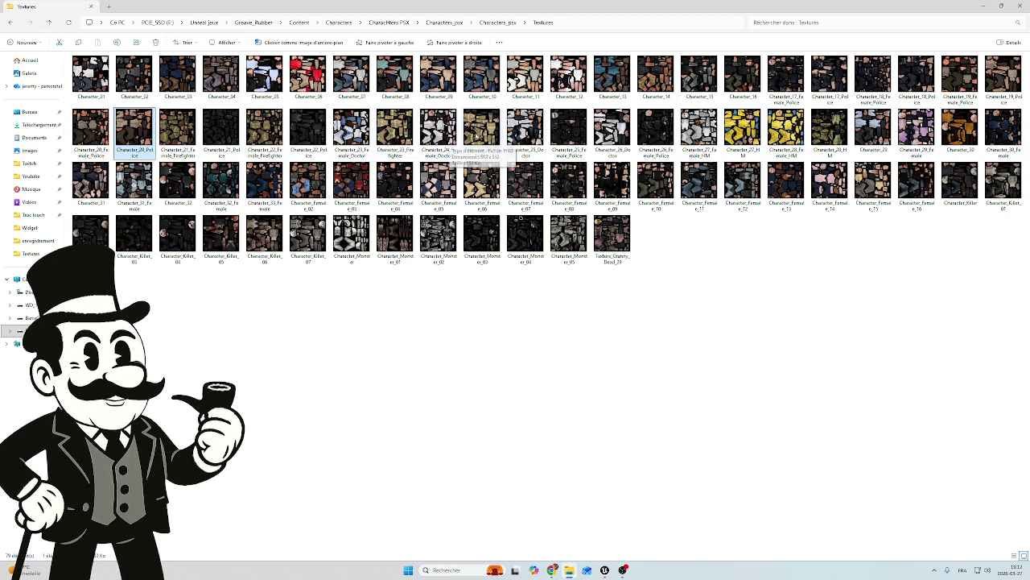
double_click(429, 119)
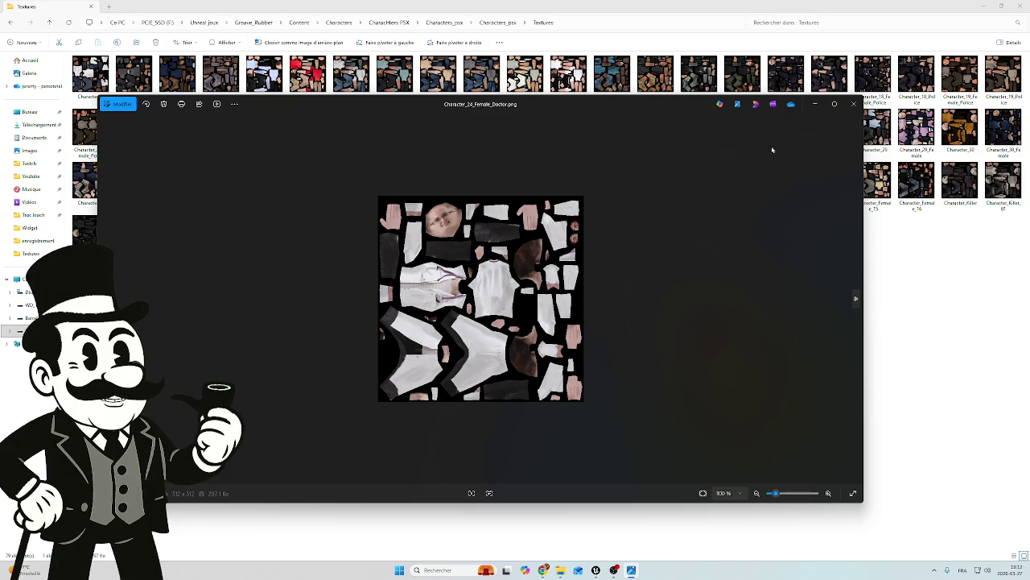
click(854, 103)
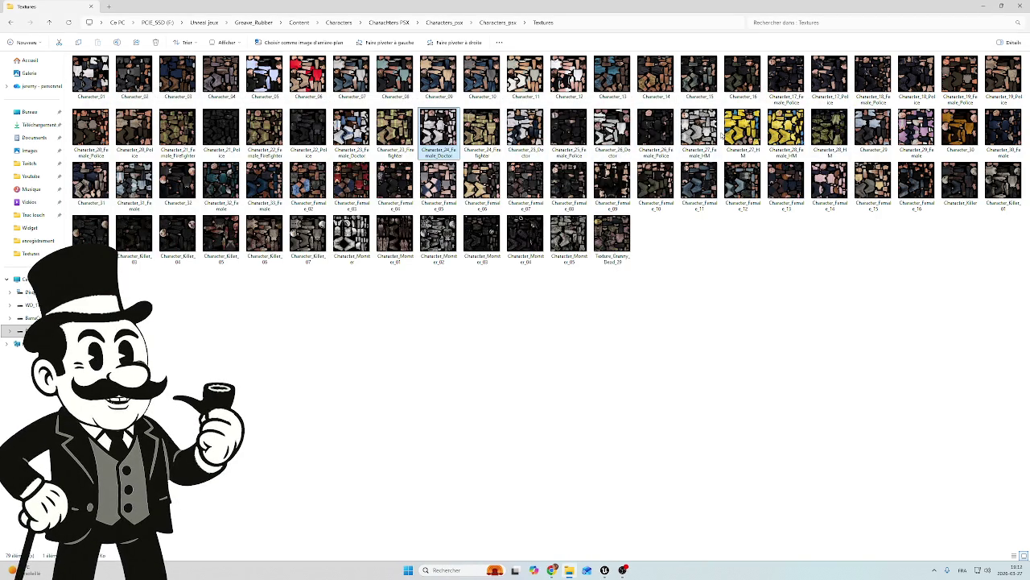
double_click(874, 129)
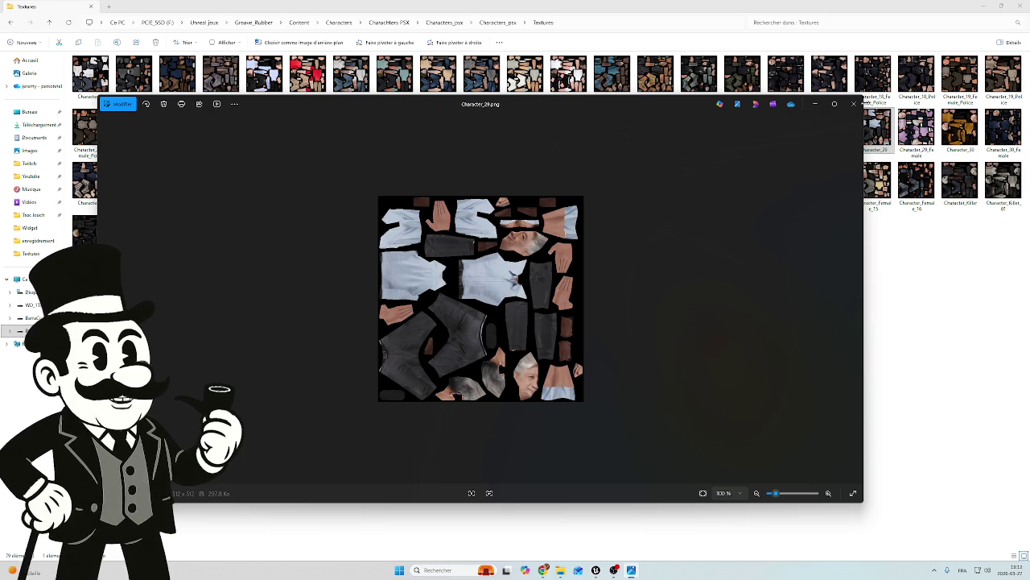
click(854, 104)
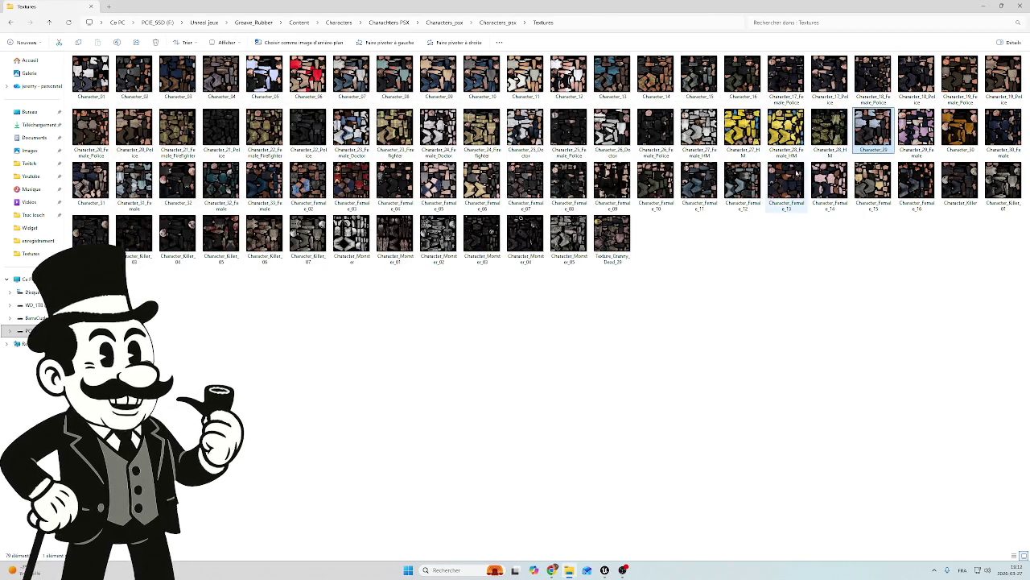
double_click(916, 124)
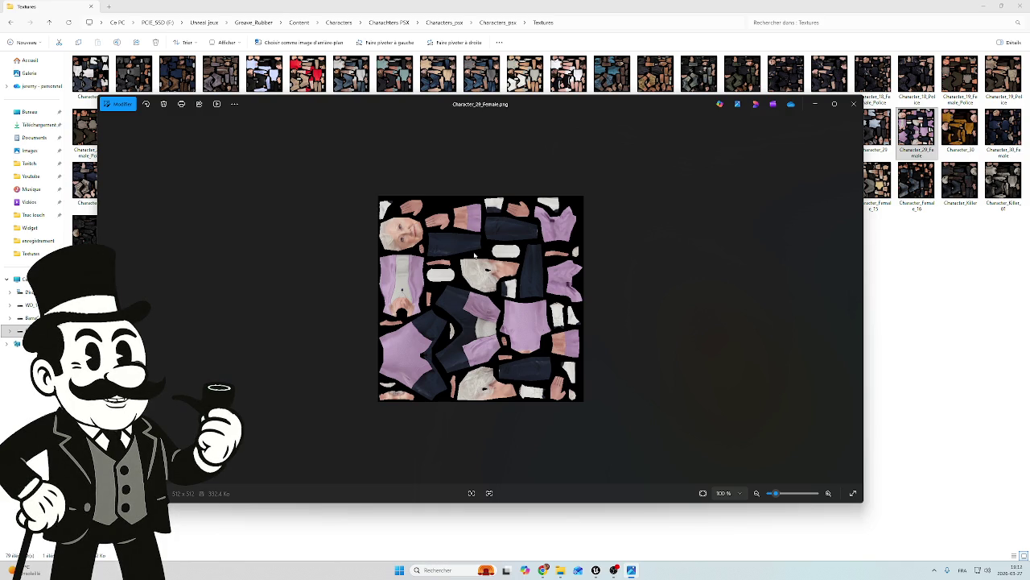
click(853, 104)
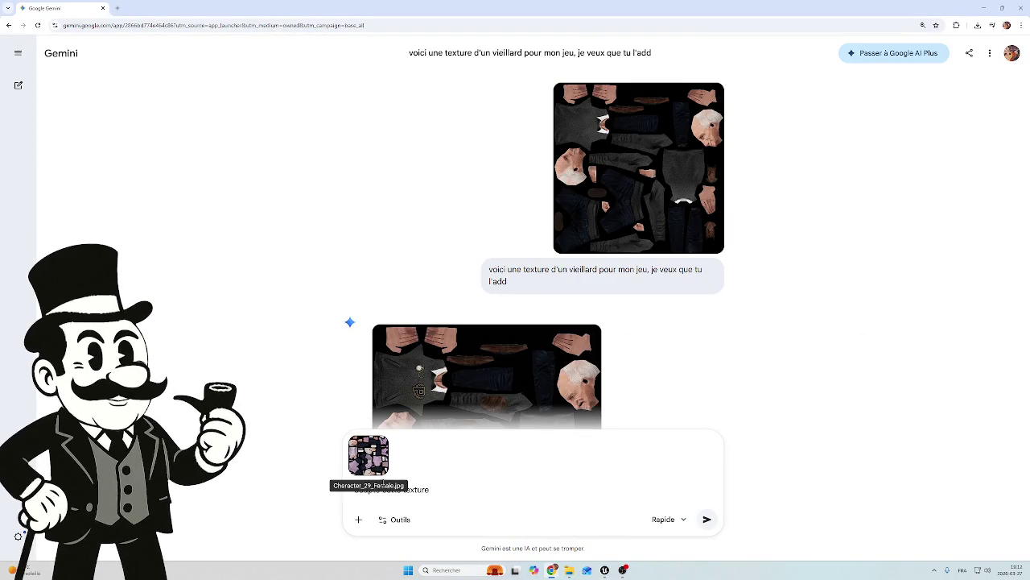
Extend the Gemini prompt with 'our quelle soit mort récement, avec la peau pale et des habit victorien' and send it.
click(380, 490)
click(456, 489)
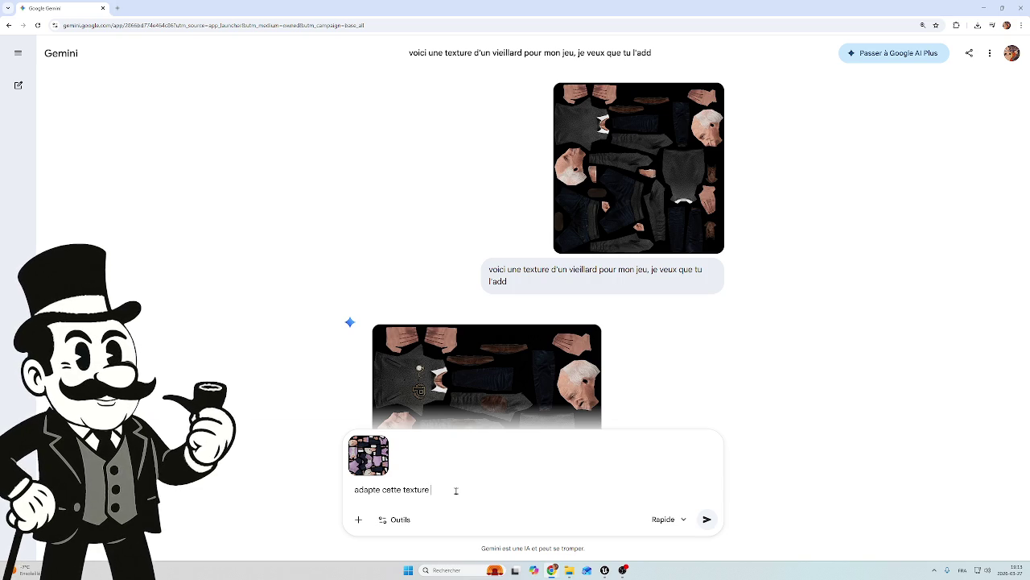
text(pour )
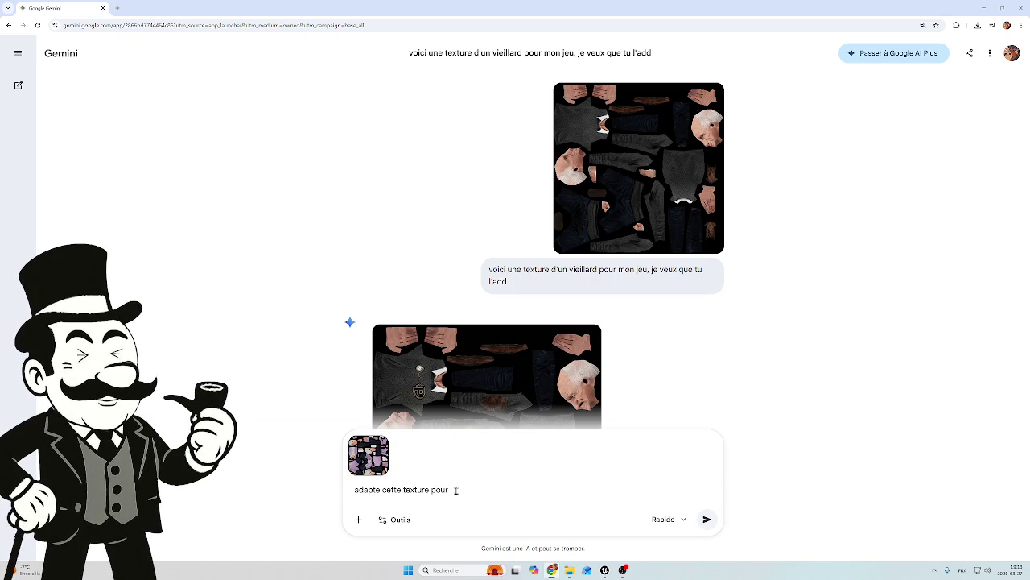
text(quel)
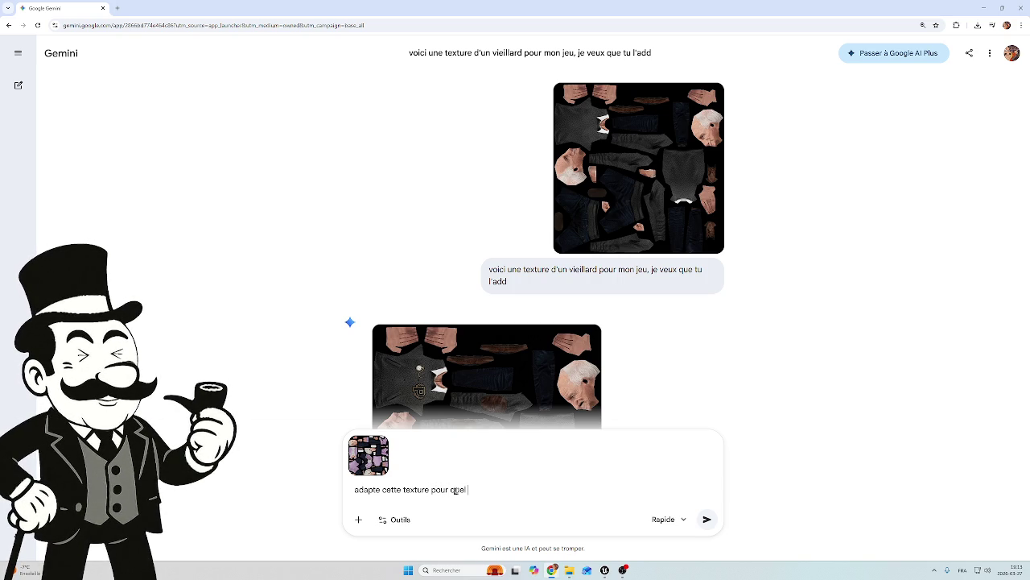
text(le soit mor)
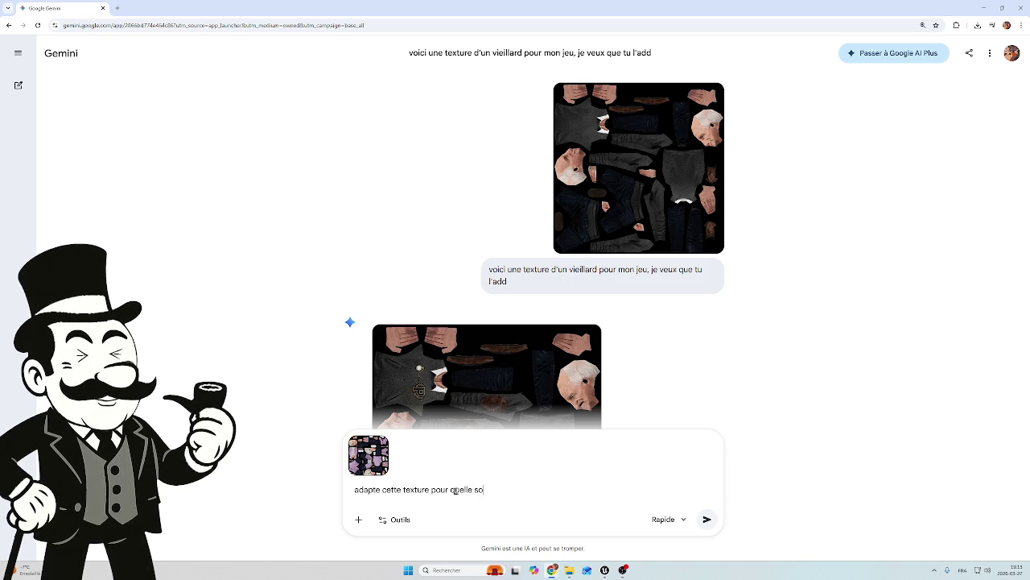
text(t)
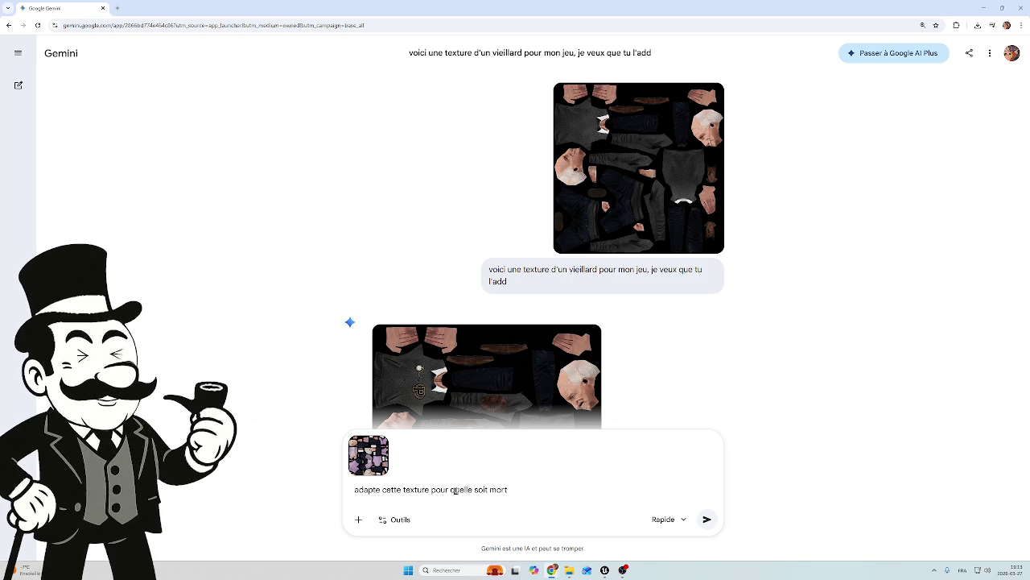
text( récement,)
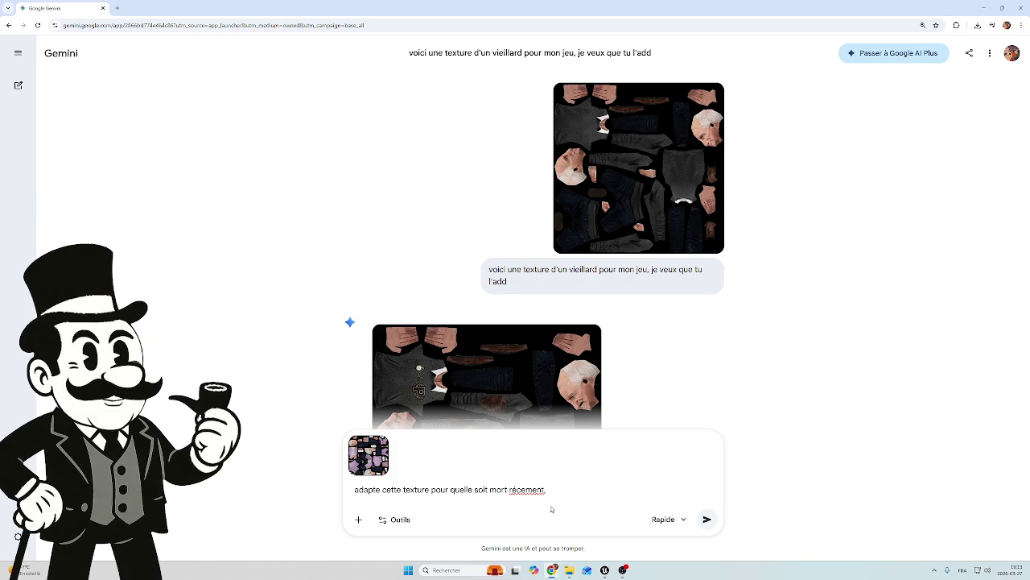
text( avec l)
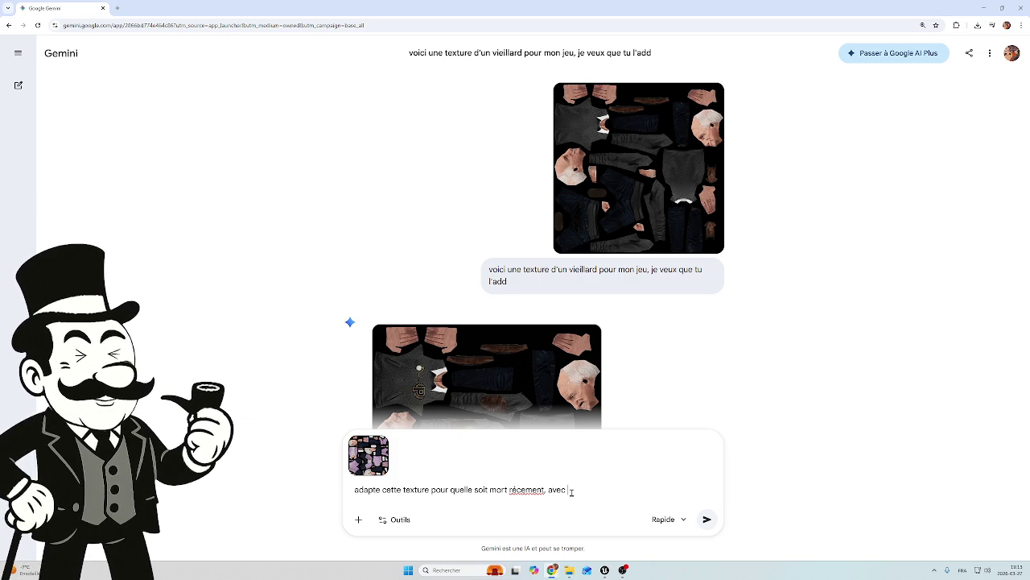
text(a peau)
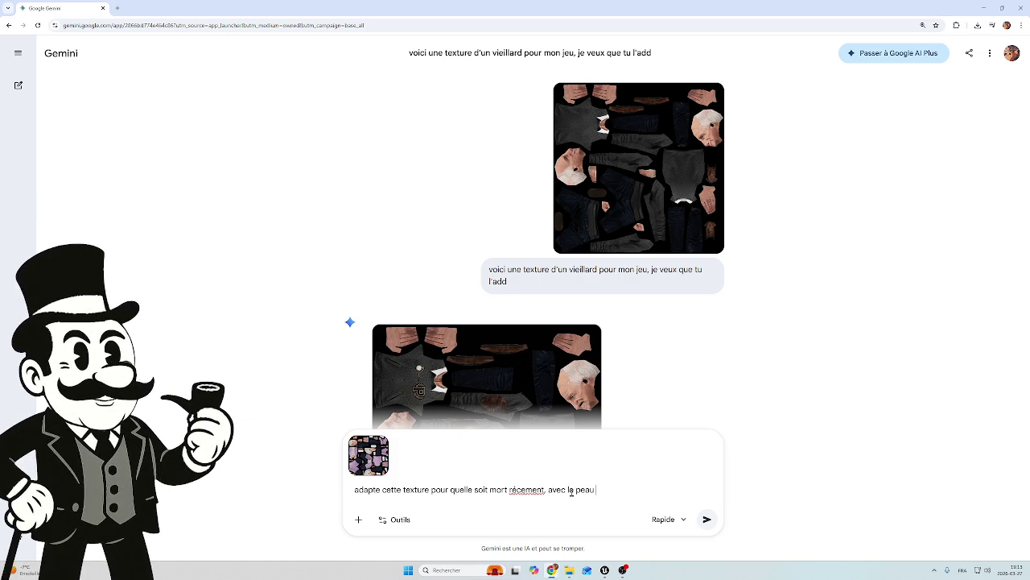
text( pale)
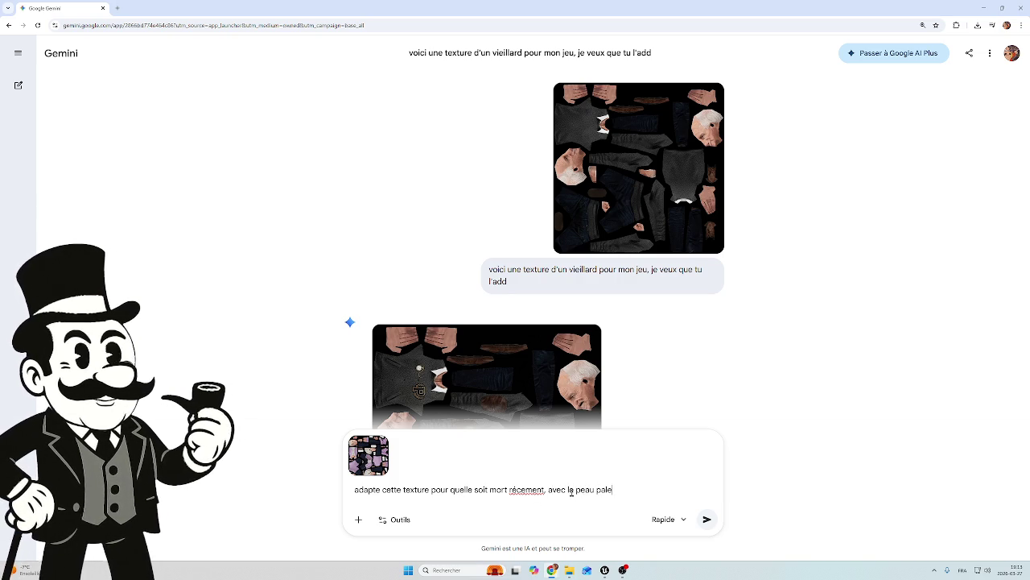
text( et vi)
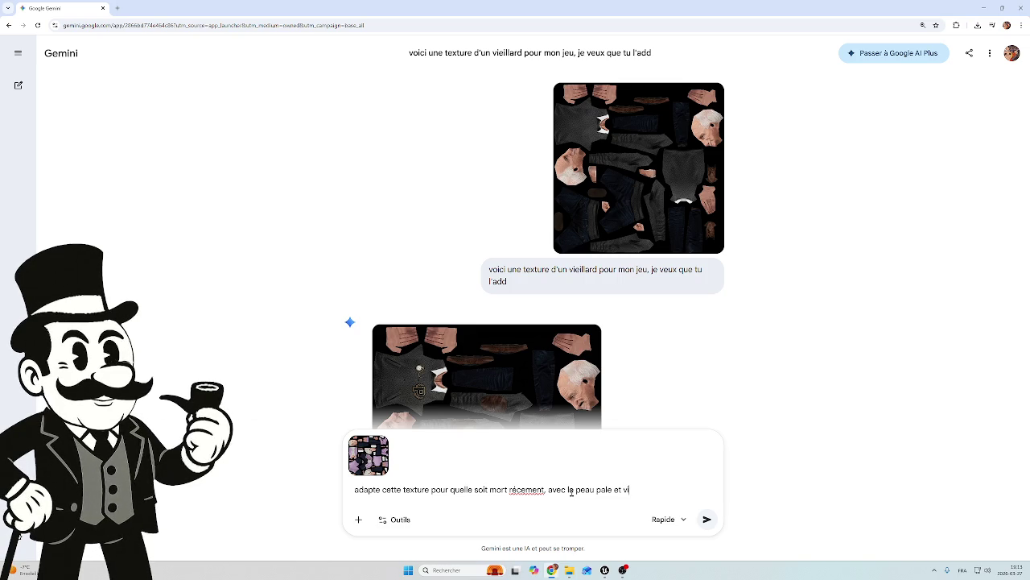
text(ctori)
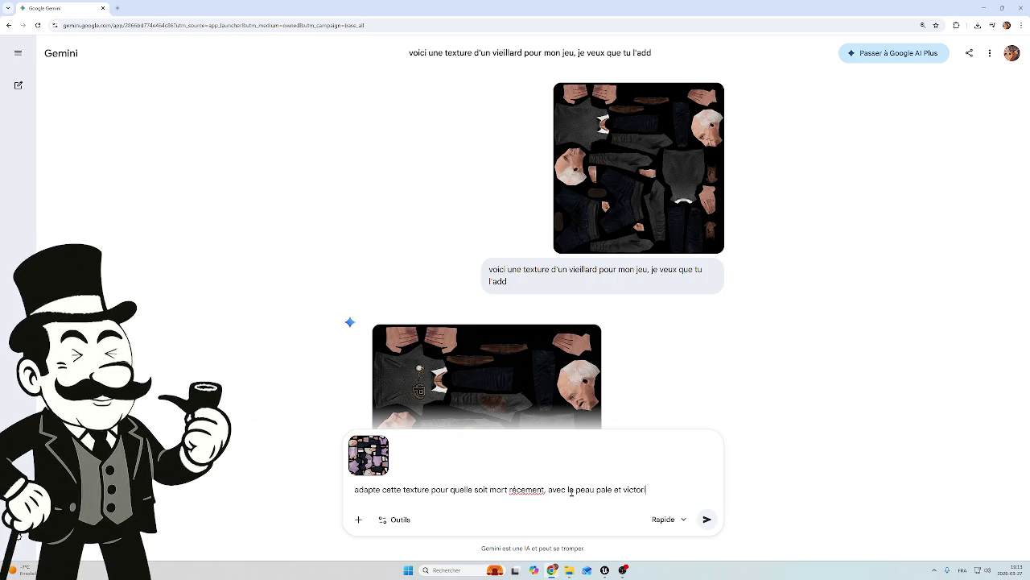
text(en)
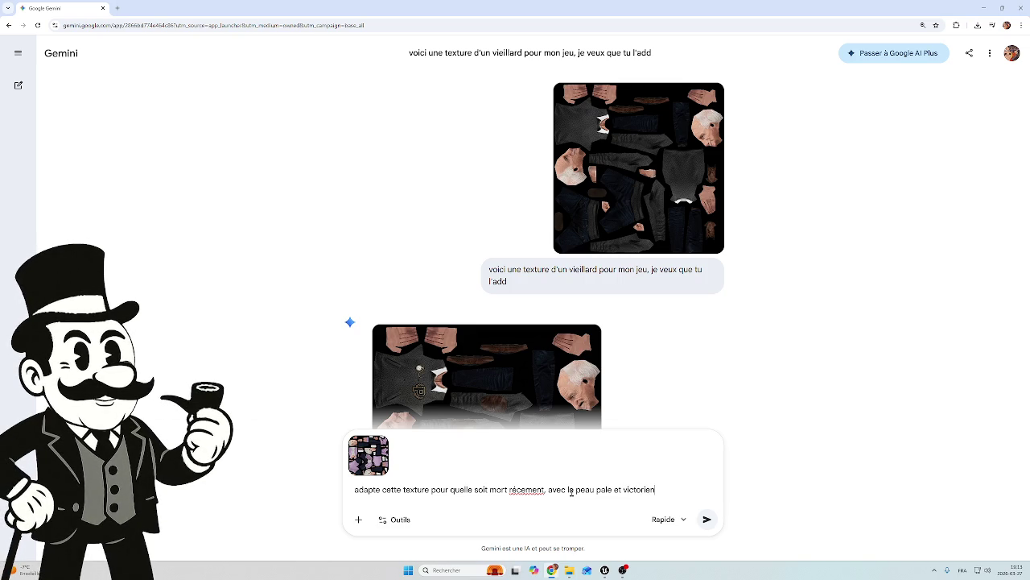
click(625, 491)
text(des habit)
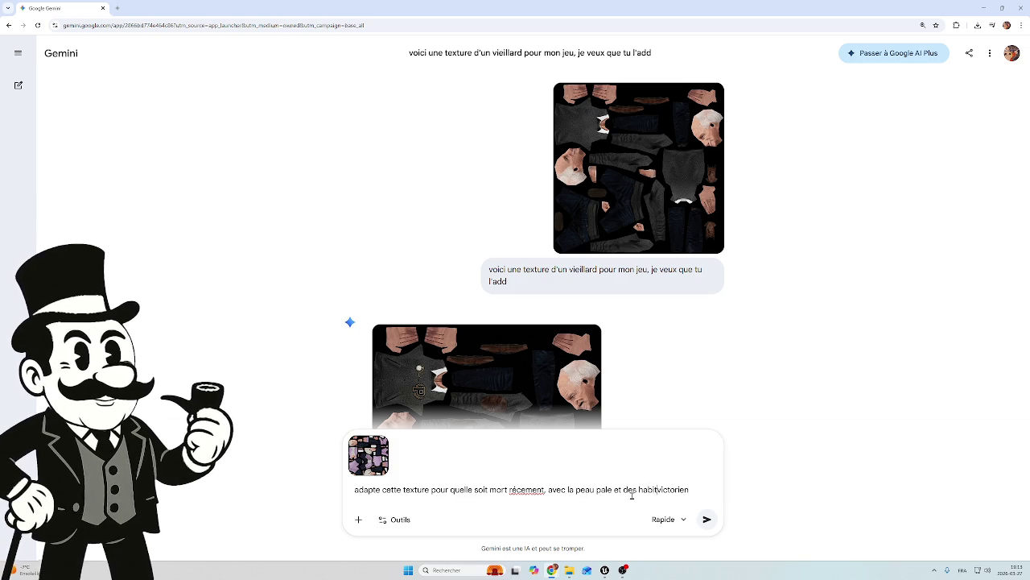
key(Return)
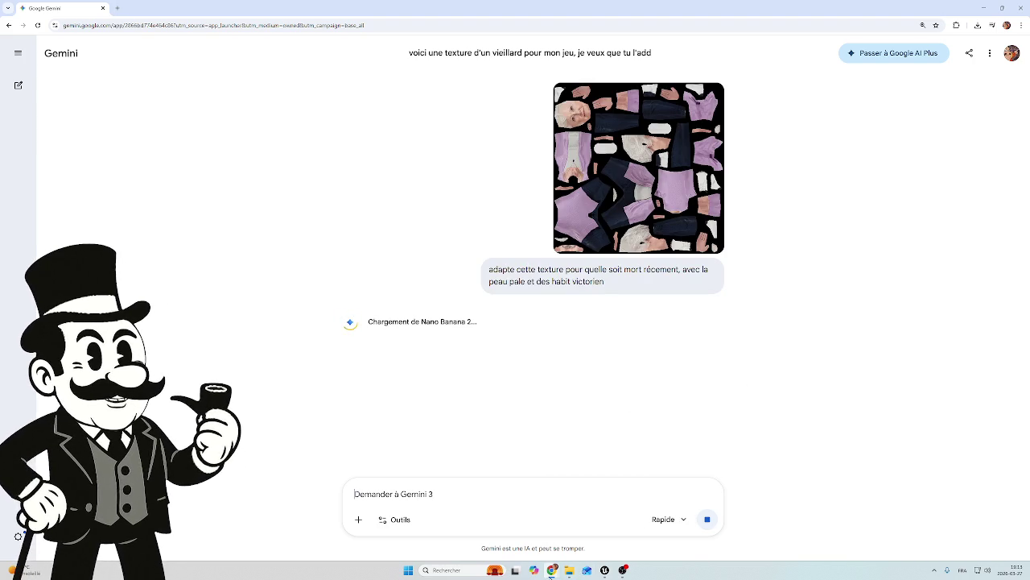
Glance at the Unreal Editor level, then come back to the Gemini chat.
click(605, 570)
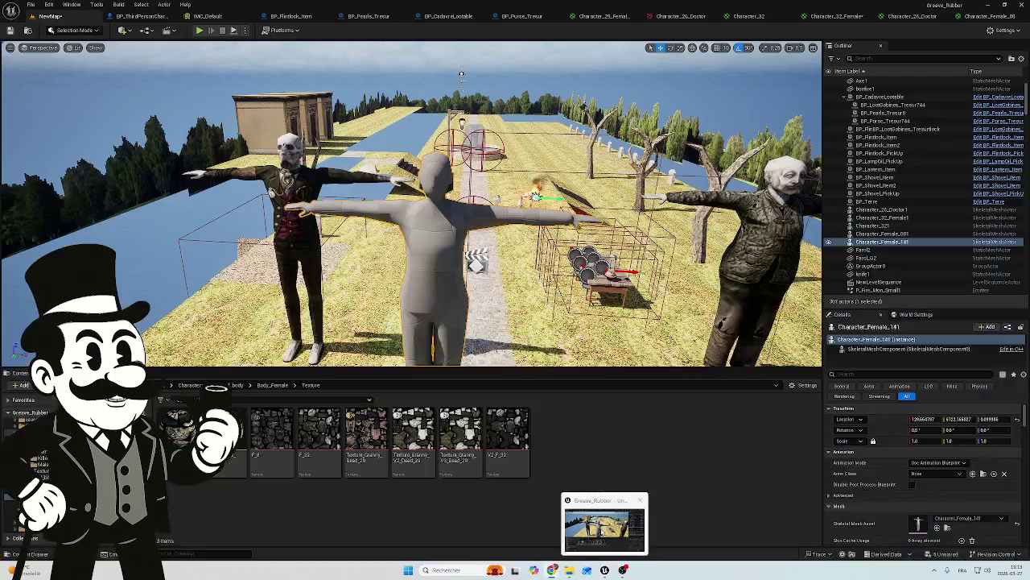
mouse_move(552, 570)
click(667, 550)
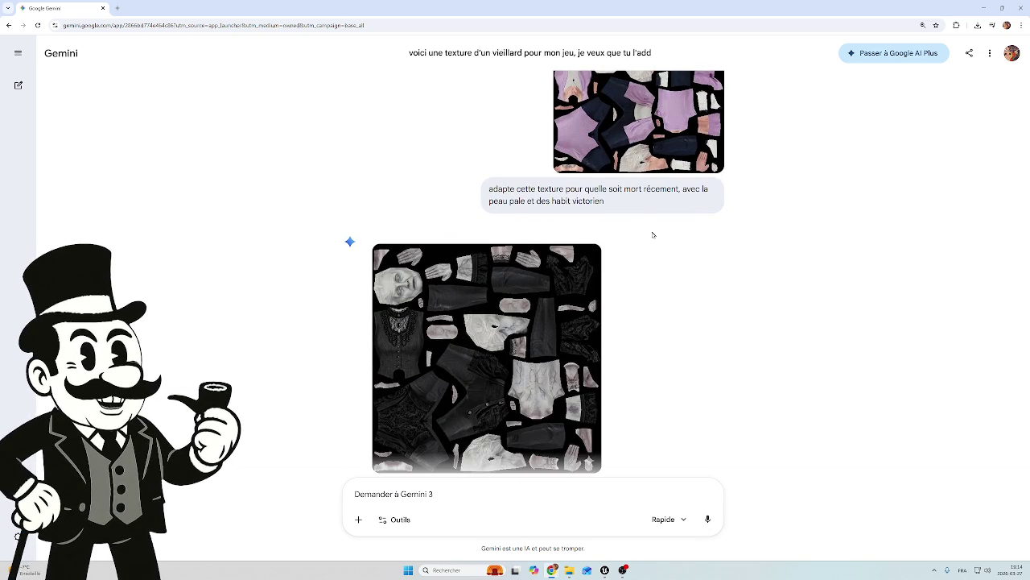
Review Gemini's generated dead Victorian texture in the conversation, then switch back to Unreal Engine.
mouse_move(470, 339)
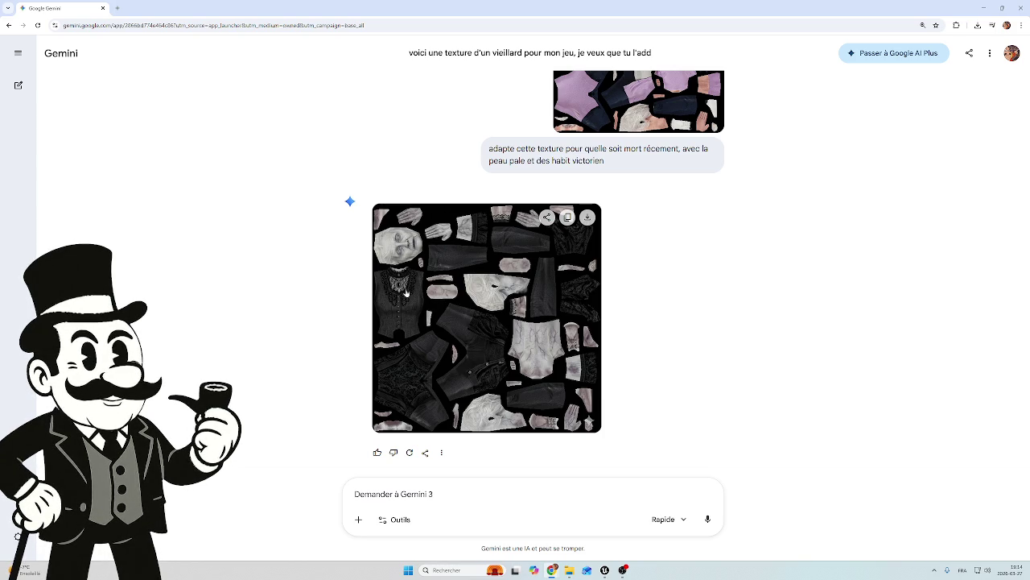
scroll(729, 242, up, 1)
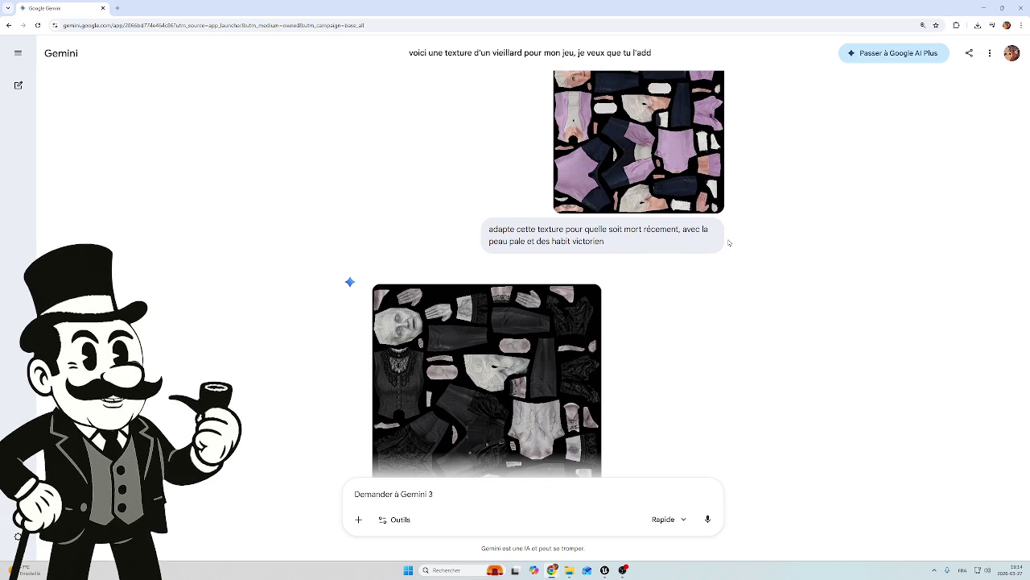
scroll(706, 263, down, 1)
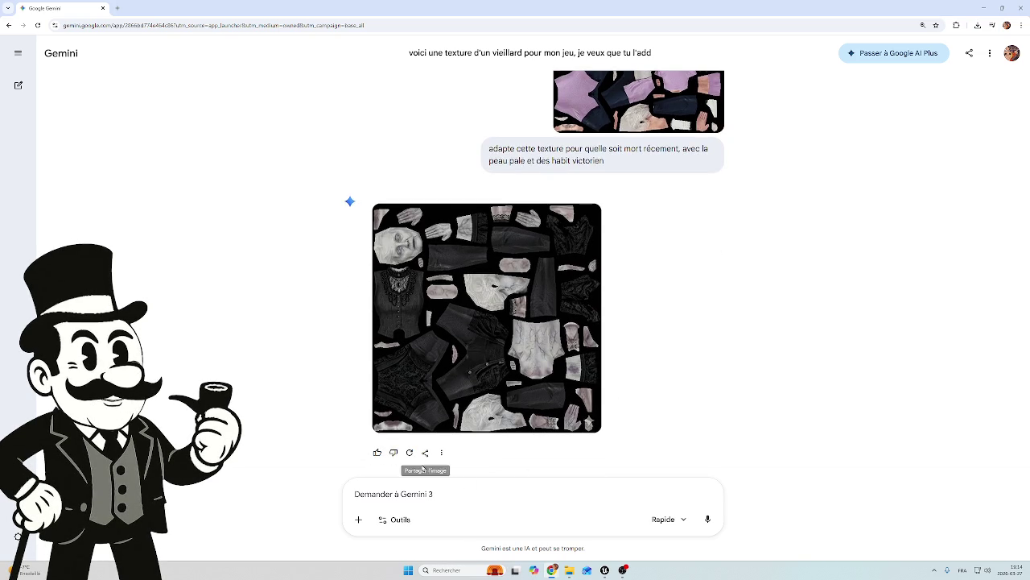
scroll(644, 293, up, 1)
scroll(644, 293, up, 1)
scroll(646, 295, down, 1)
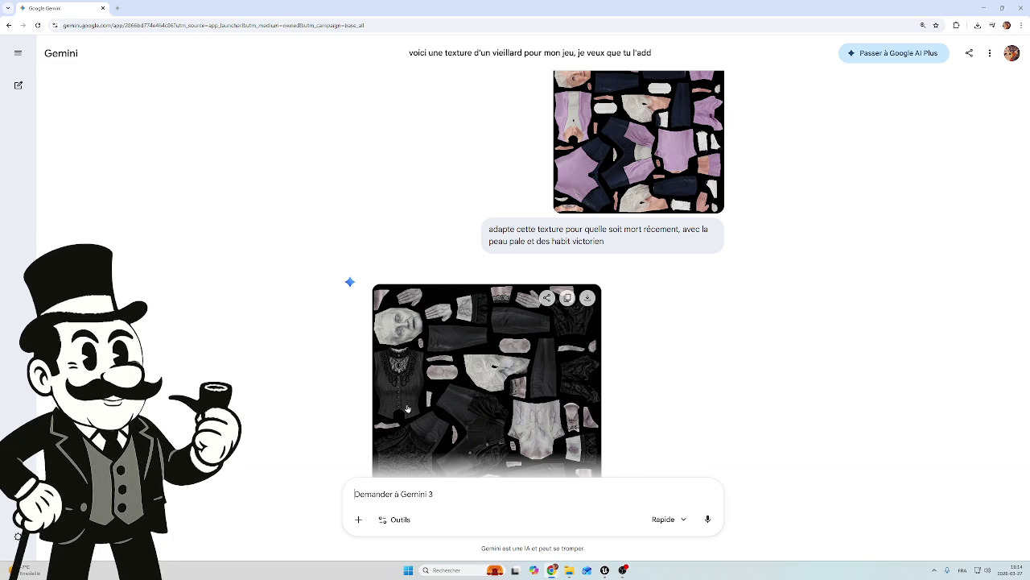
key(alt+Tab)
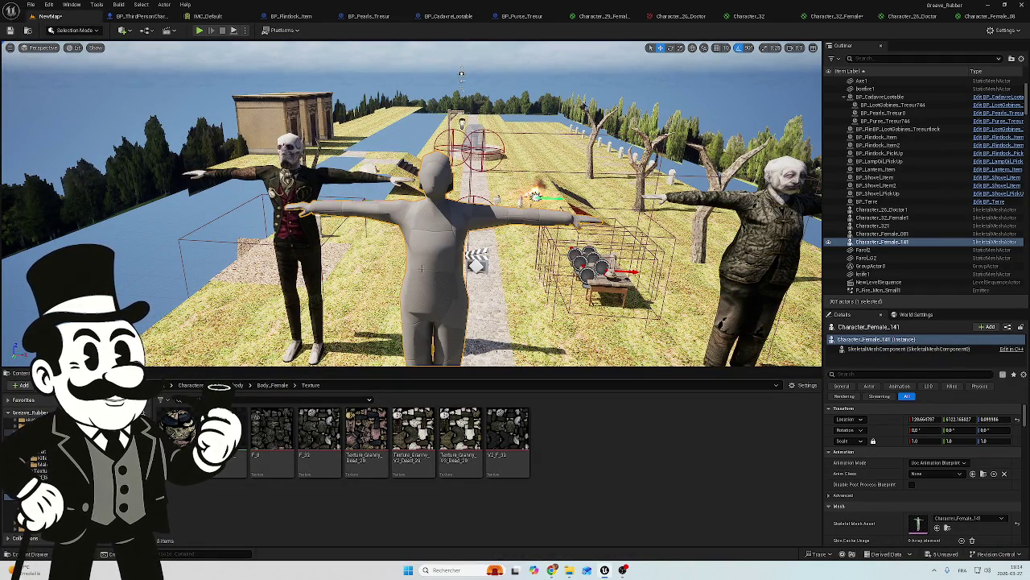
Delete the grey mannequin Character_Female_141 and browse the female character models folder.
click(920, 243)
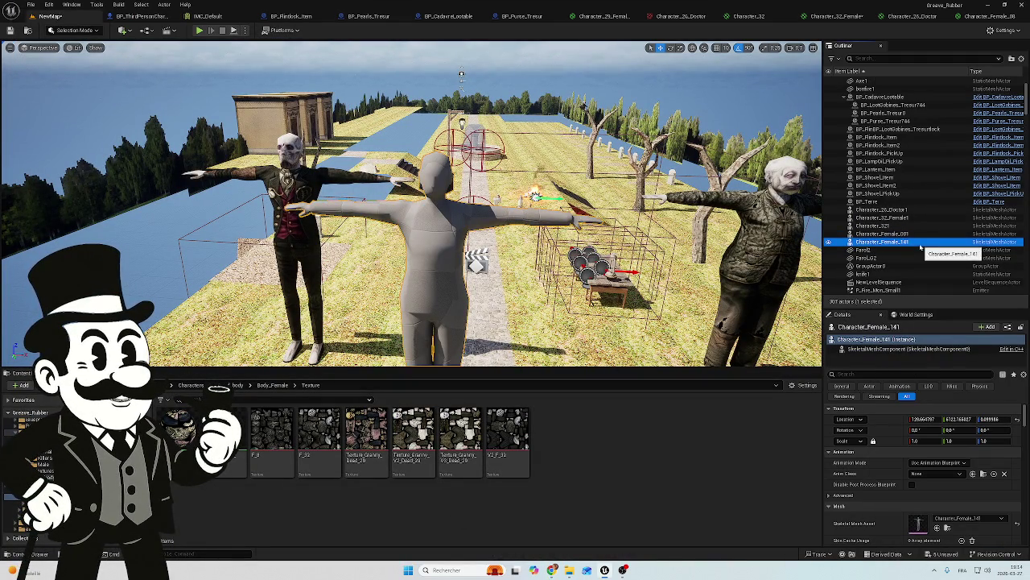
key(Delete)
click(36, 452)
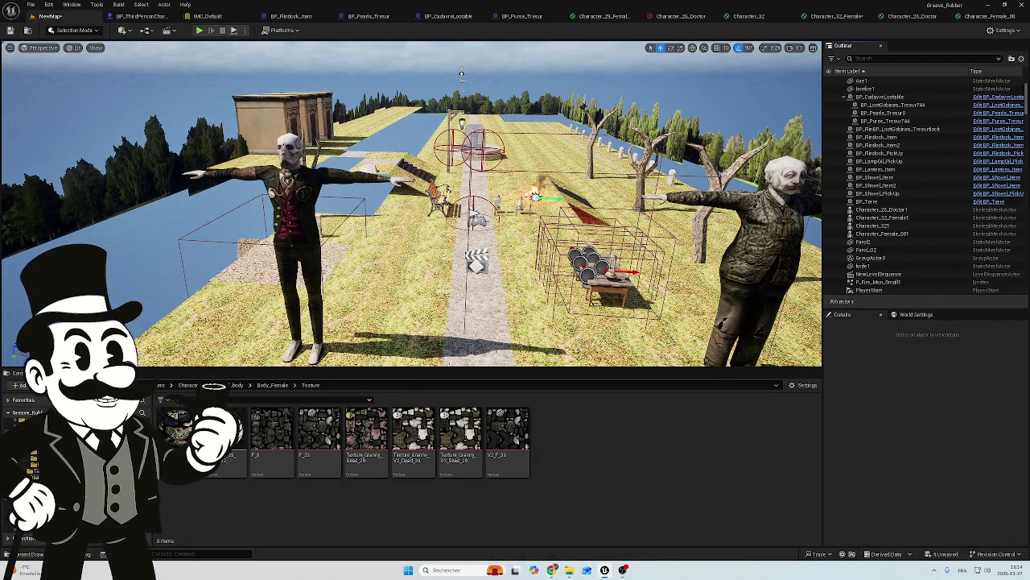
scroll(590, 474, down, 1)
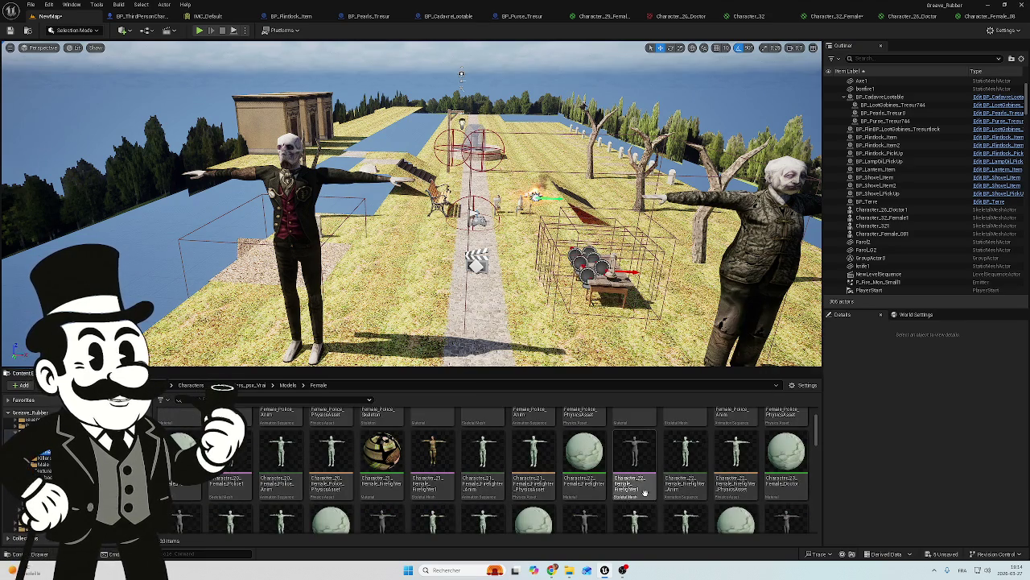
scroll(627, 479, down, 2)
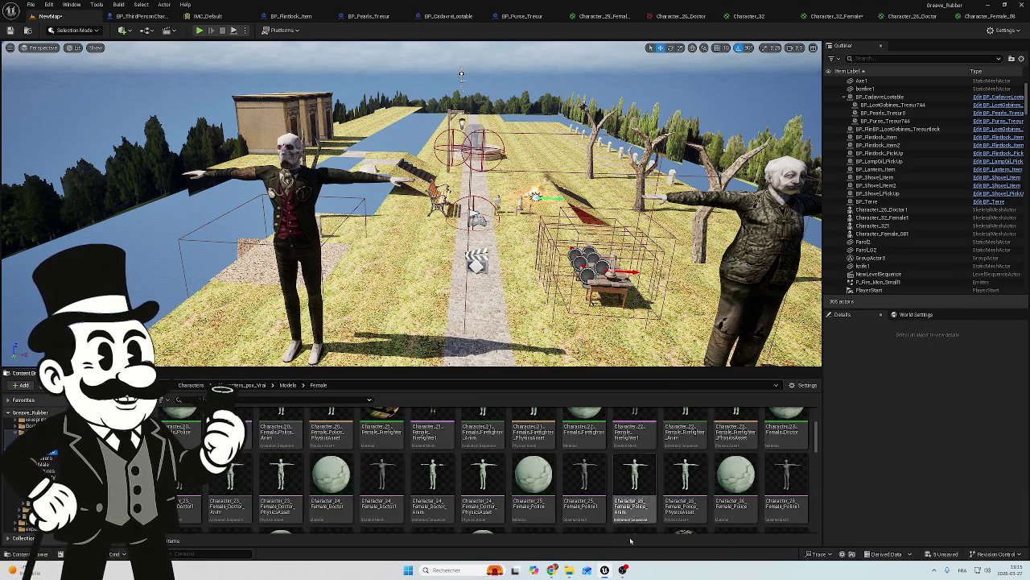
Place Character_29 on the graveyard path between the two other characters.
mouse_move(569, 570)
click(577, 531)
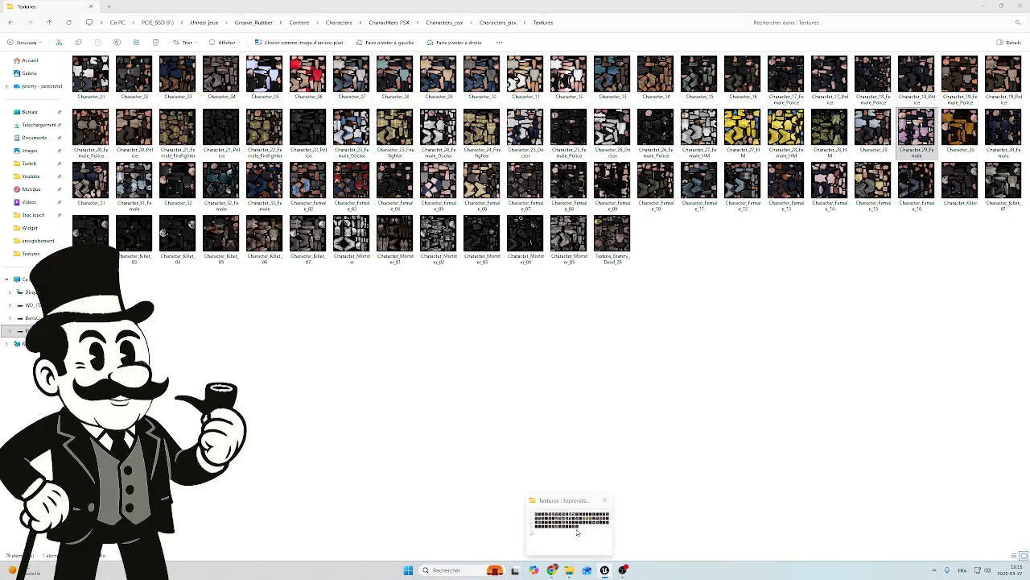
click(983, 7)
scroll(505, 425, down, 2)
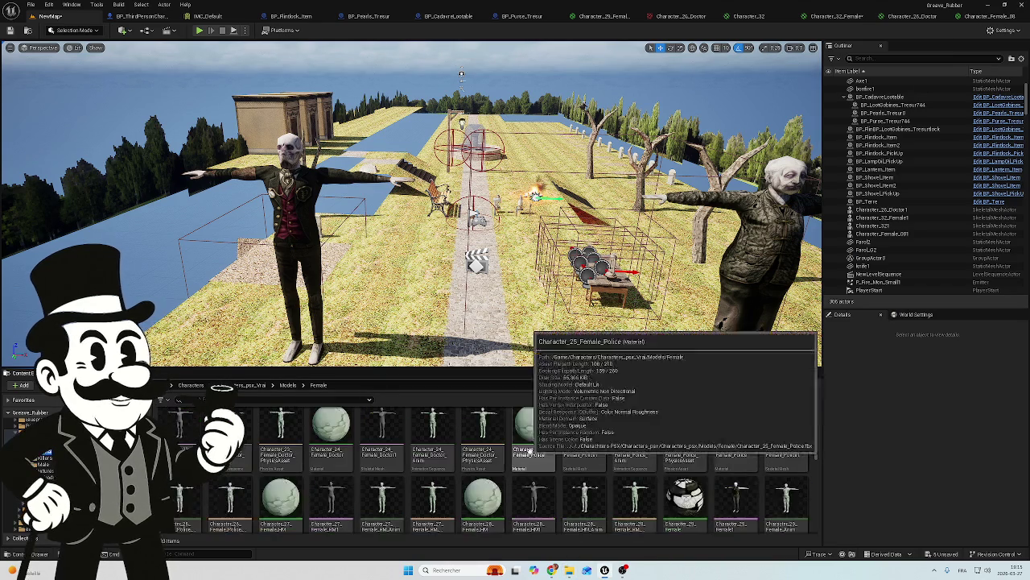
scroll(611, 459, down, 1)
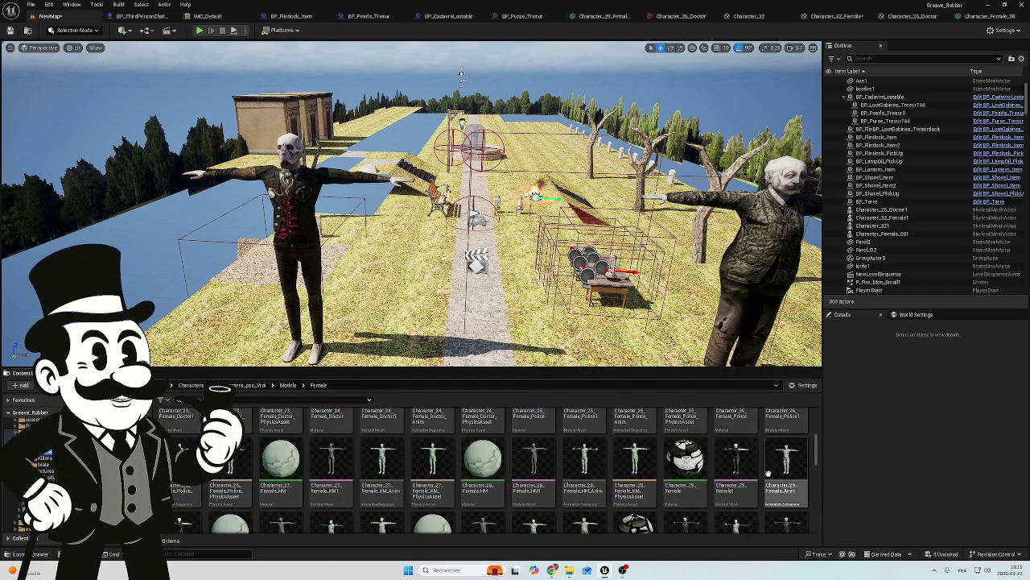
mouse_move(773, 322)
mouse_down()
mouse_move(724, 298)
mouse_move(668, 354)
mouse_up()
mouse_move(736, 457)
mouse_down()
mouse_move(644, 306)
mouse_move(495, 304)
mouse_move(441, 235)
mouse_move(448, 249)
mouse_up()
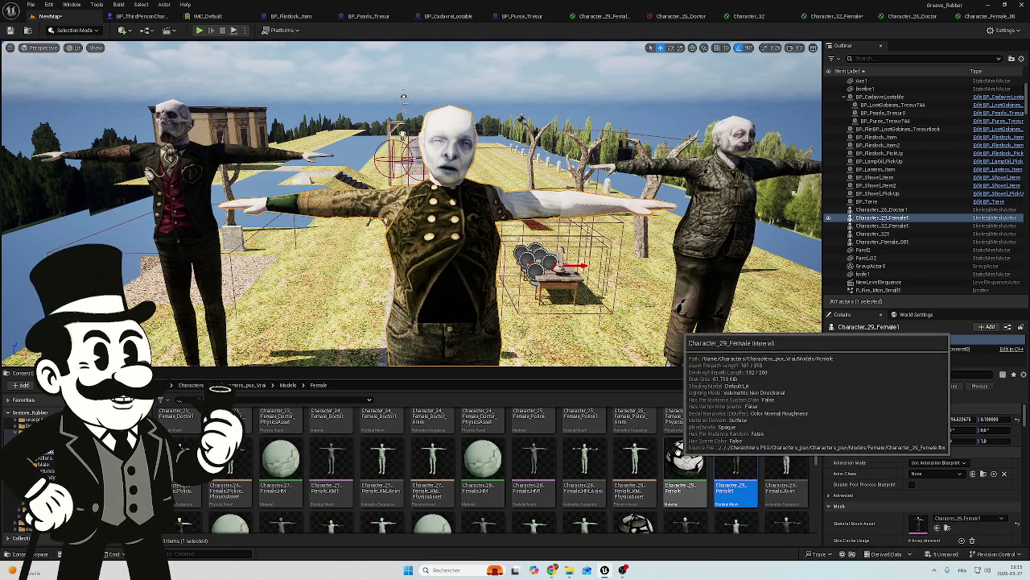
Open the Character_29_Female material and close the Character_32_Female, Character_26_Doctor and Character_Female_08 editors.
click(684, 463)
double_click(684, 463)
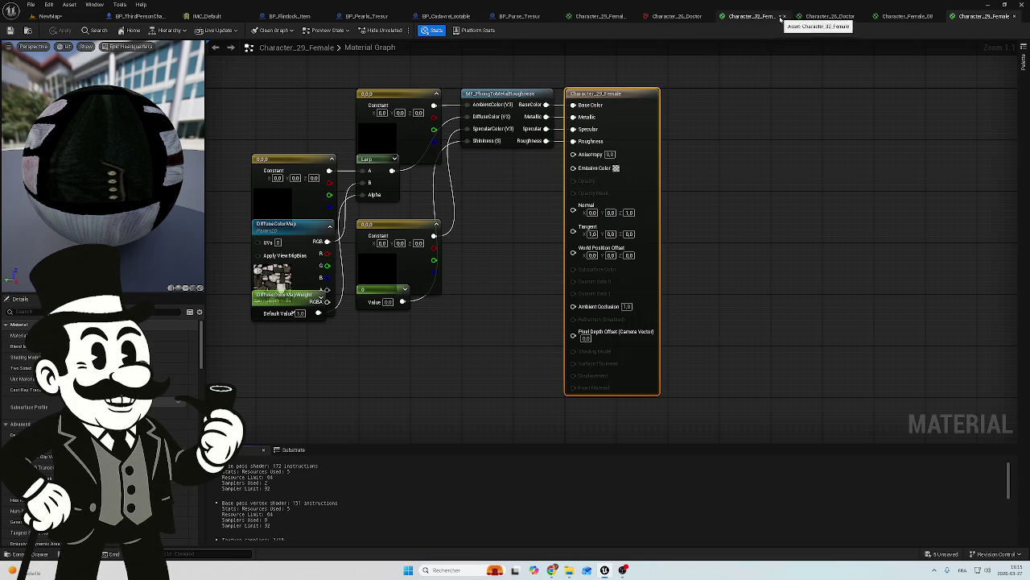
click(784, 16)
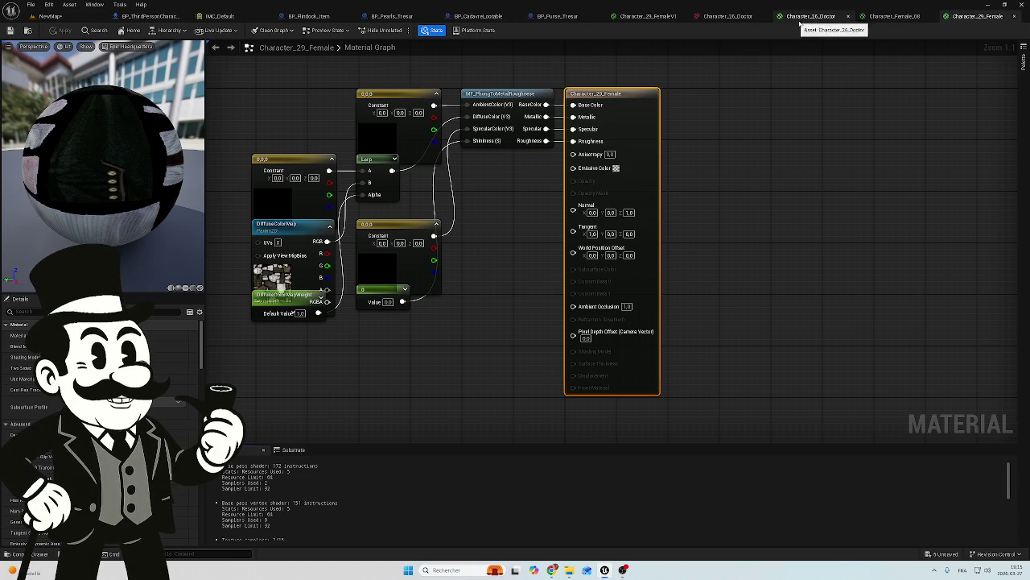
click(848, 16)
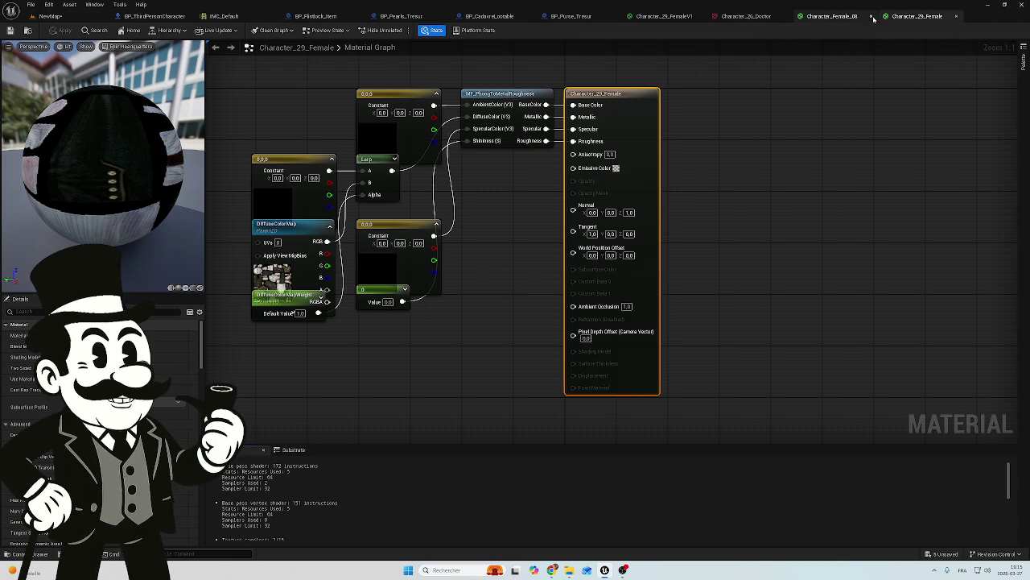
click(873, 16)
Select the DiffuseColorMap node and import the Gemini image into the Body_Female Texture folder.
click(274, 277)
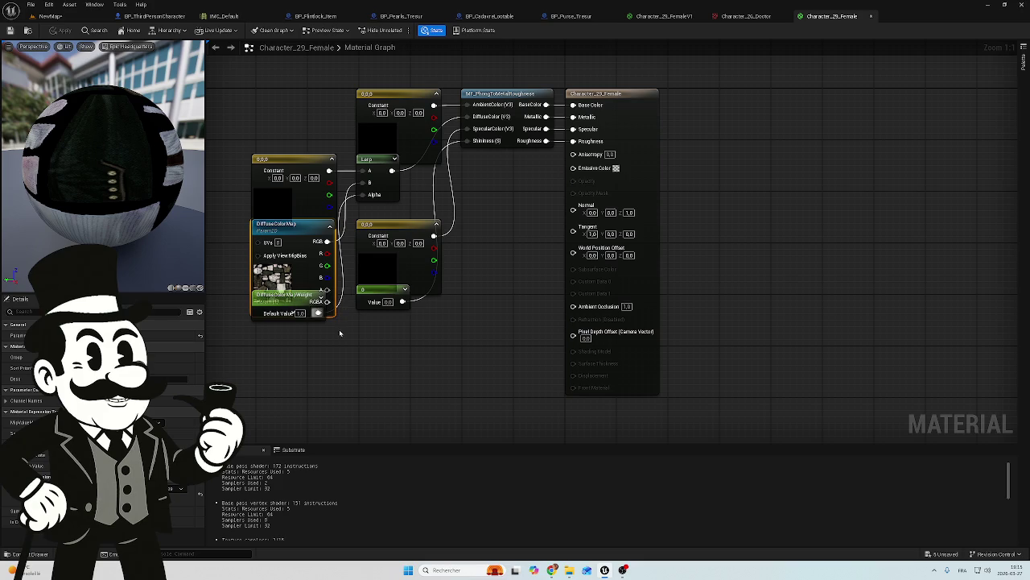
key(ctrl+space)
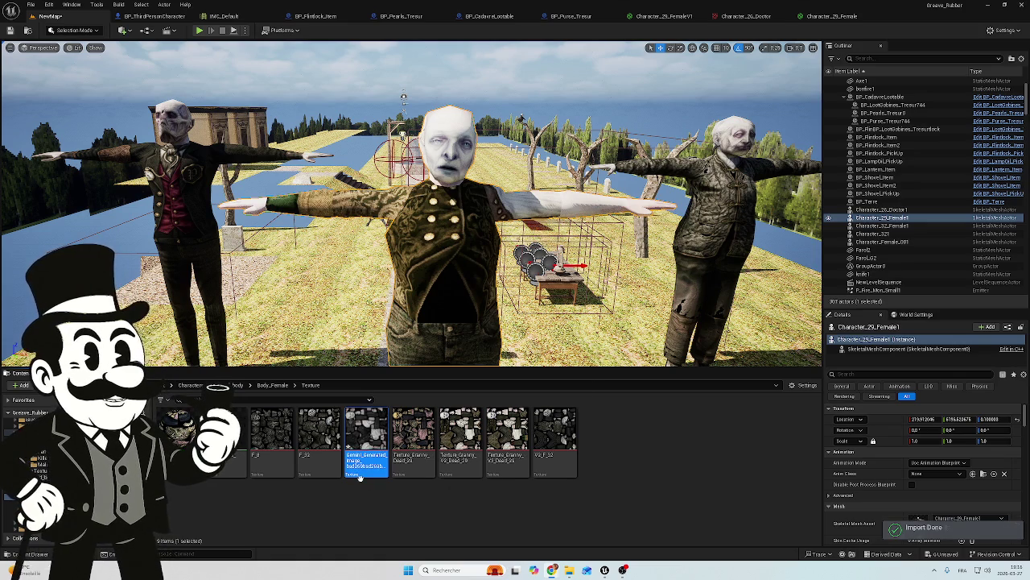
mouse_move(358, 476)
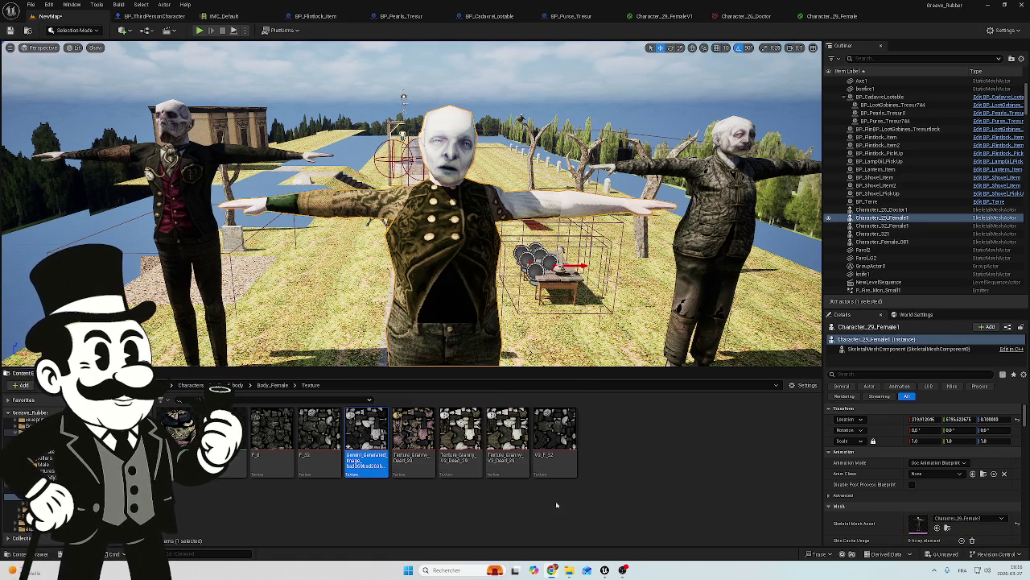
Name the imported Gemini texture F_29, then go back to the Character_29_Female material editor.
mouse_move(570, 569)
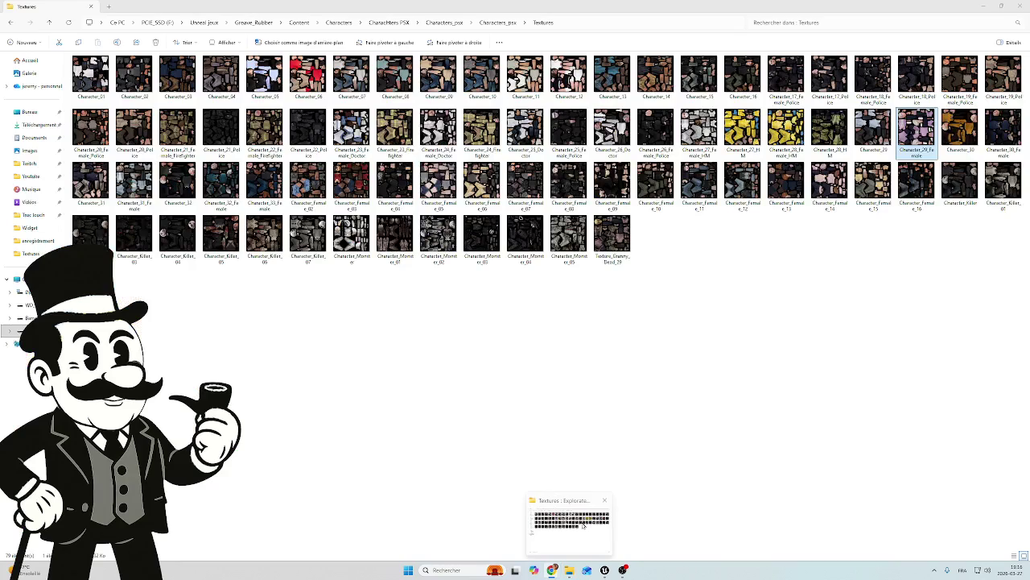
click(583, 521)
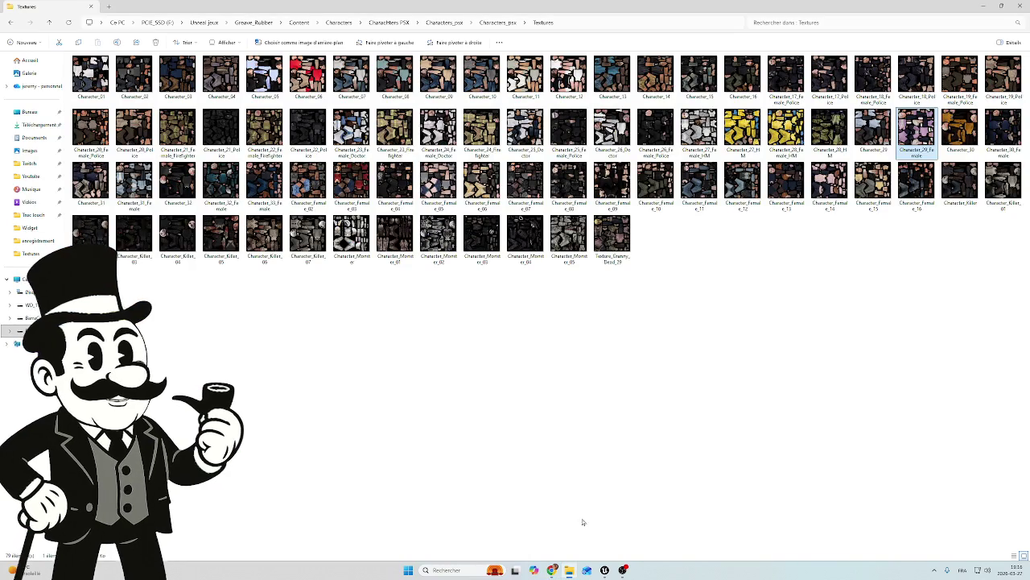
click(984, 8)
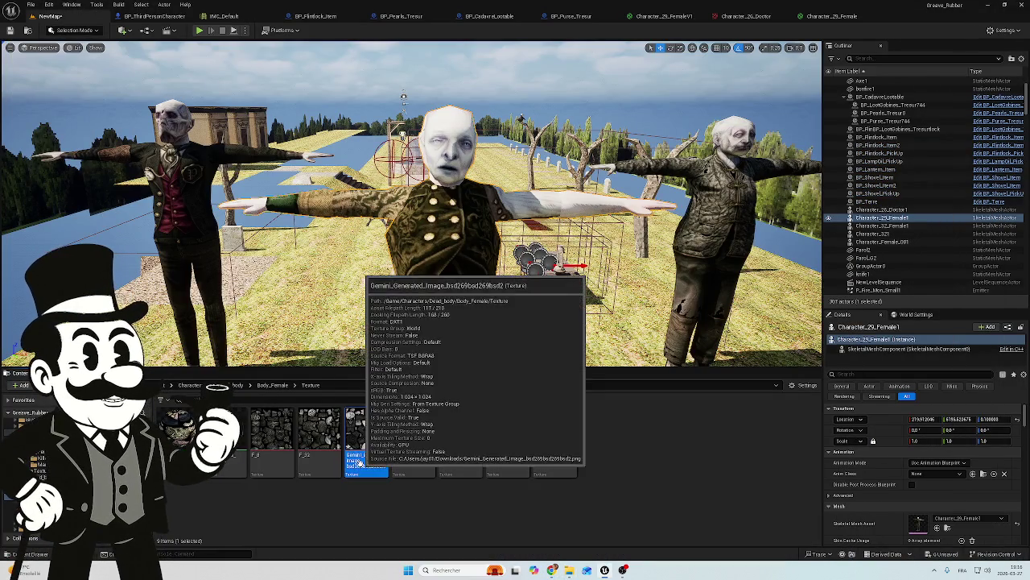
click(362, 456)
text(F_2)
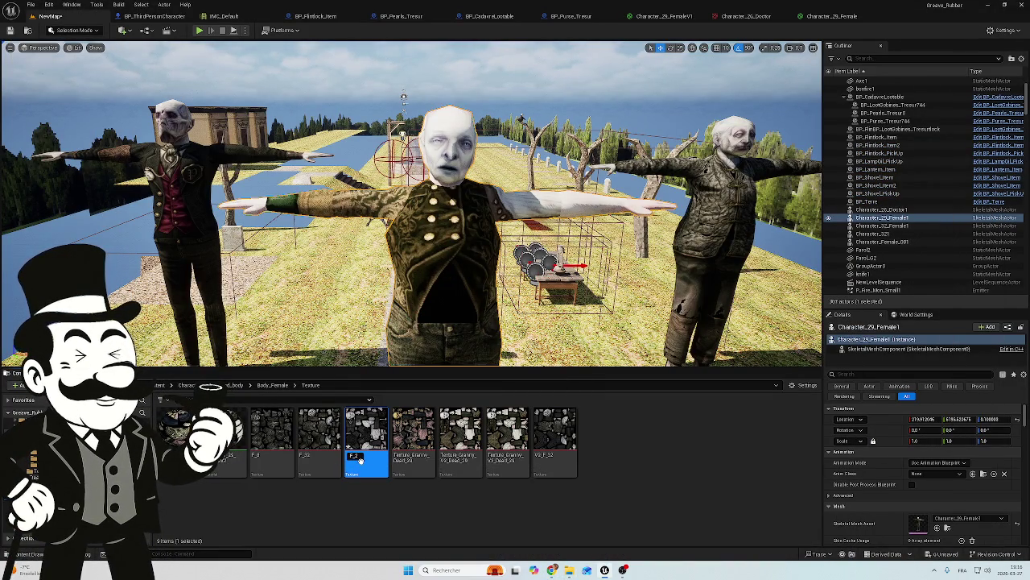
text(9)
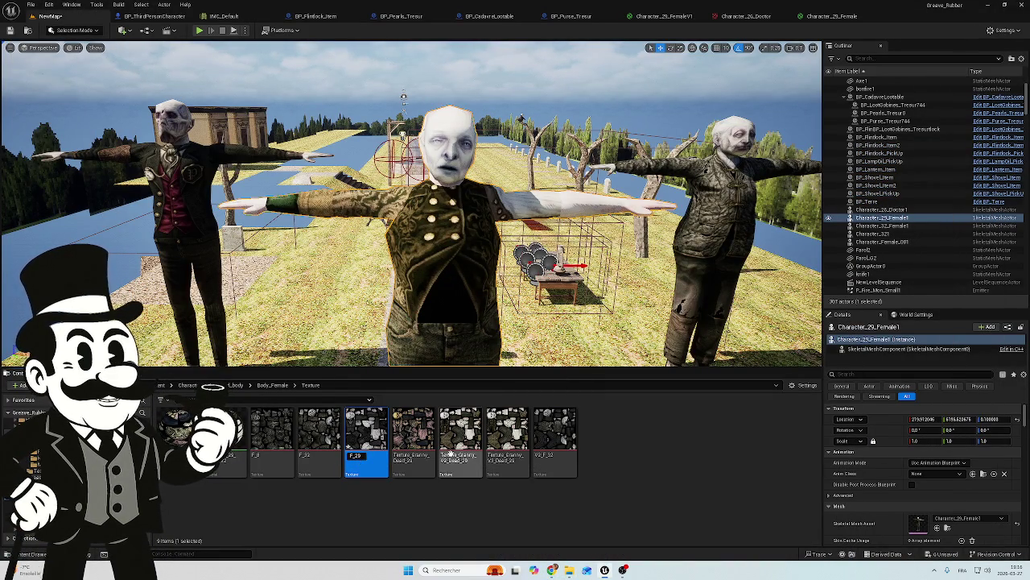
key(Return)
click(830, 31)
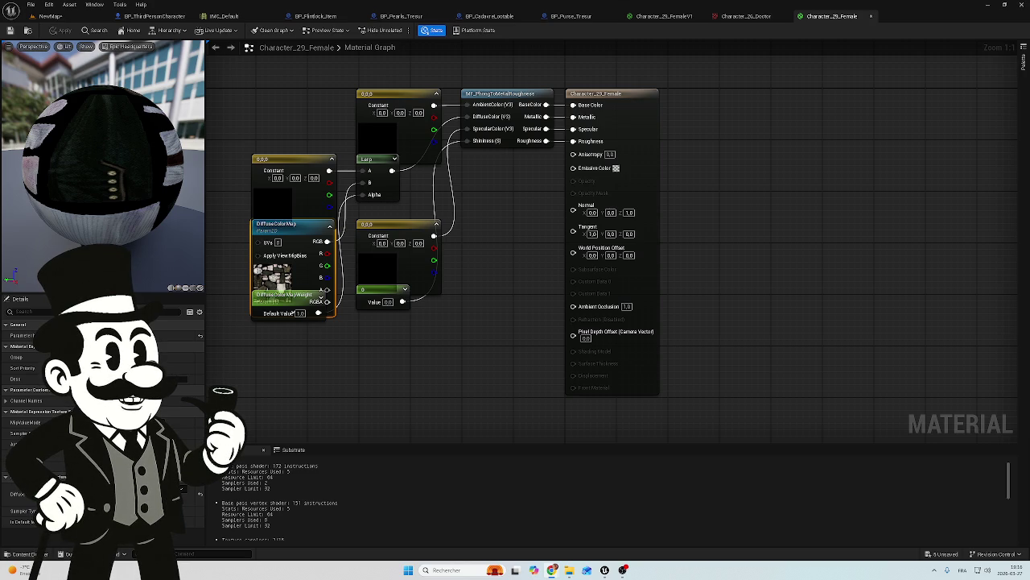
Set DiffuseColorMap to the Texture_Granny texture, apply, and view Character_29_Female1 in the level.
drag(370, 365, 420, 381)
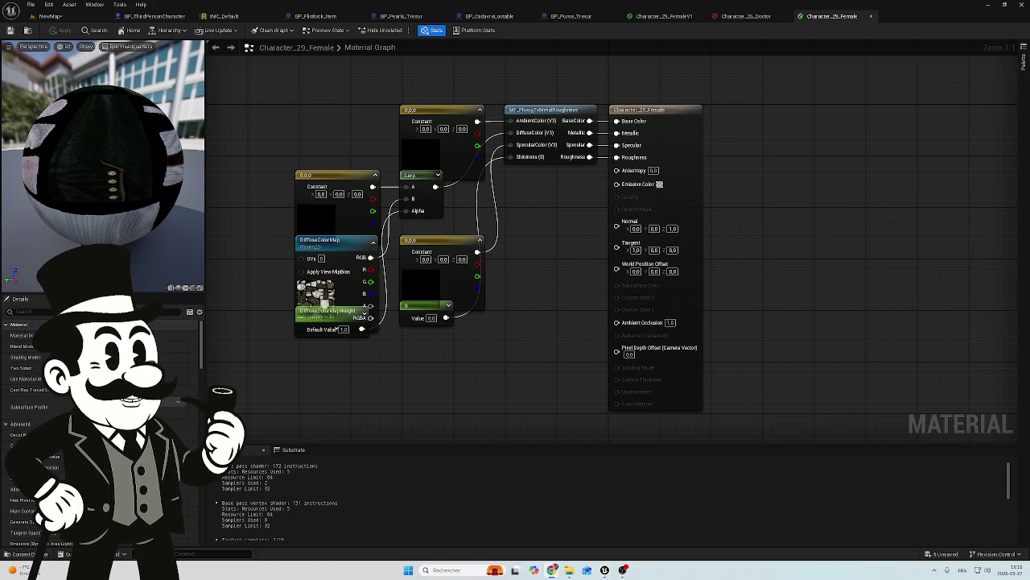
drag(273, 354, 361, 361)
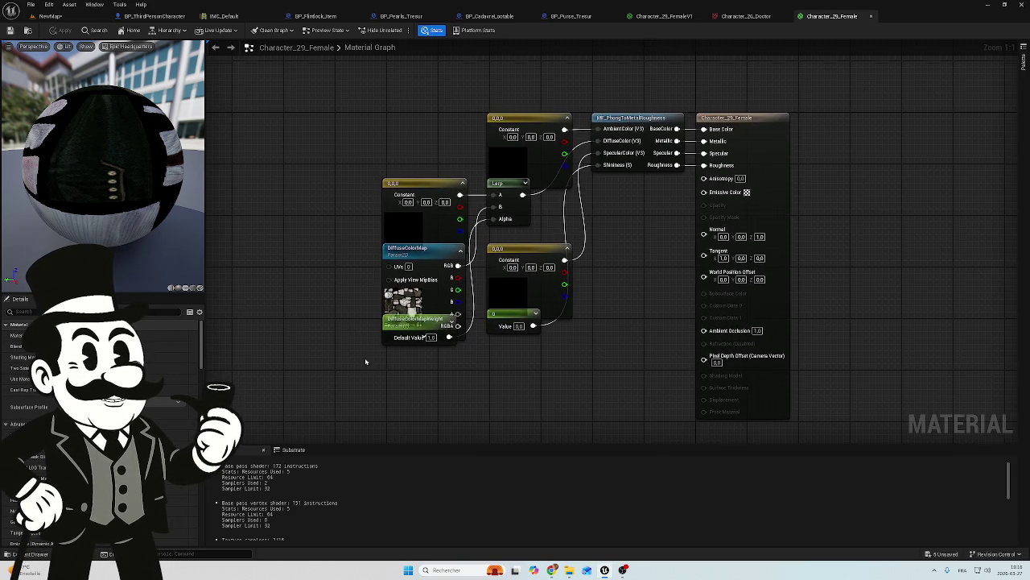
click(396, 292)
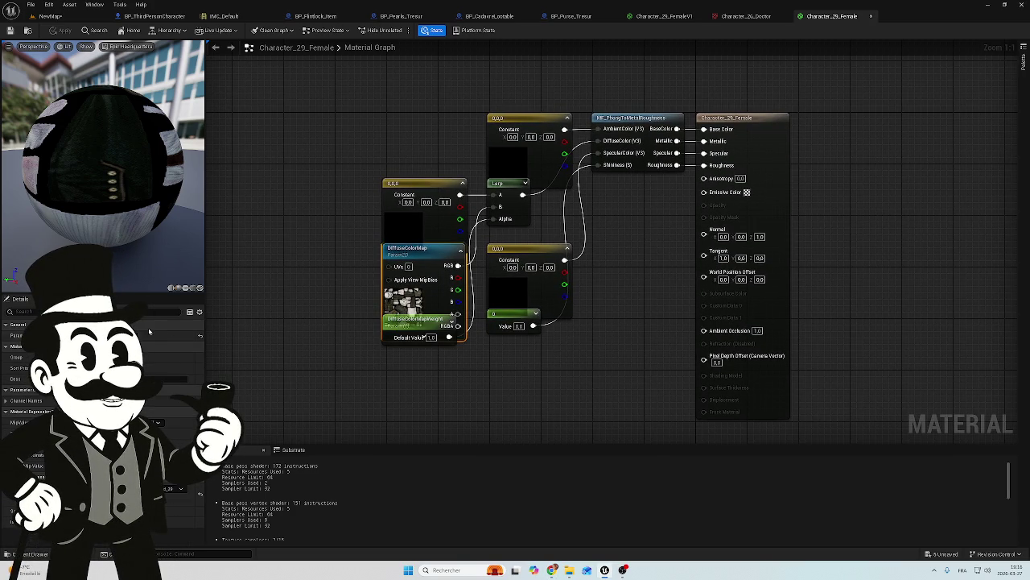
click(173, 488)
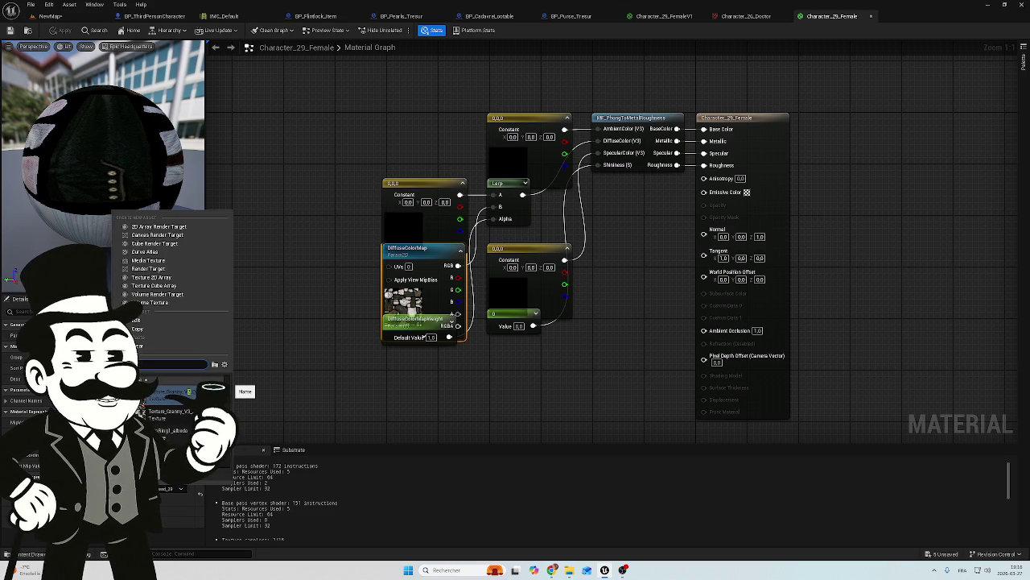
click(178, 418)
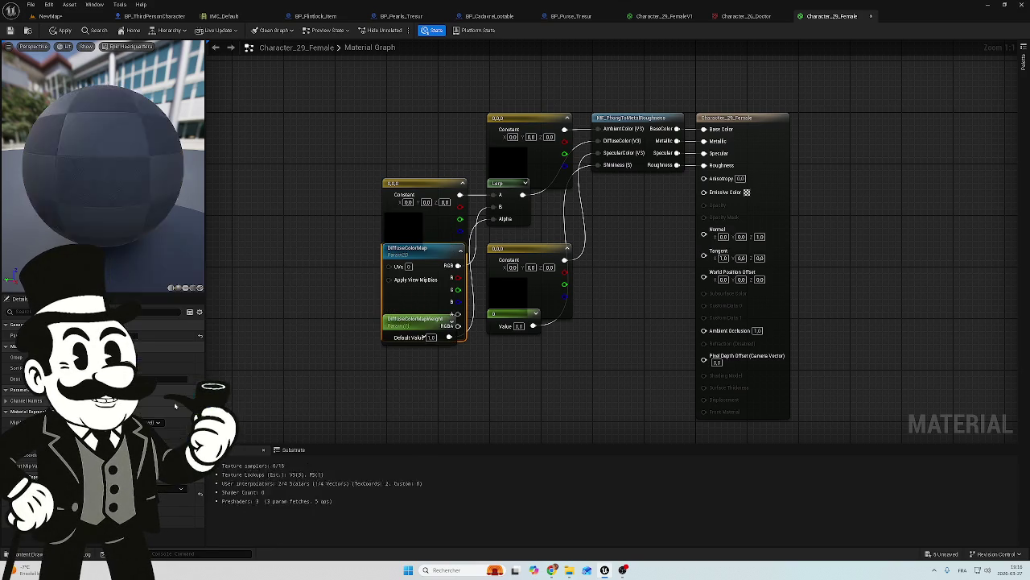
click(54, 33)
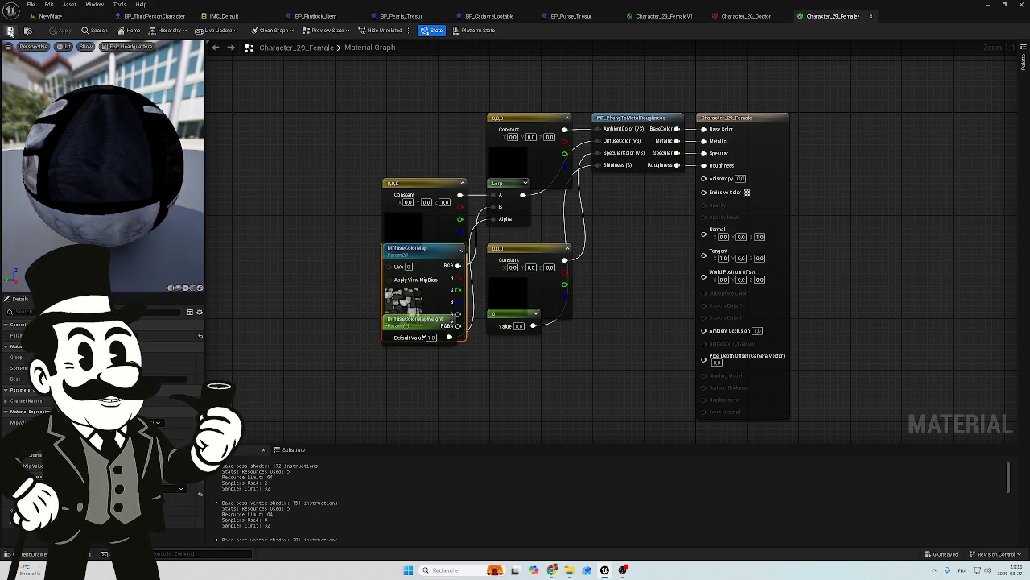
click(47, 16)
mouse_move(412, 172)
mouse_down()
mouse_move(412, 193)
mouse_move(413, 161)
mouse_move(407, 193)
mouse_move(395, 165)
mouse_move(396, 189)
mouse_move(487, 142)
mouse_move(318, 143)
mouse_up()
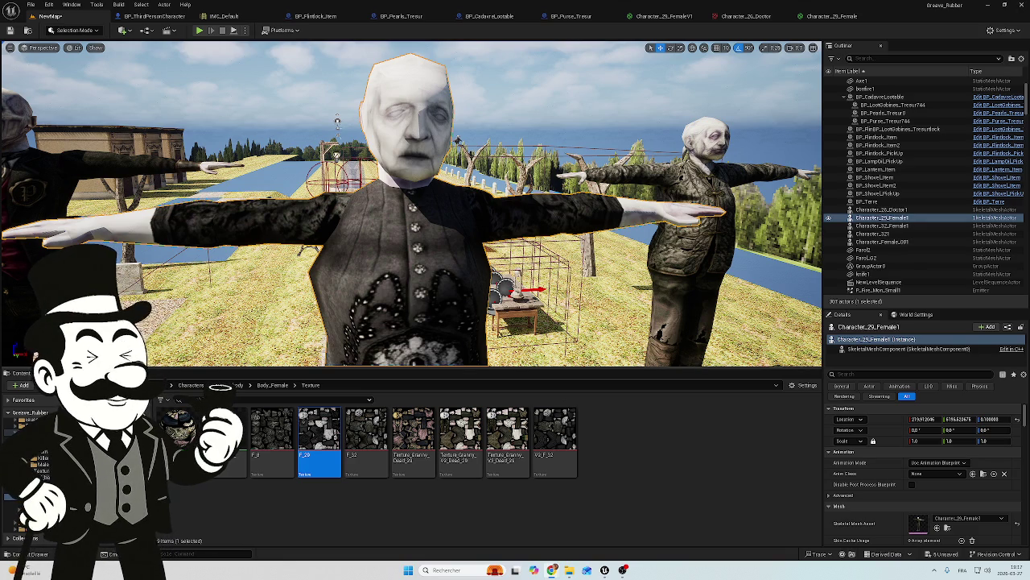
Delete Character_29_Female1 from the level.
scroll(413, 204, down, 5)
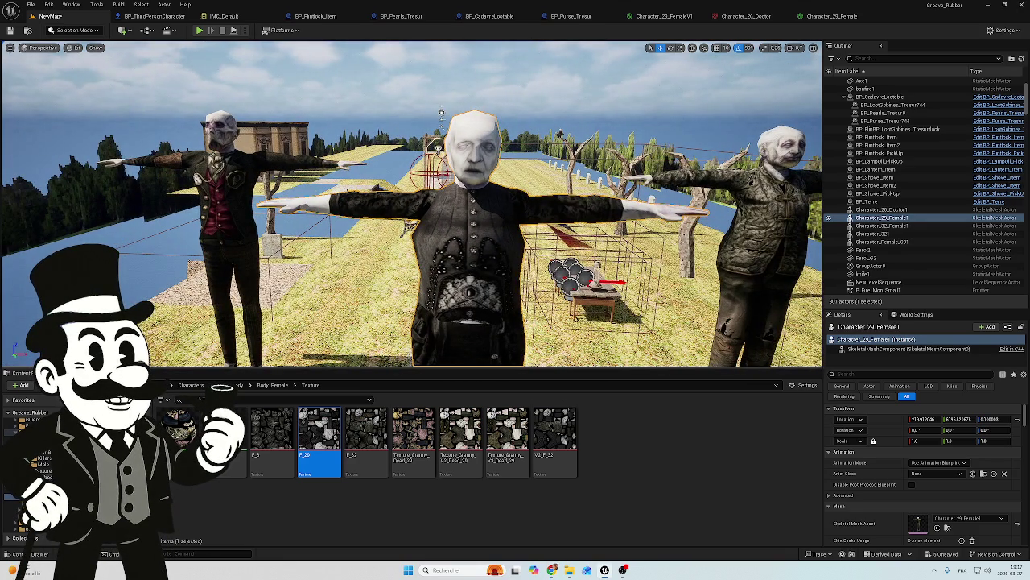
scroll(412, 205, up, 4)
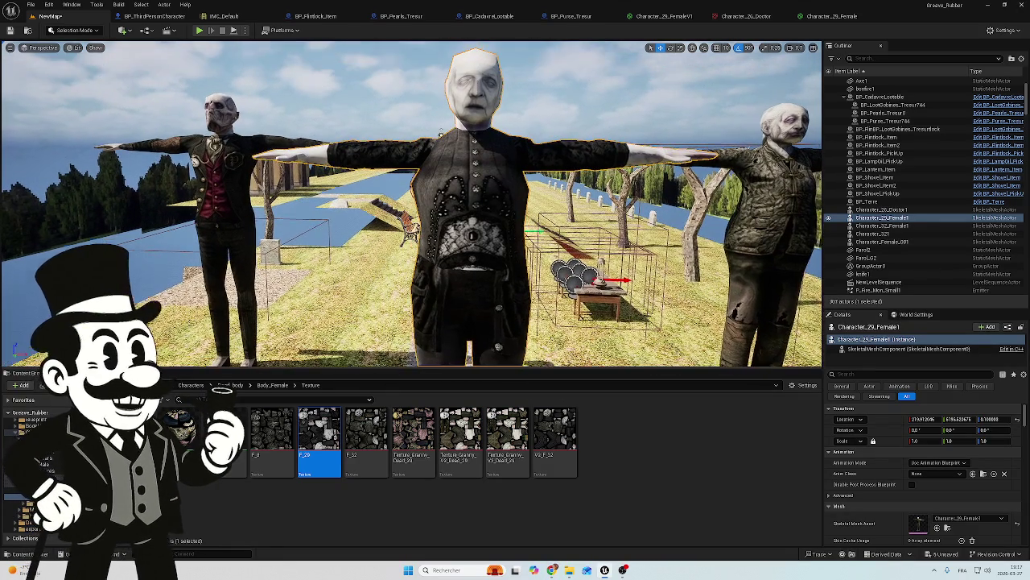
scroll(412, 205, down, 3)
scroll(412, 204, up, 5)
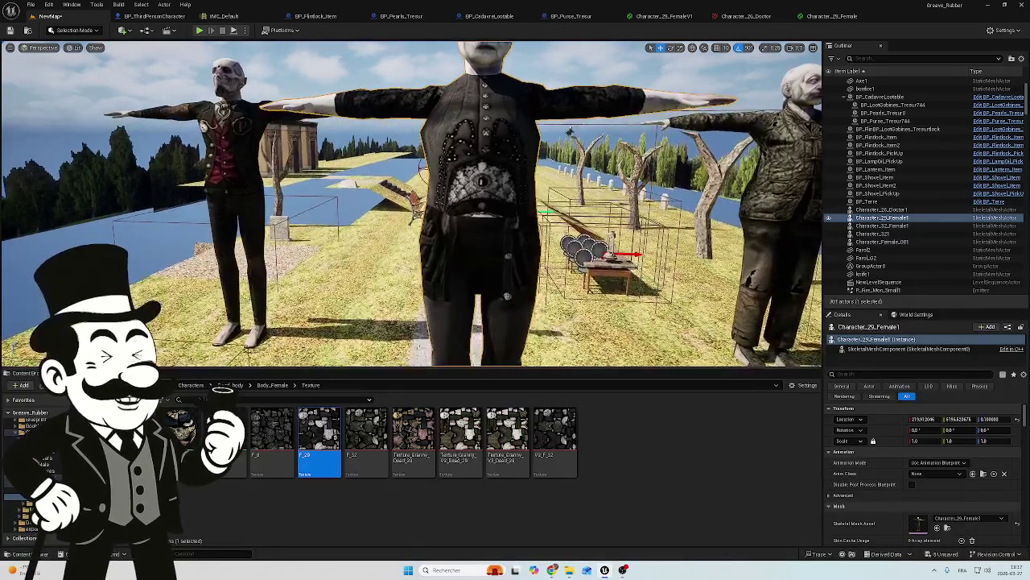
scroll(413, 204, down, 5)
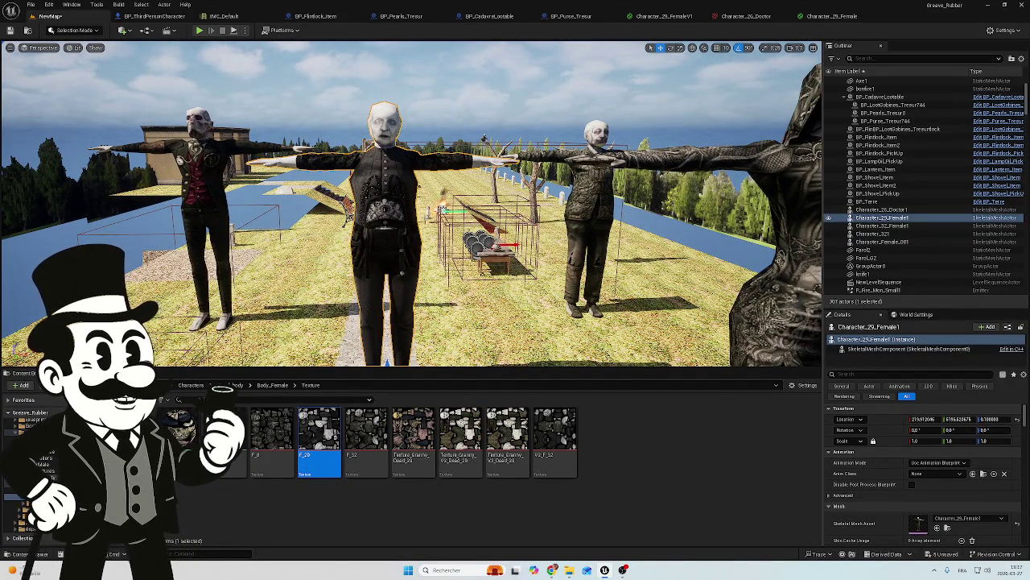
scroll(412, 205, up, 6)
scroll(412, 204, down, 2)
scroll(413, 204, down, 5)
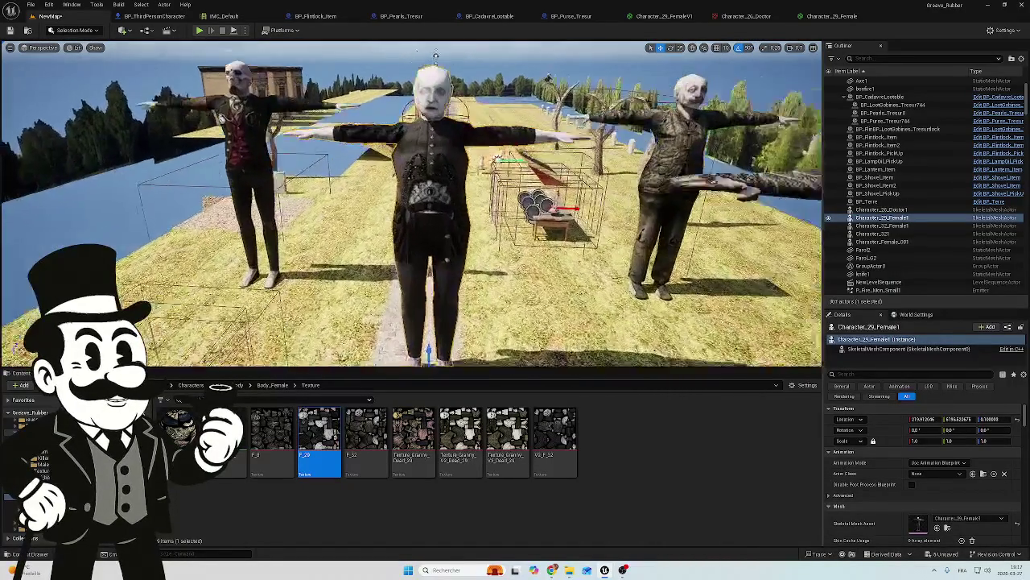
scroll(412, 205, up, 4)
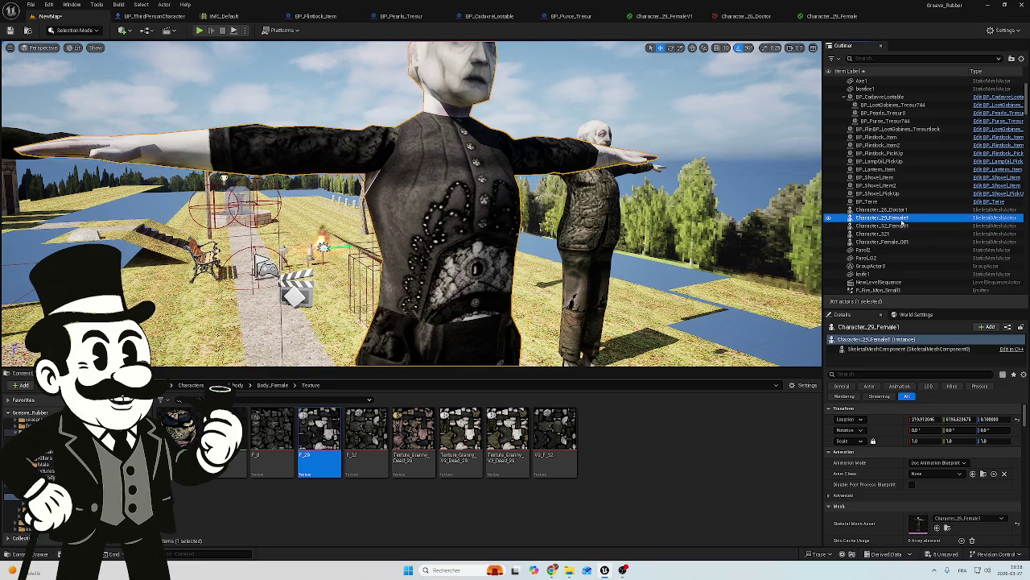
key(Delete)
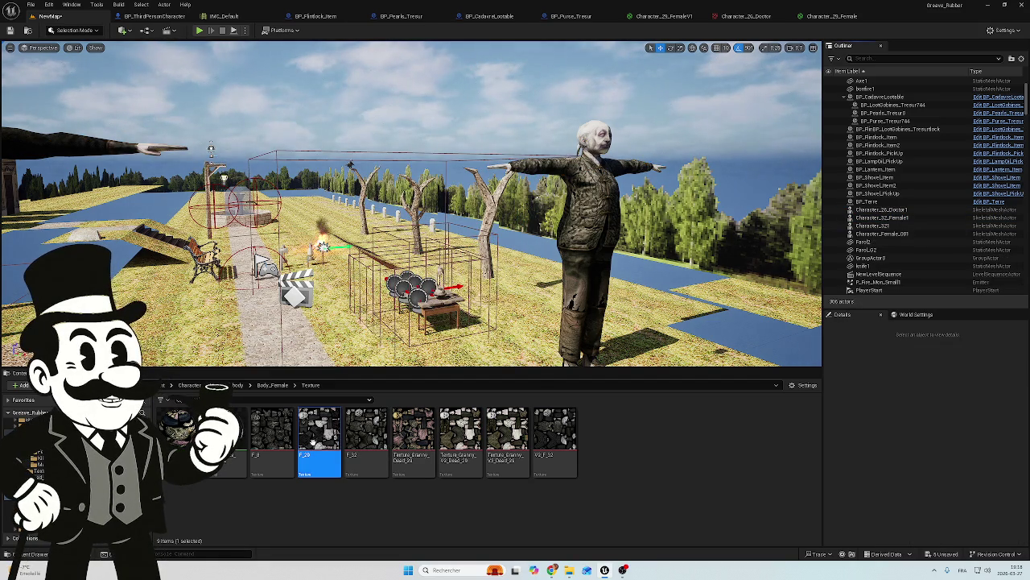
Delete the F_29 texture and select the three Texture_Granny textures.
key(Delete)
click(592, 413)
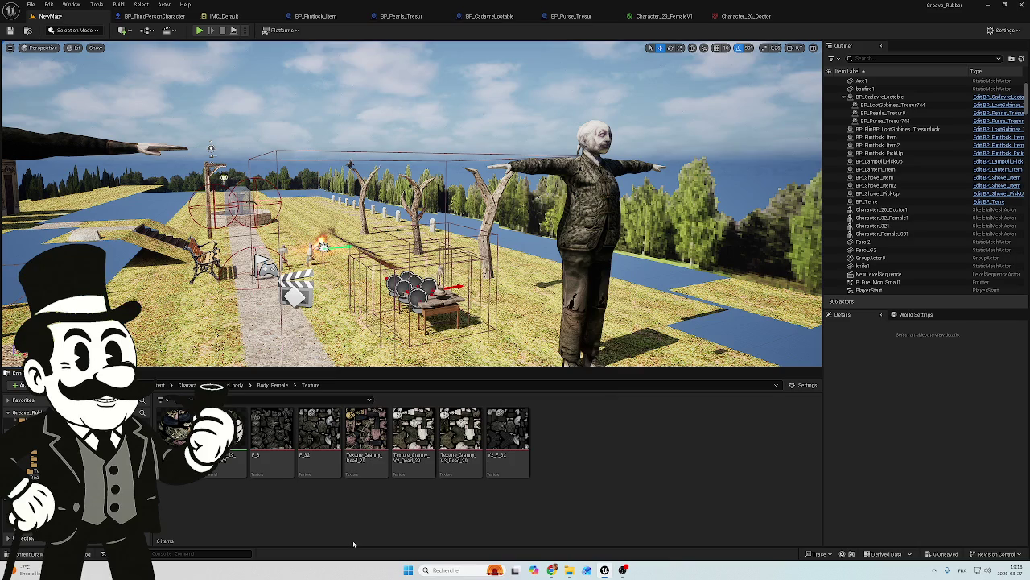
click(366, 468)
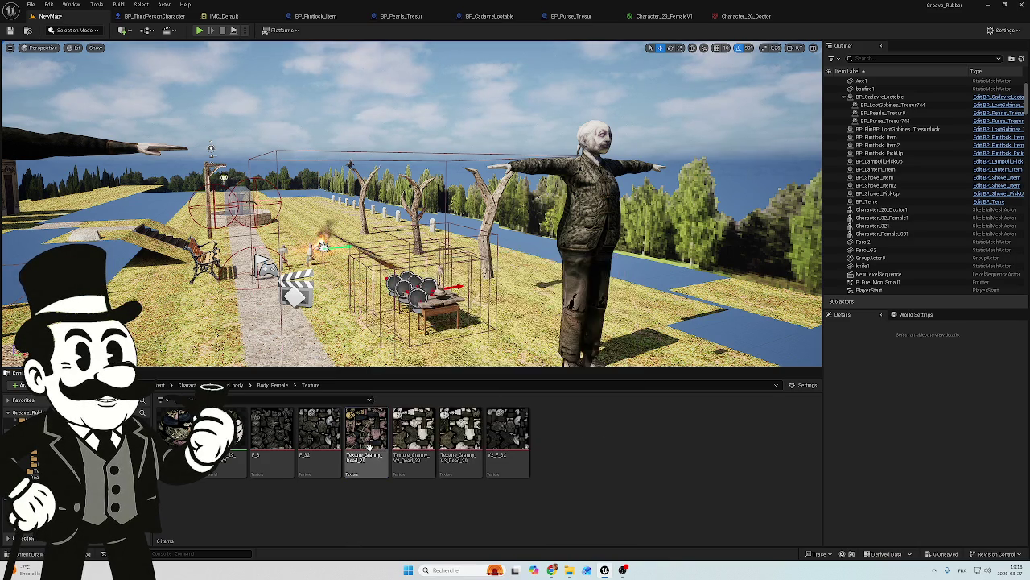
ctrl+click(415, 442)
ctrl+click(465, 443)
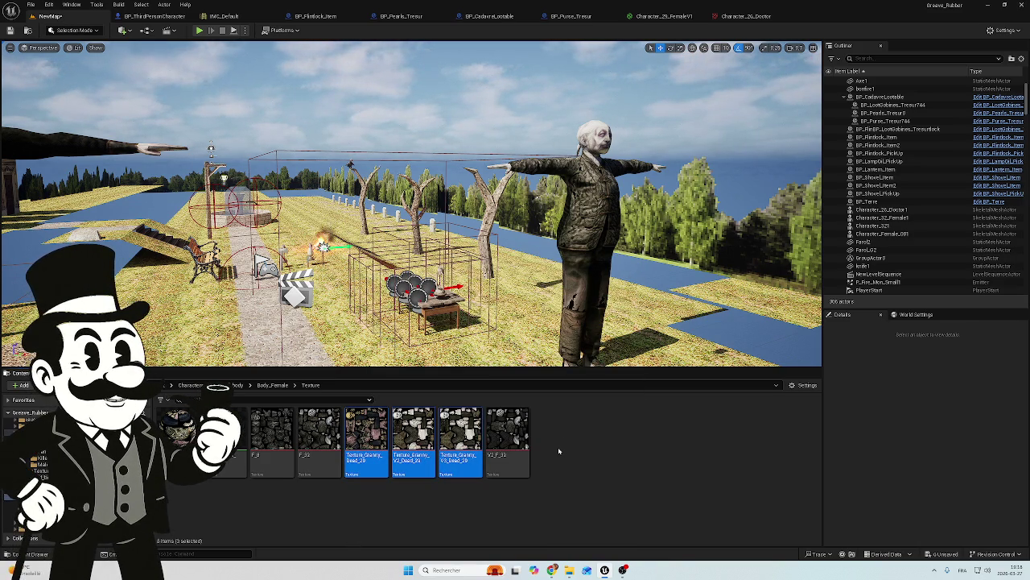
Add V2_F_32 to the granny textures and force-delete all four, then fly along the path.
mouse_move(516, 433)
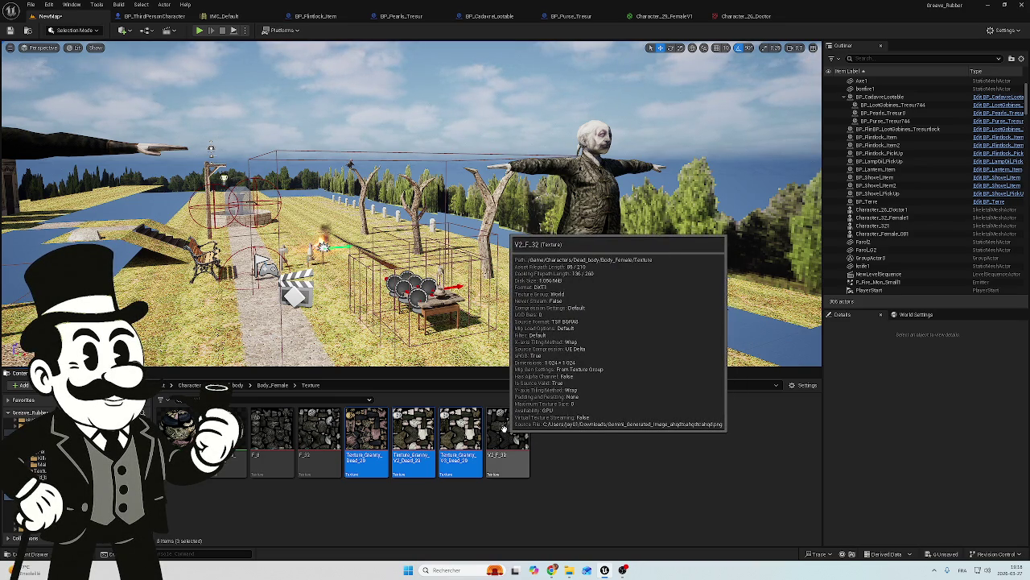
ctrl+click(505, 428)
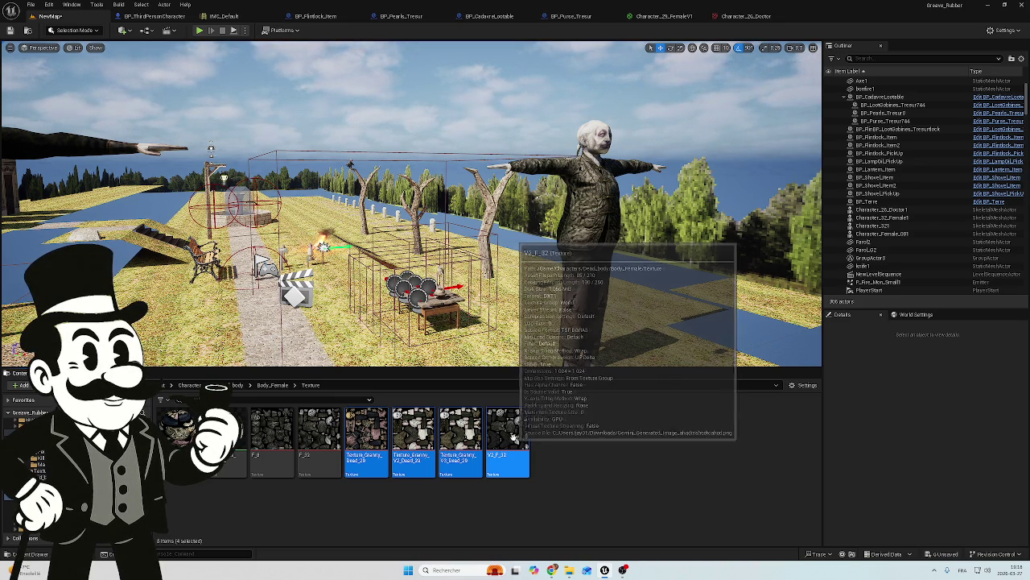
key(Delete)
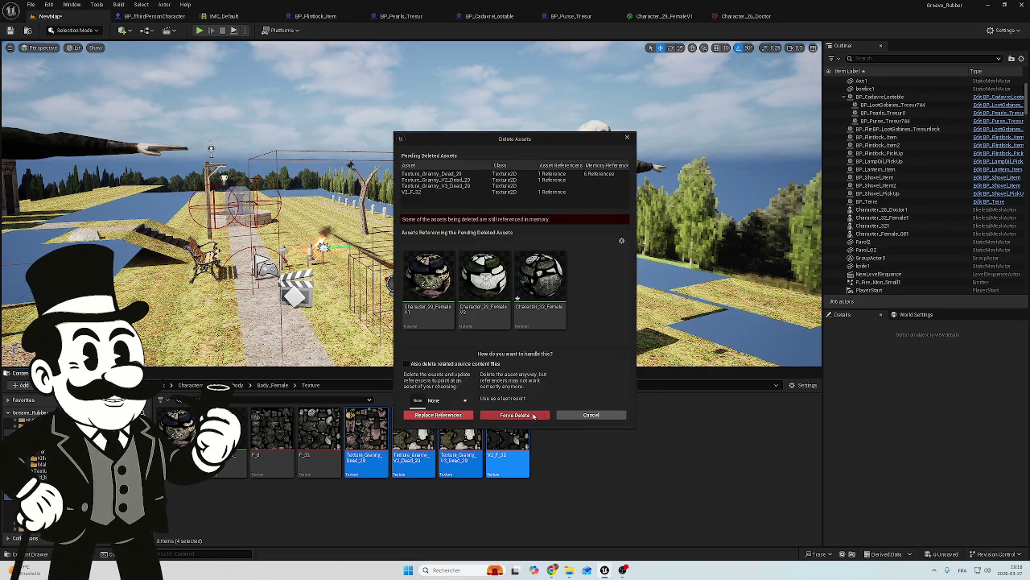
click(532, 415)
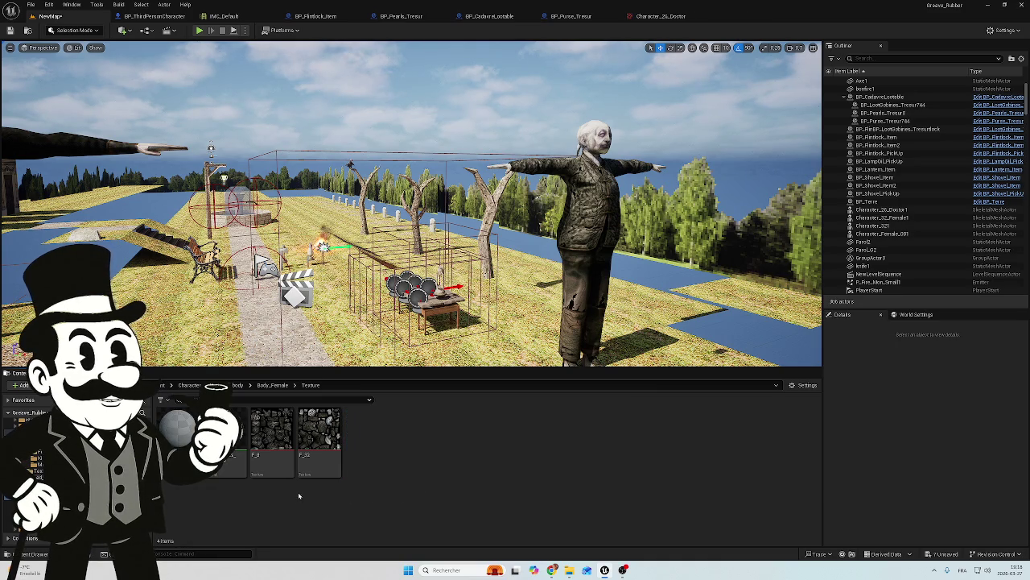
drag(403, 241, 338, 201)
key(w)
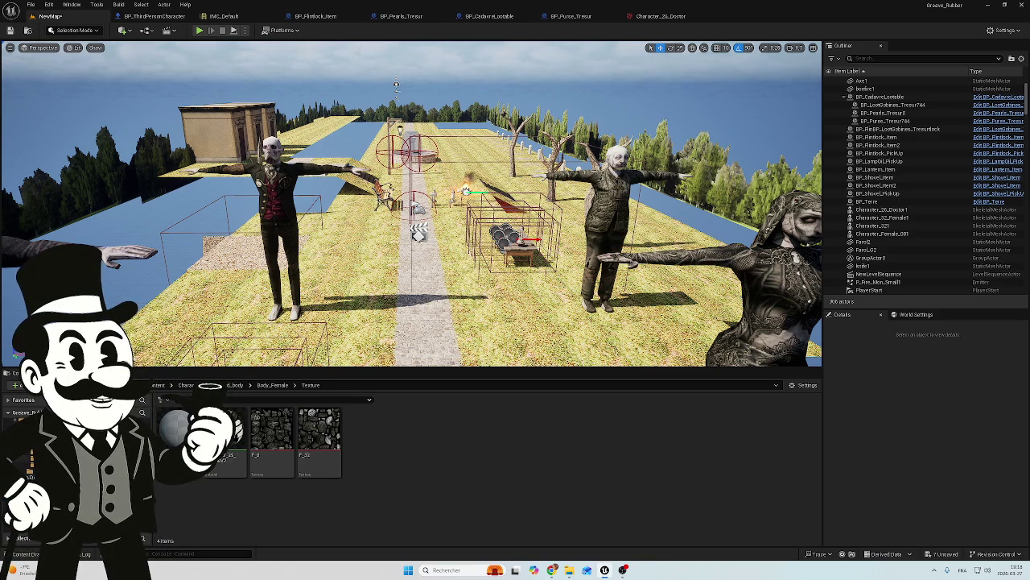
Navigate to the _Body > Body_Female > Texture folder.
key(alt+Left)
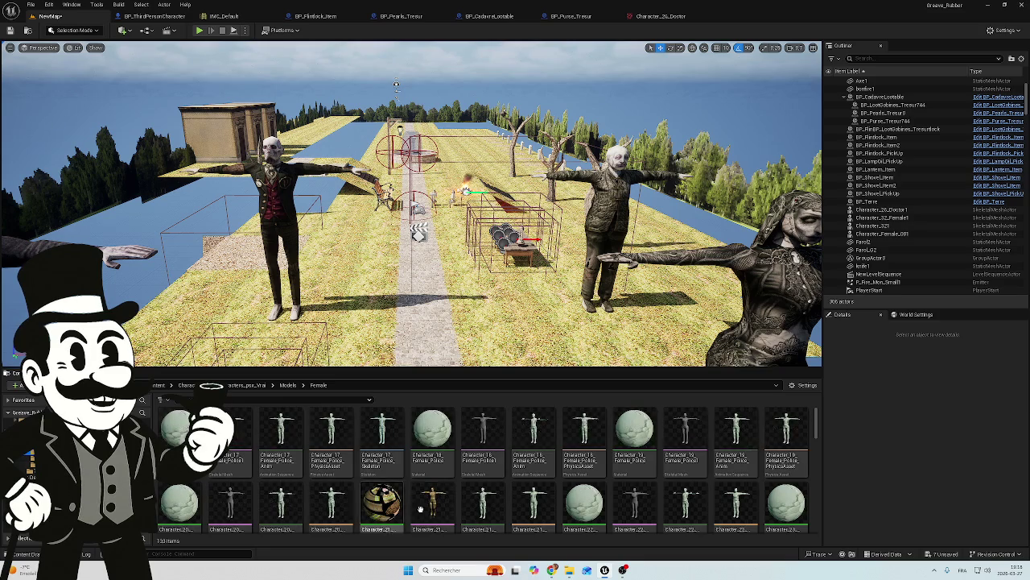
scroll(532, 499, down, 3)
scroll(583, 501, down, 2)
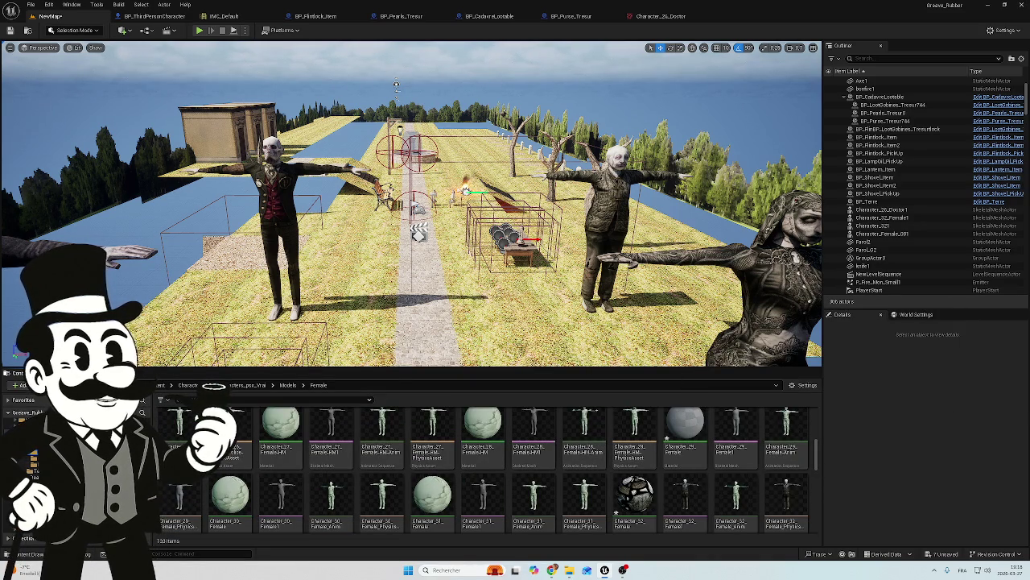
click(212, 385)
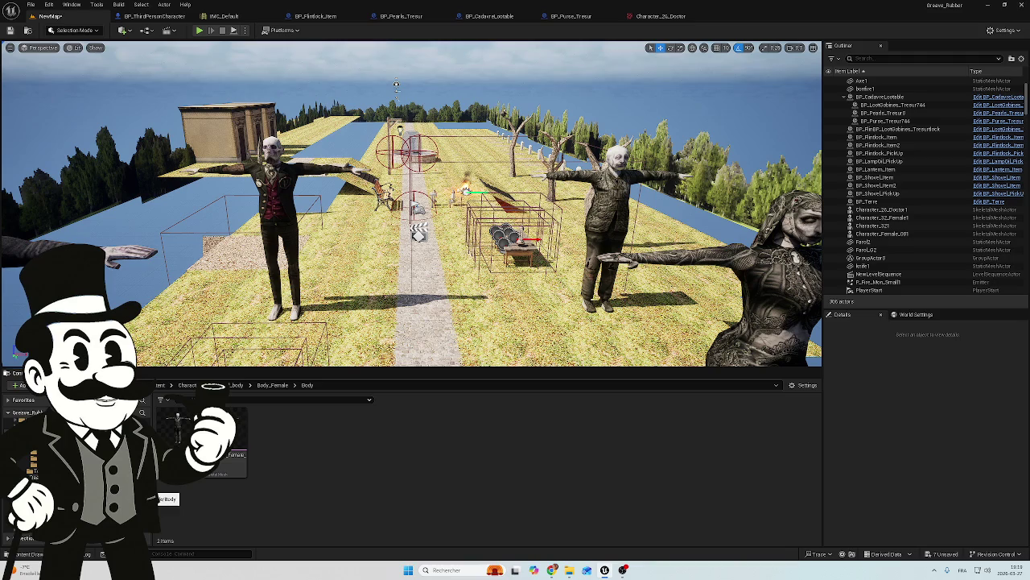
click(48, 475)
click(40, 467)
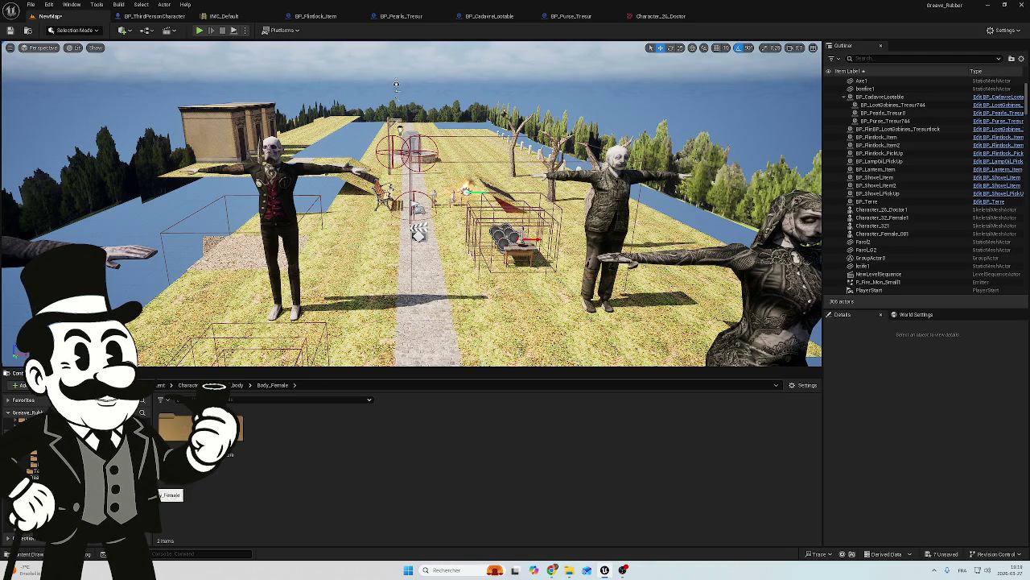
click(48, 475)
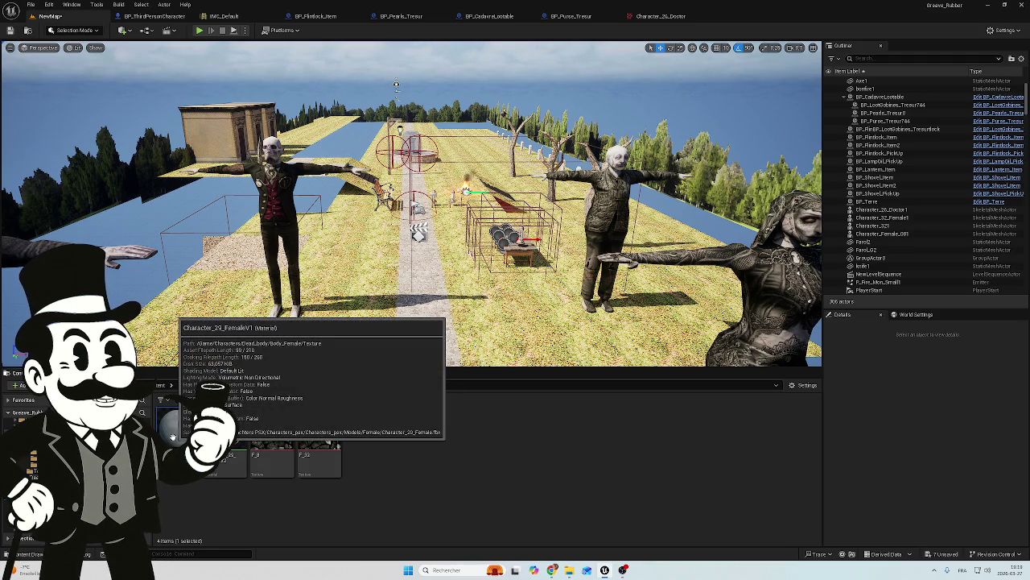
Force-delete Character_29_FemaleV1 and delete Character_29_FemaleV2.
key(Delete)
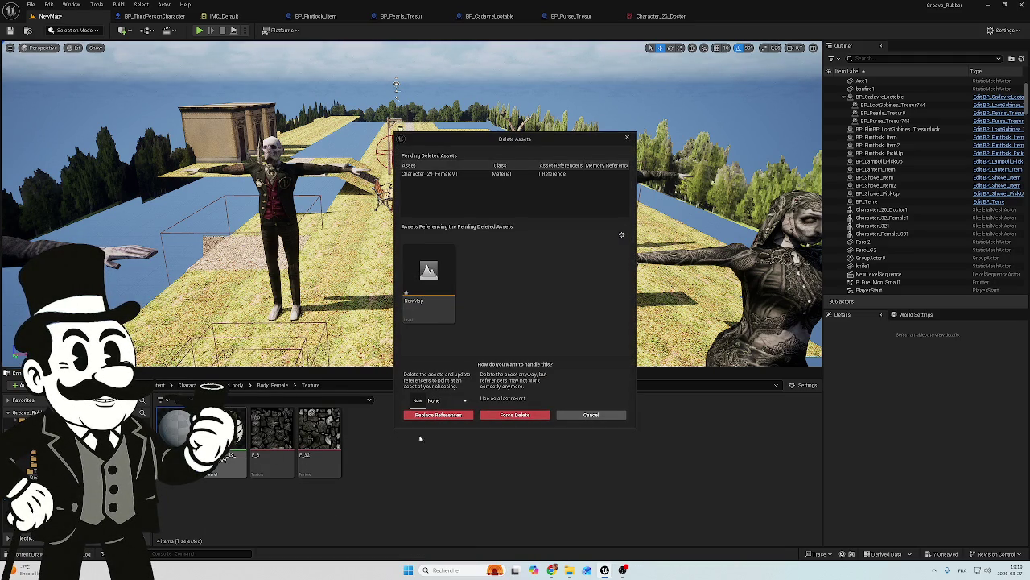
click(529, 416)
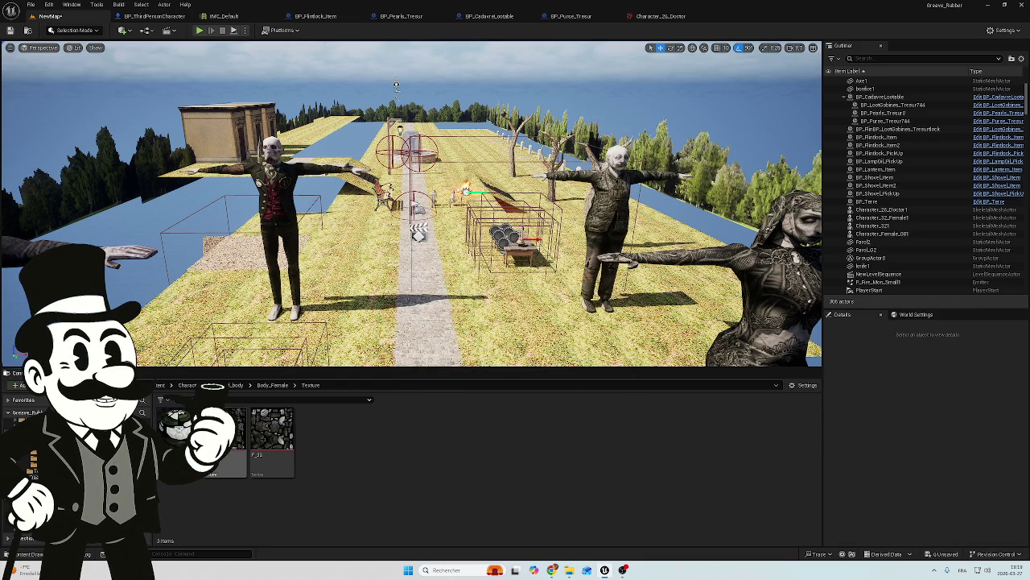
key(Delete)
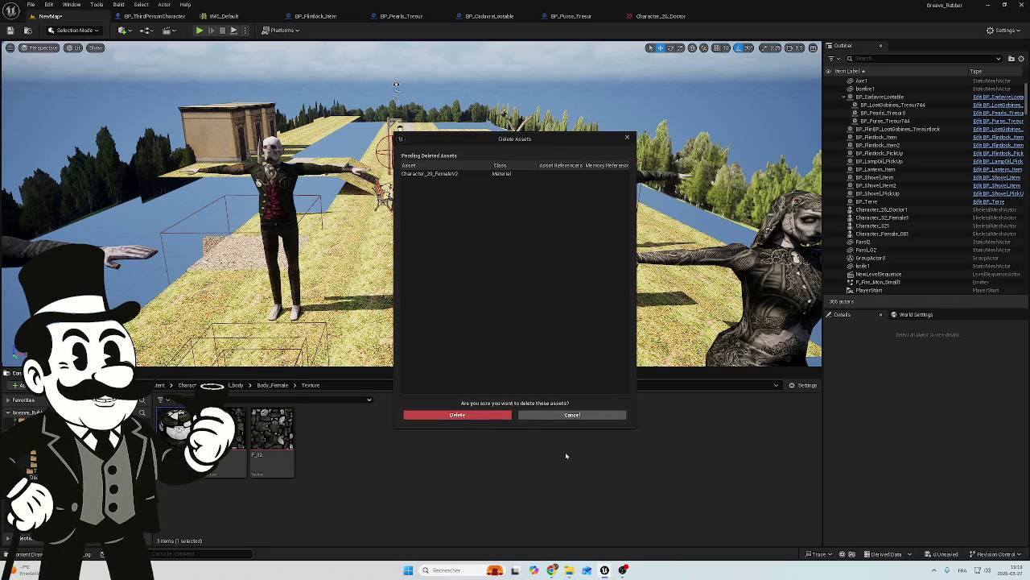
click(459, 420)
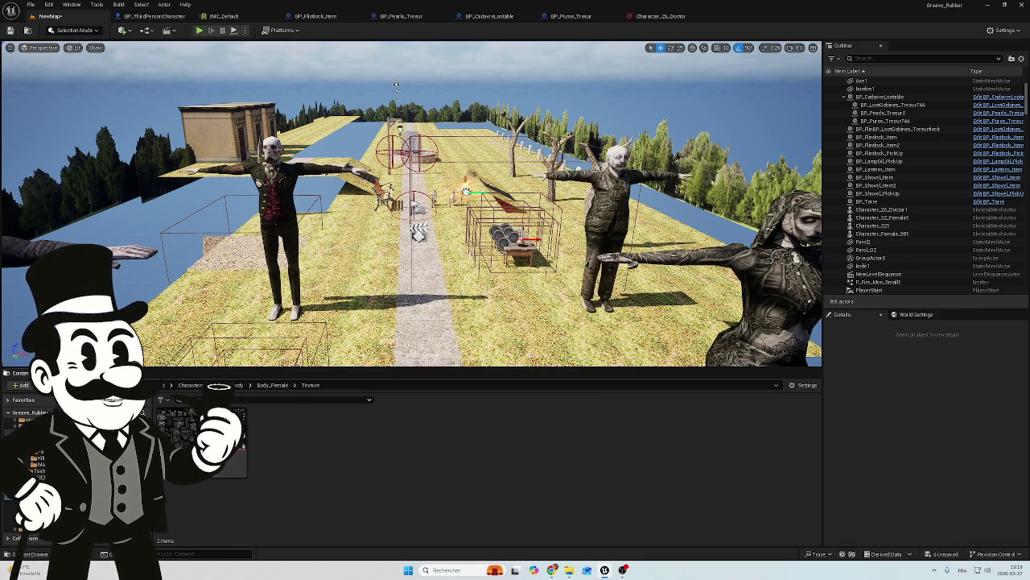
key(s)
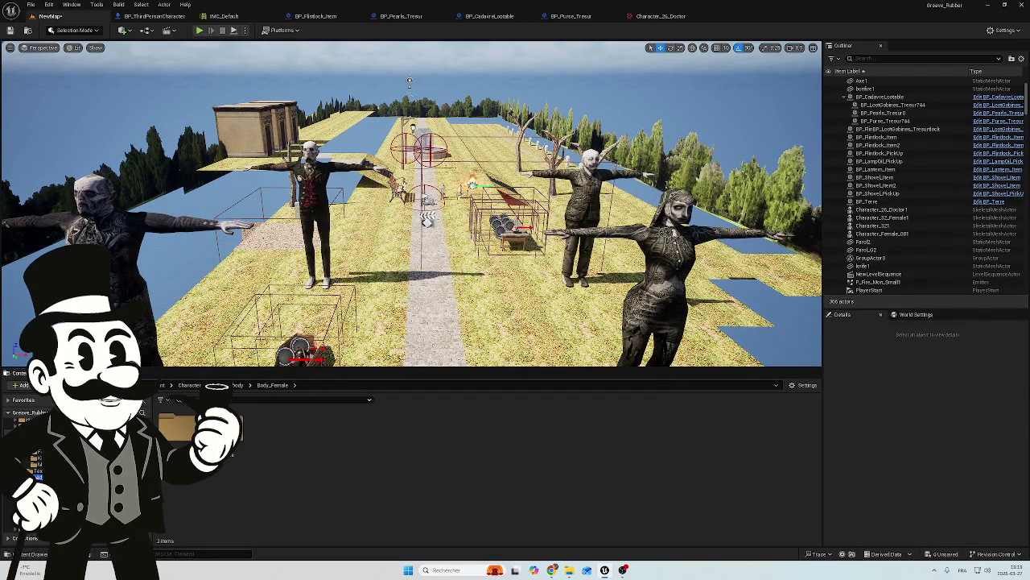
Fly past the vampire, doctor and barrel crate, then show the BP_ThirdPersonCharacter Event Graph.
double_click(177, 427)
key(s)
key(w)
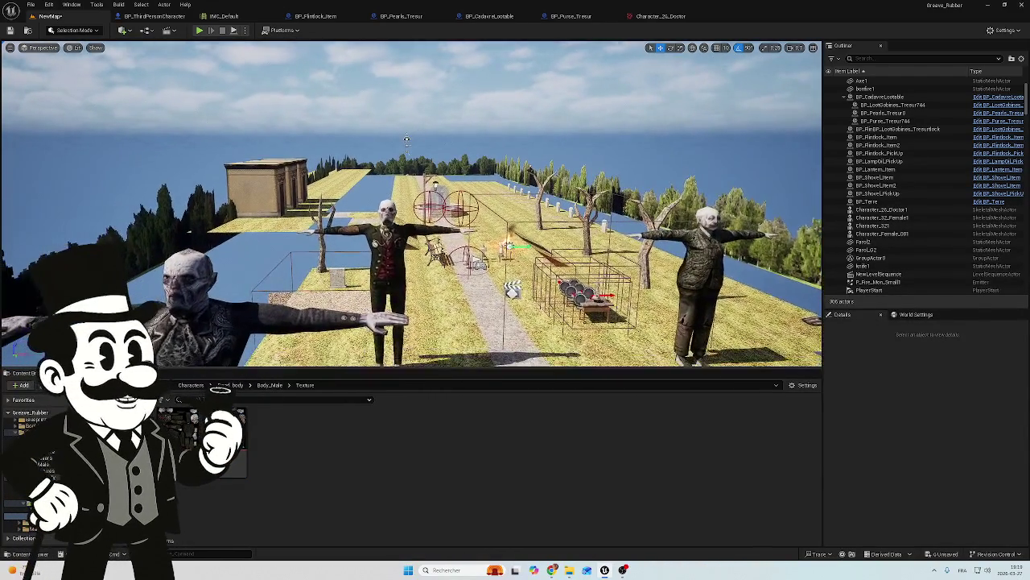
key(w)
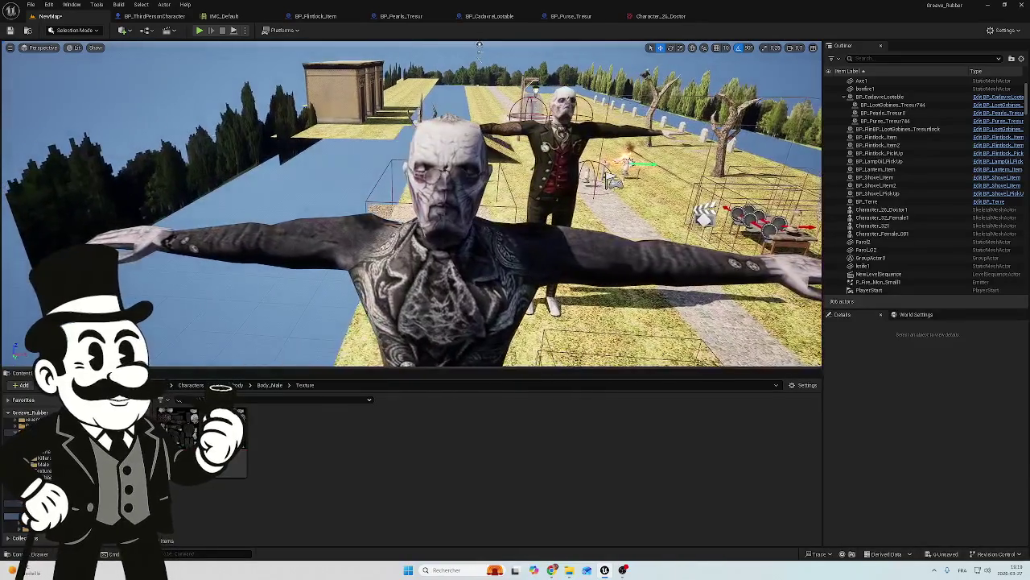
key(w)
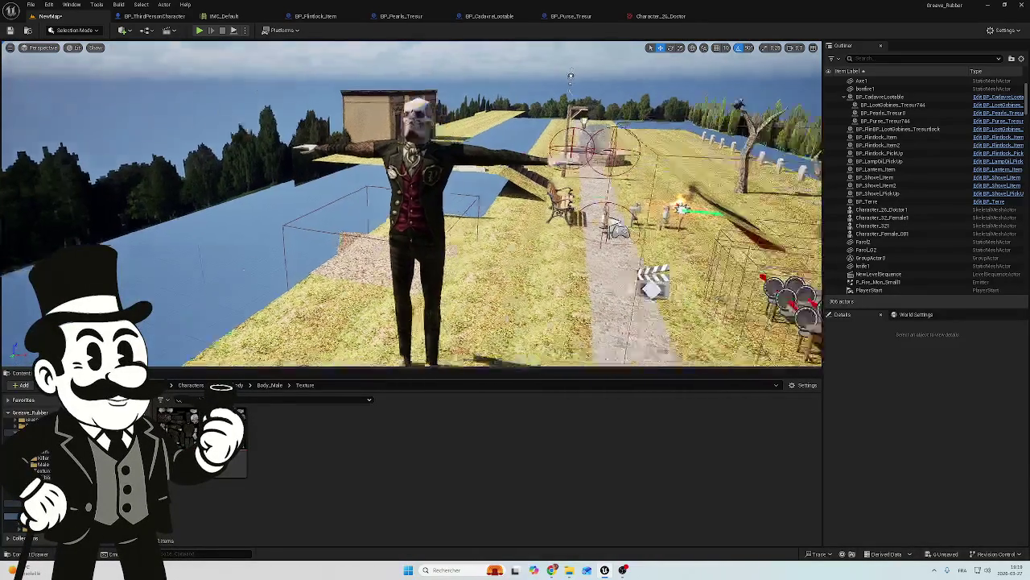
key(s)
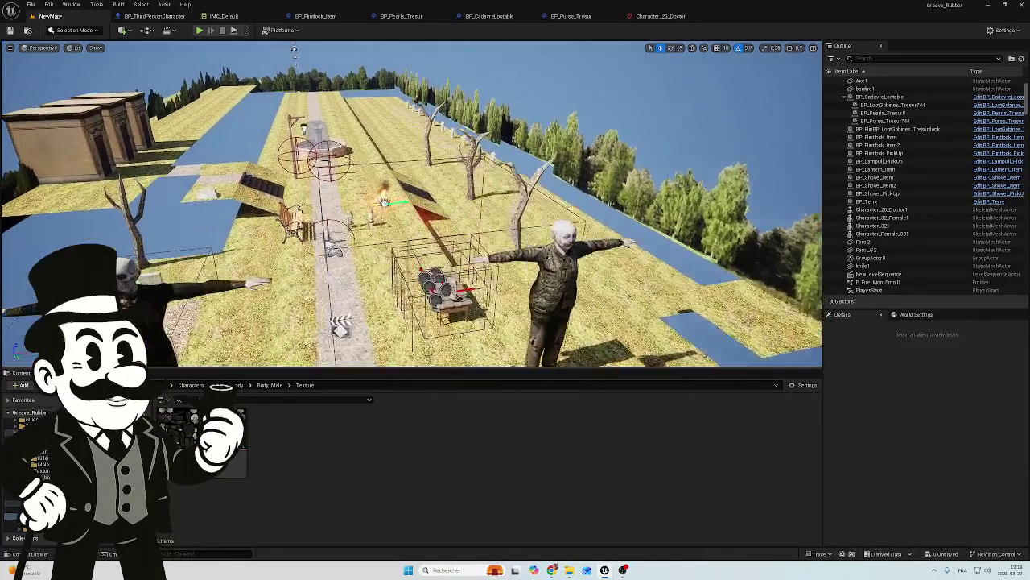
key(w)
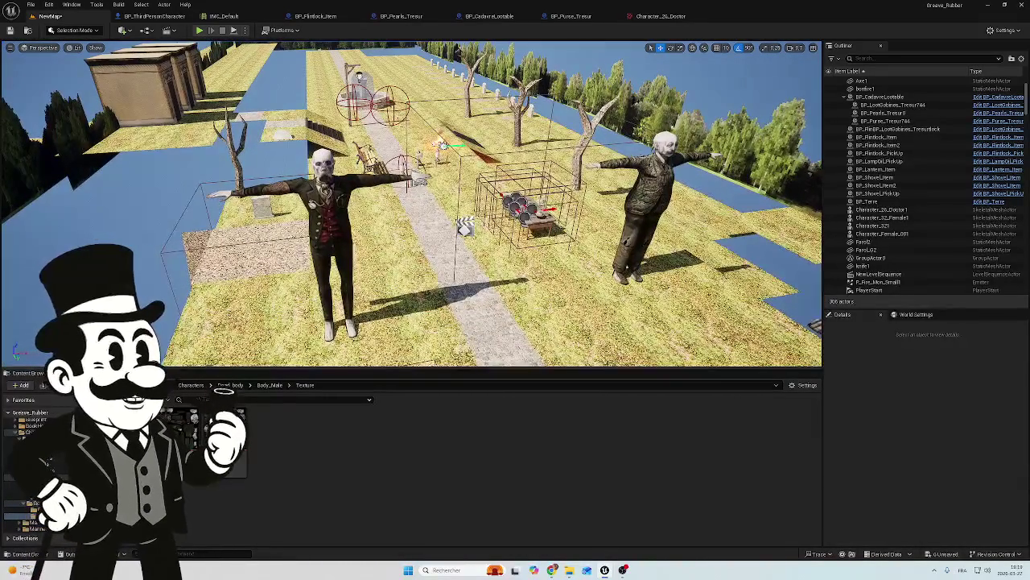
key(d)
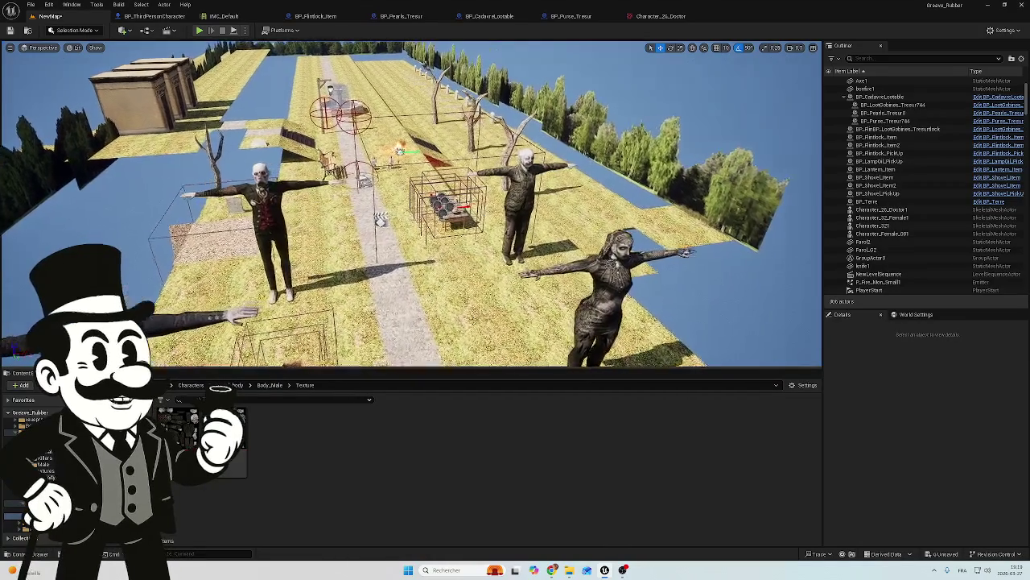
key(w)
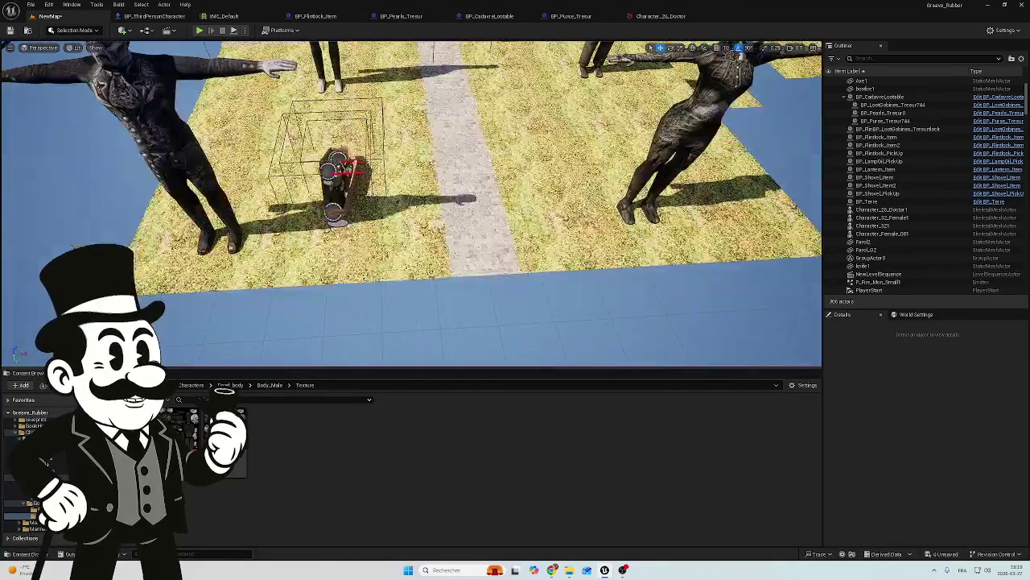
key(s)
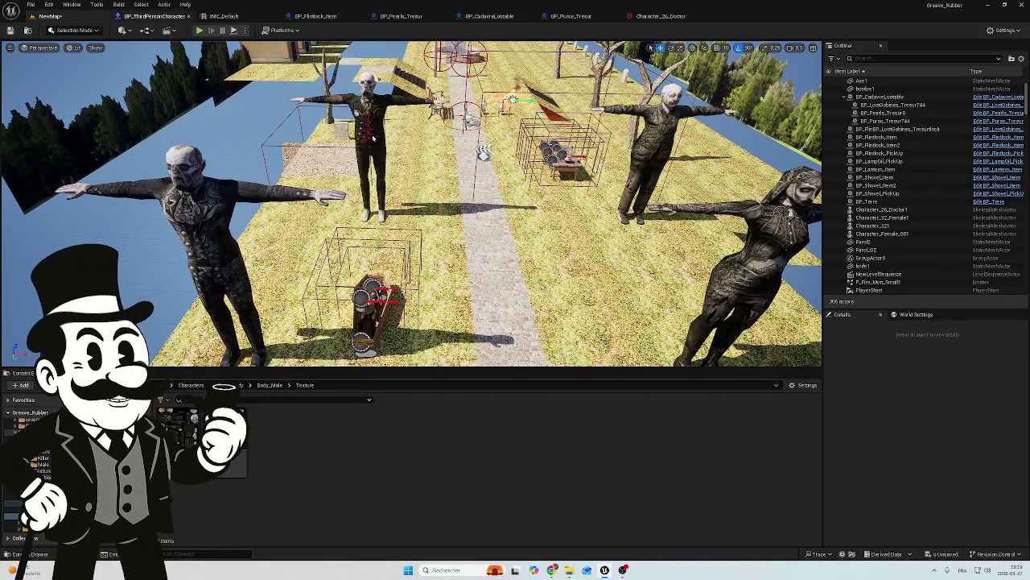
click(155, 16)
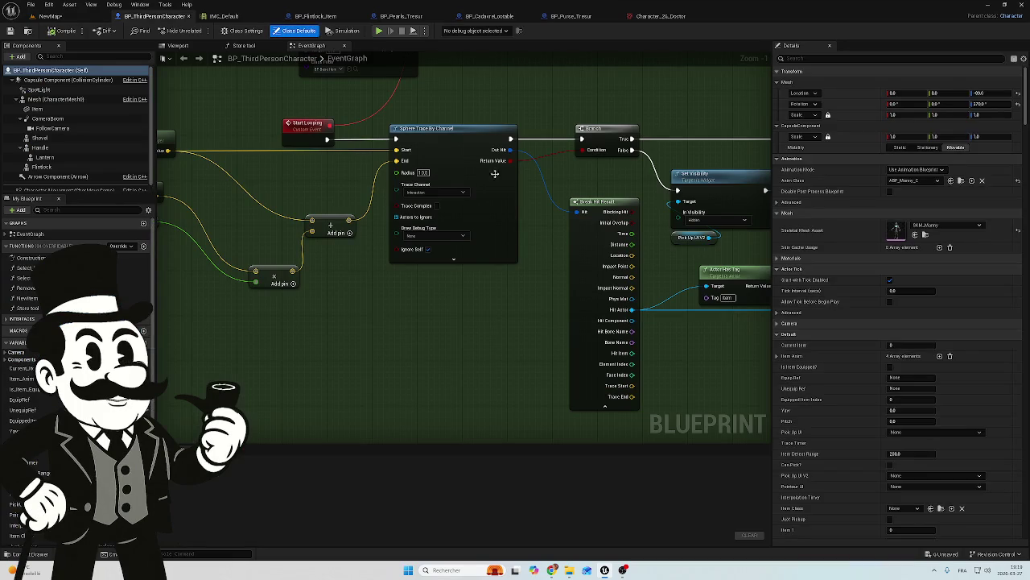
Save the six modified assets and close the IMC_Default input mapping.
key(ctrl+shift+s)
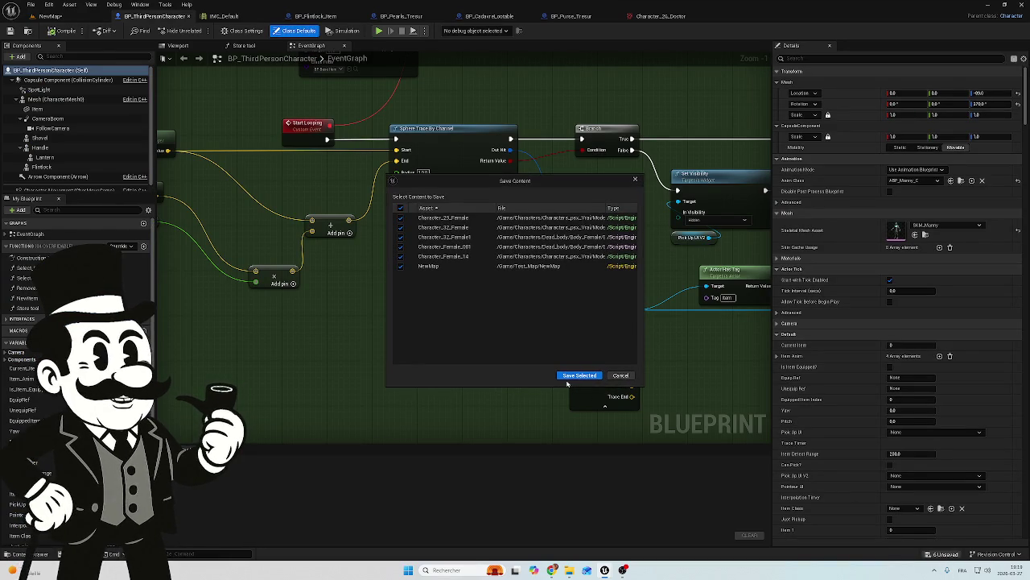
click(568, 377)
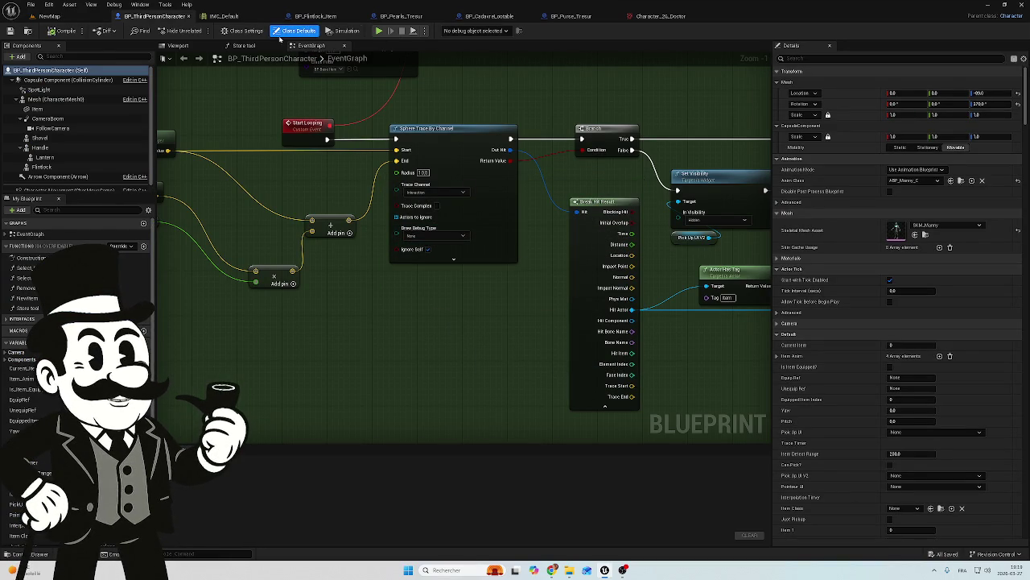
click(224, 16)
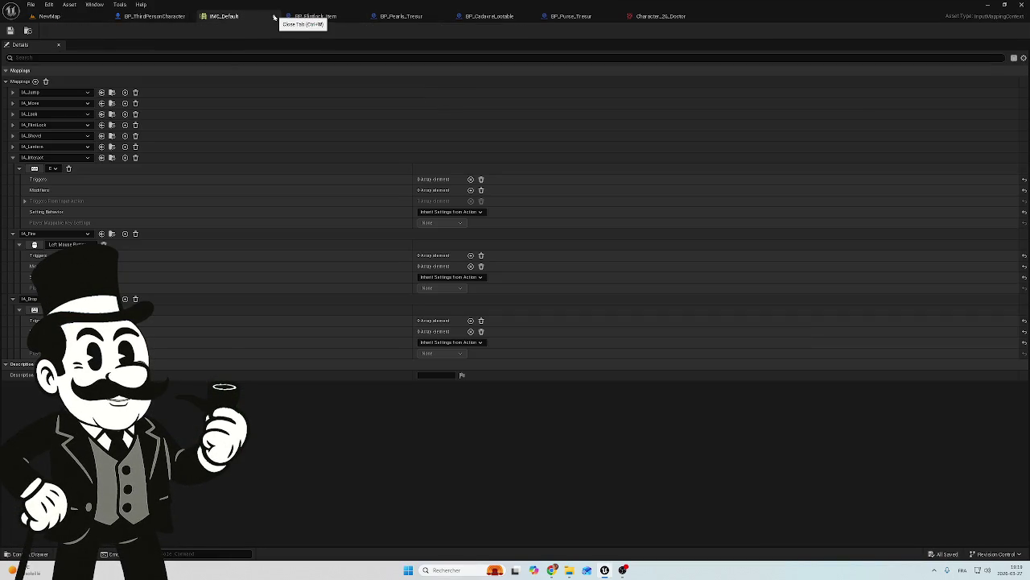
click(274, 16)
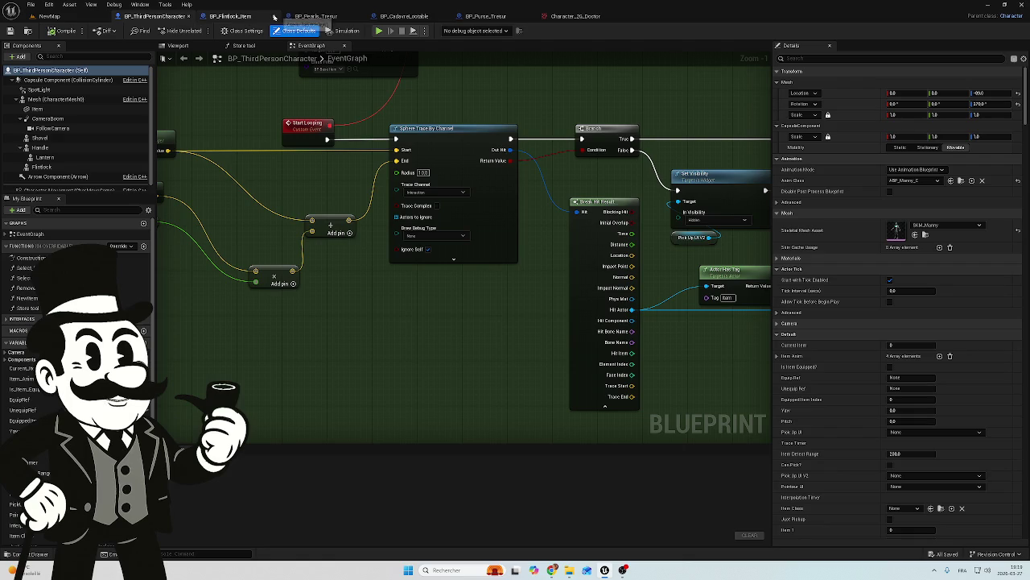
Close the BP_FlintlockItem blueprint and return to the NewMap level.
click(241, 16)
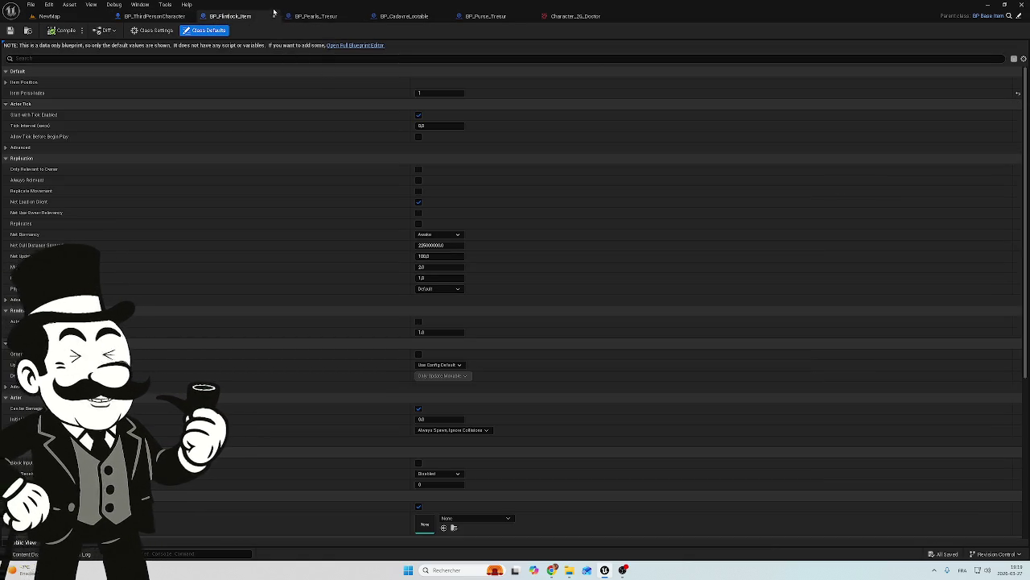
click(275, 17)
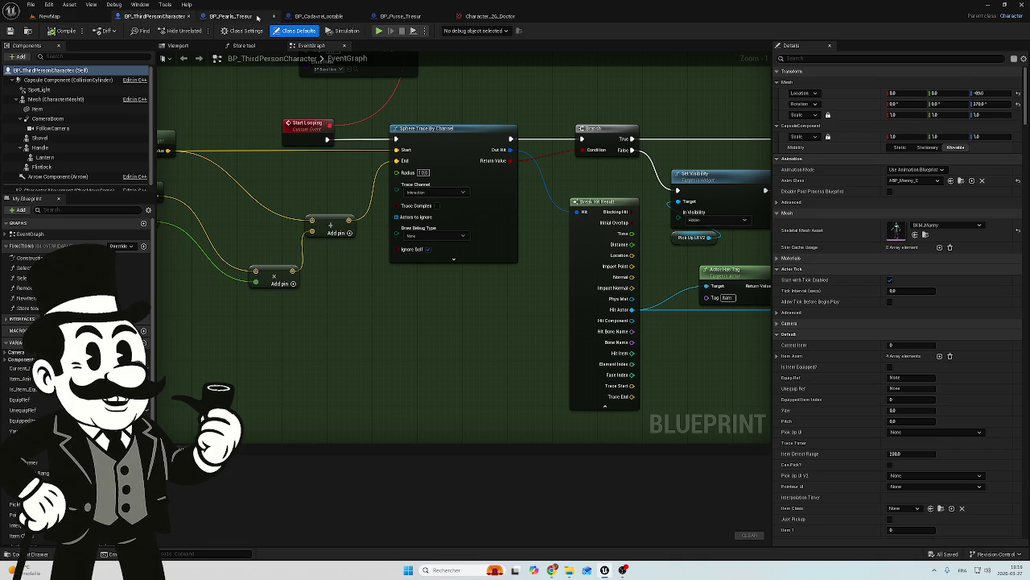
click(312, 17)
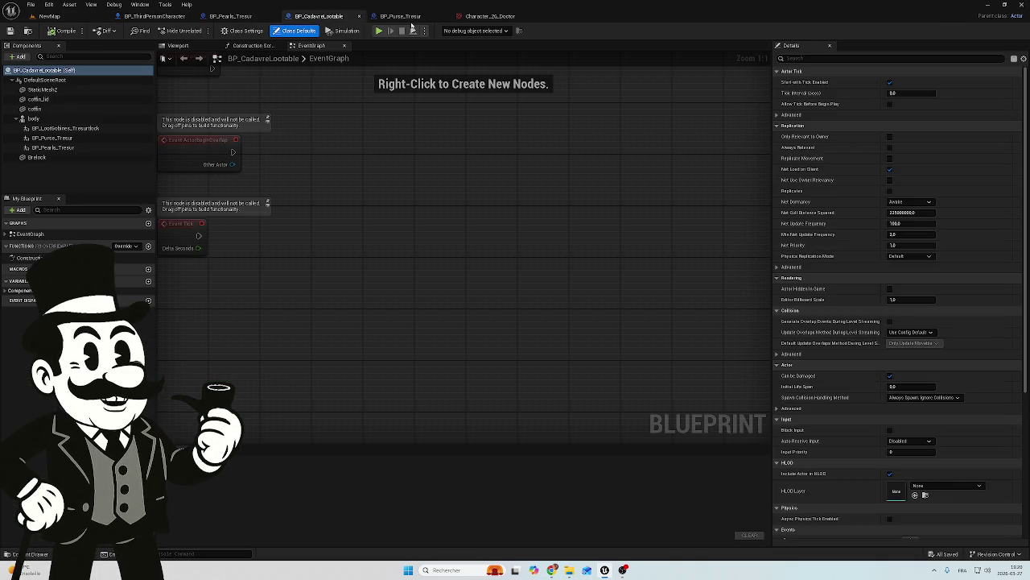
click(75, 17)
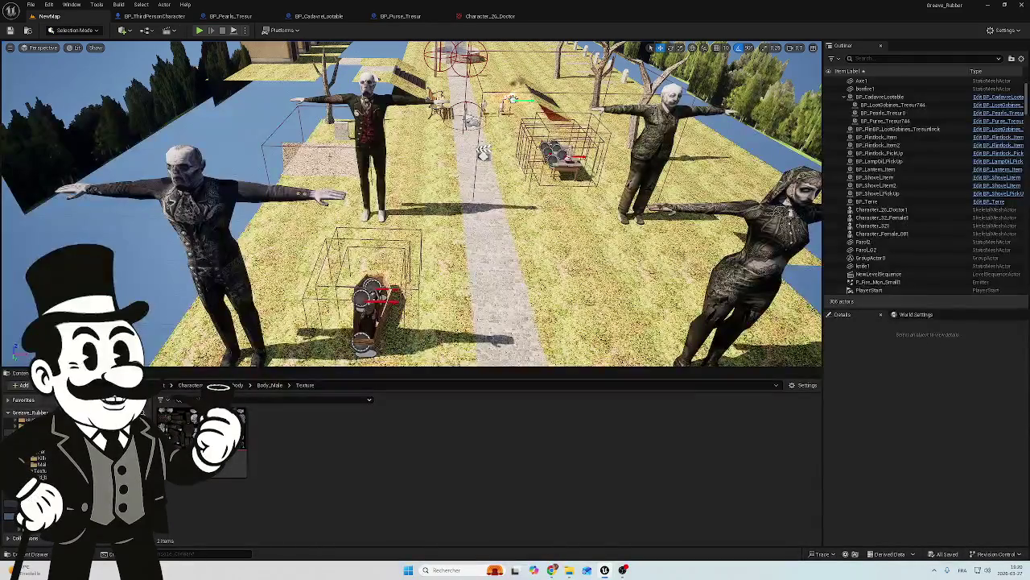
Show BP_CadavreLootable's Viewport with the corpse in its coffin and the purse and pearls components.
key(w)
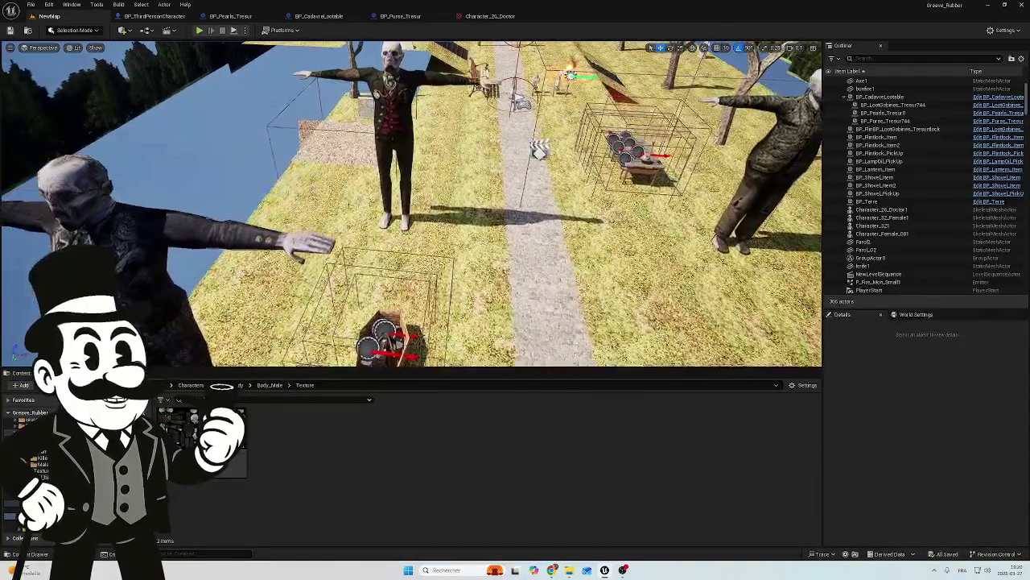
click(314, 16)
click(178, 45)
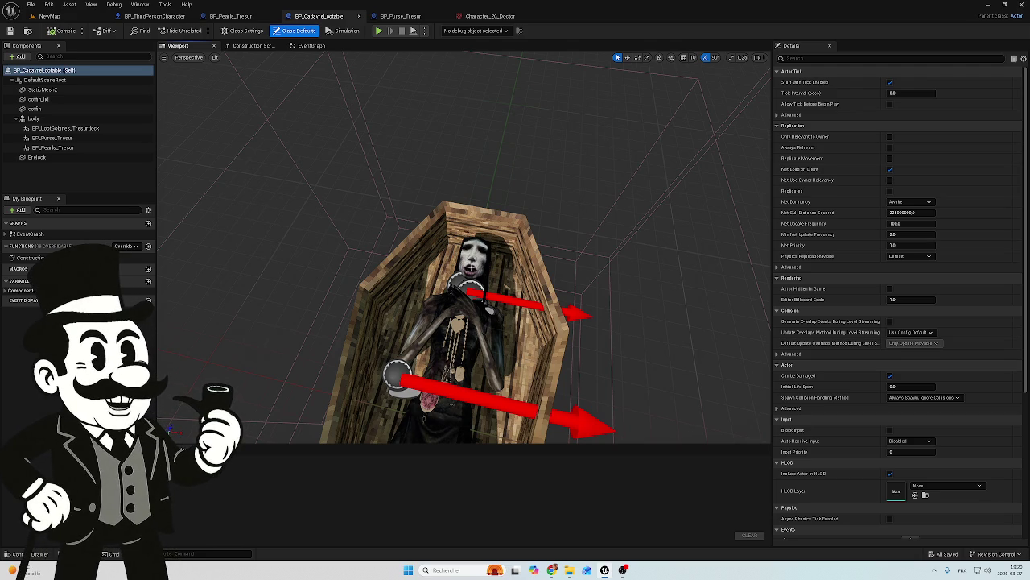
Select the corpse's body component and frame it with the coffin in view.
click(33, 119)
scroll(464, 250, up, 3)
key(f)
Orbit to look down on the body lying in its coffin, then return to the NewMap level.
scroll(465, 250, up, 5)
scroll(465, 250, up, 5)
scroll(465, 265, down, 1)
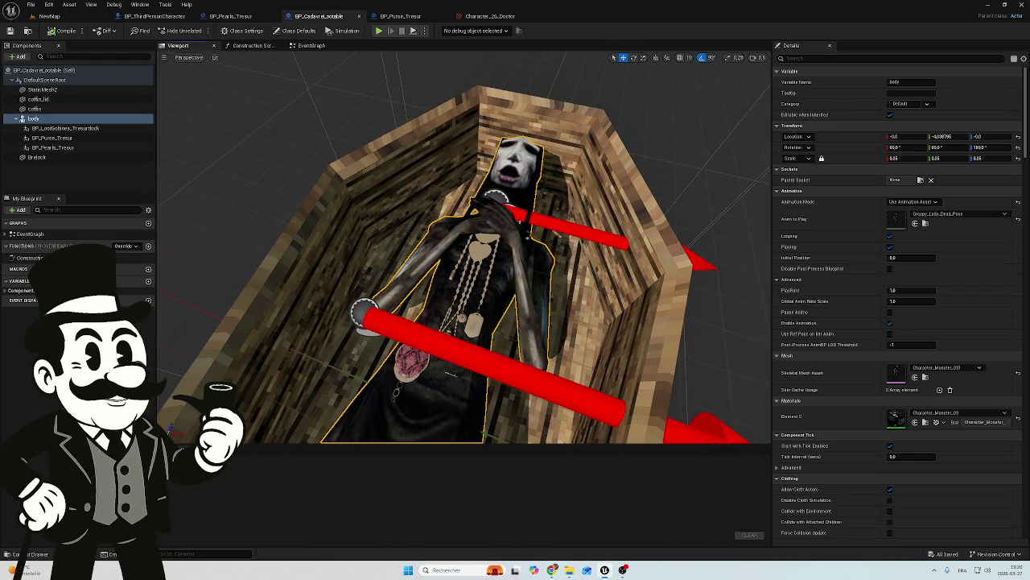
scroll(464, 249, down, 4)
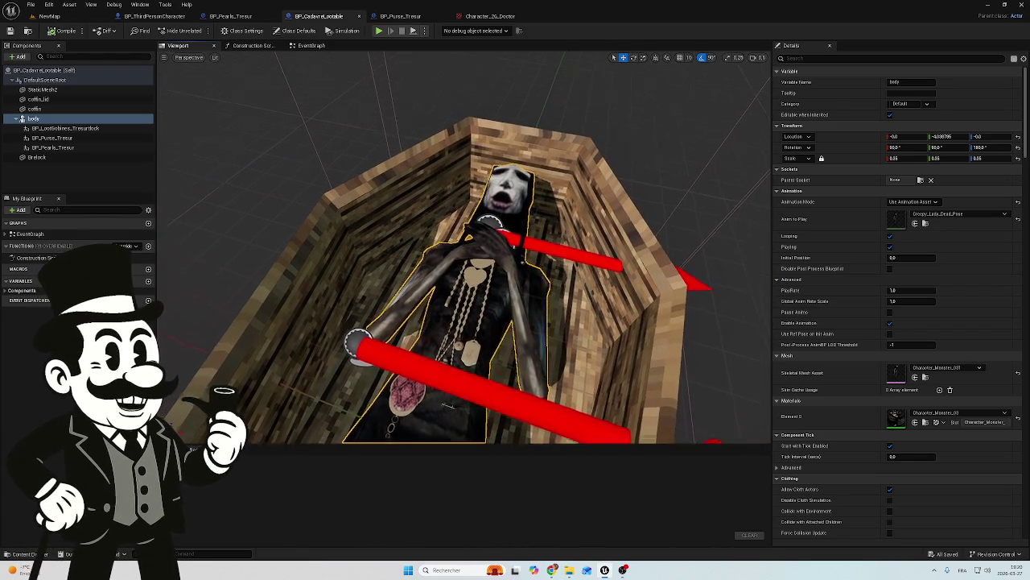
scroll(465, 249, up, 2)
drag(464, 249, 509, 315)
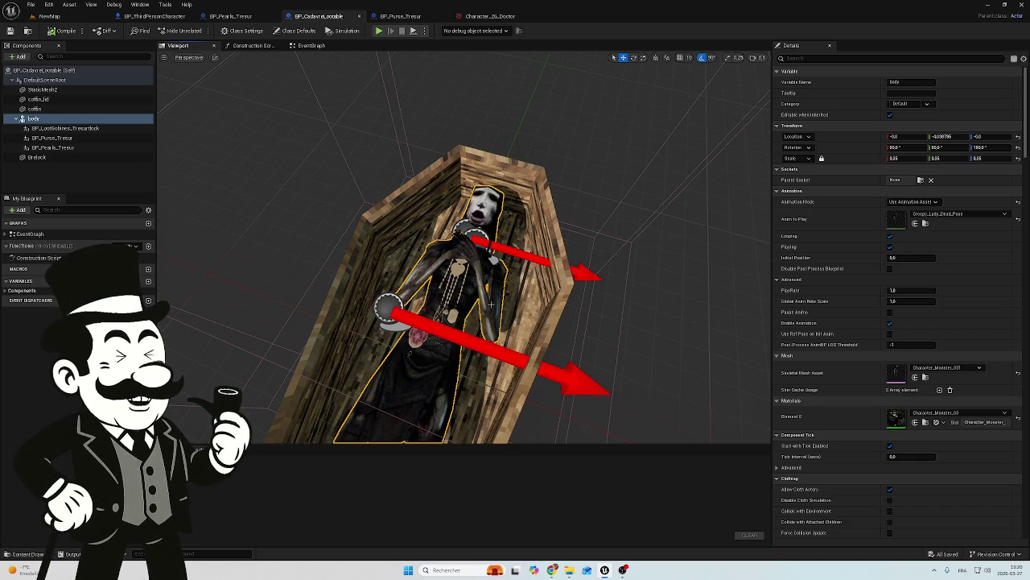
click(52, 17)
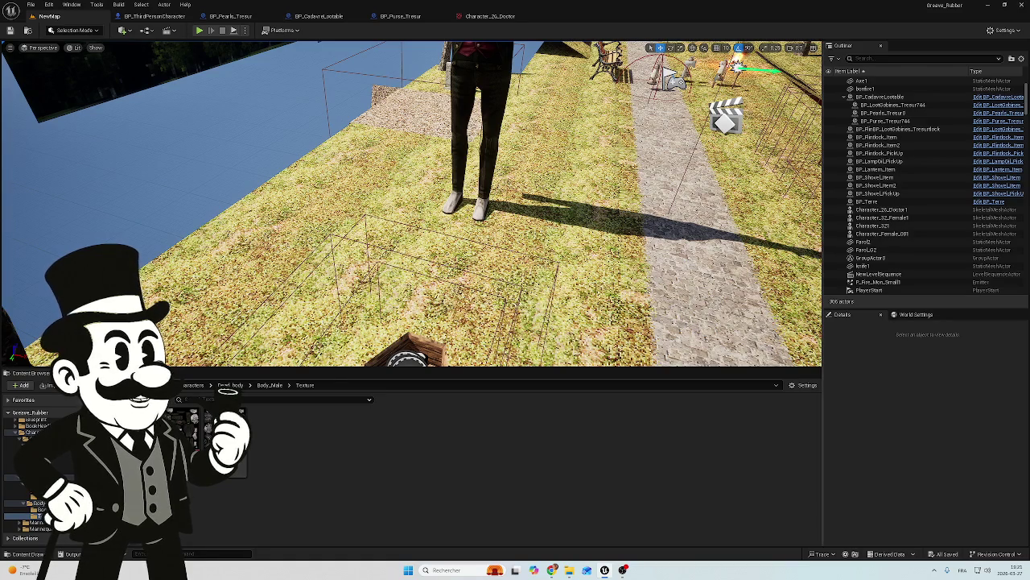
Select a floor piece and the sky sphere in NewMap, then return to the BP_CadavreLootable blueprint.
click(403, 281)
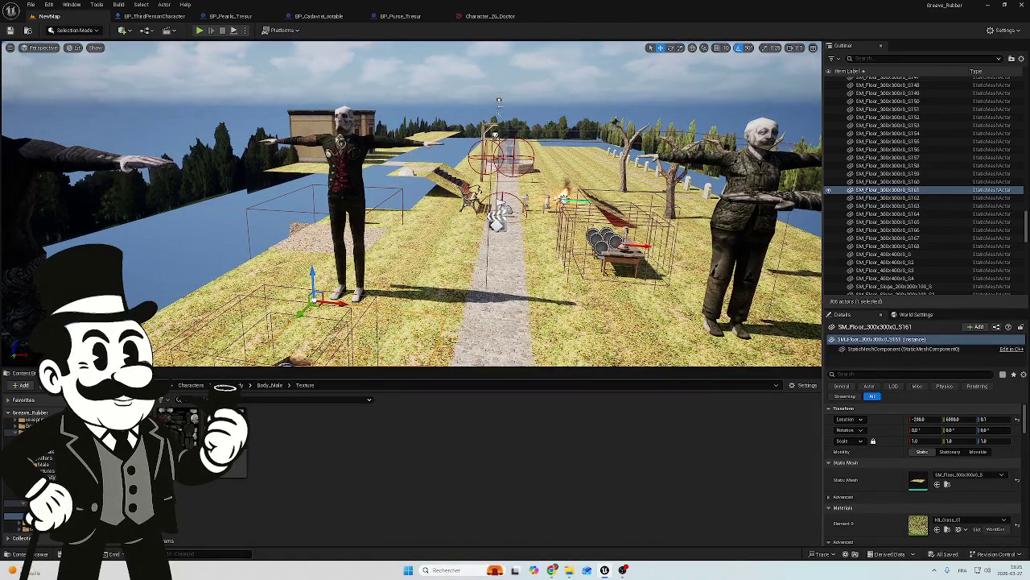
click(498, 89)
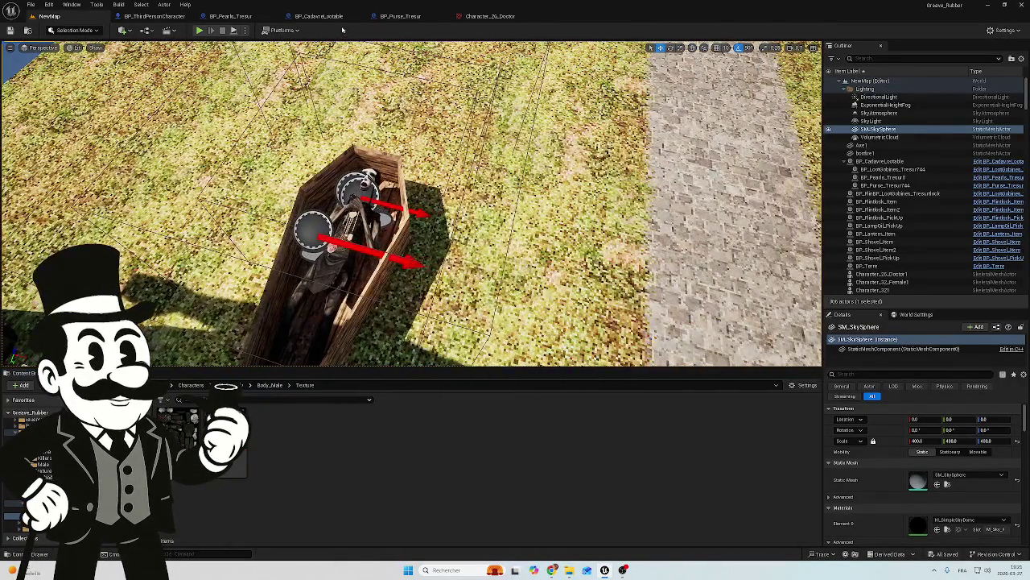
click(338, 19)
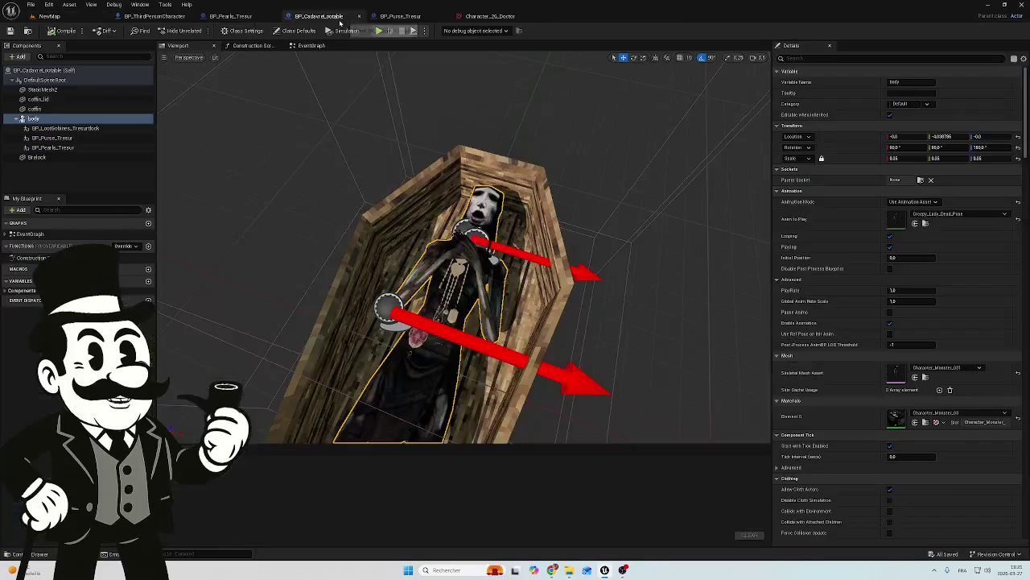
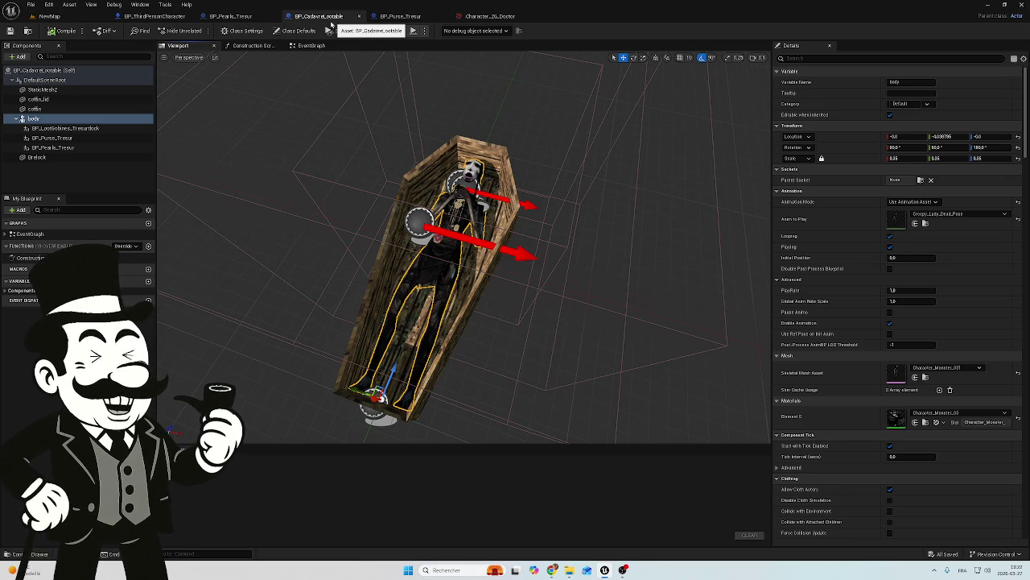
Play-test the NewMap level, loot the purse from the corpse in the coffin, then stop.
click(71, 16)
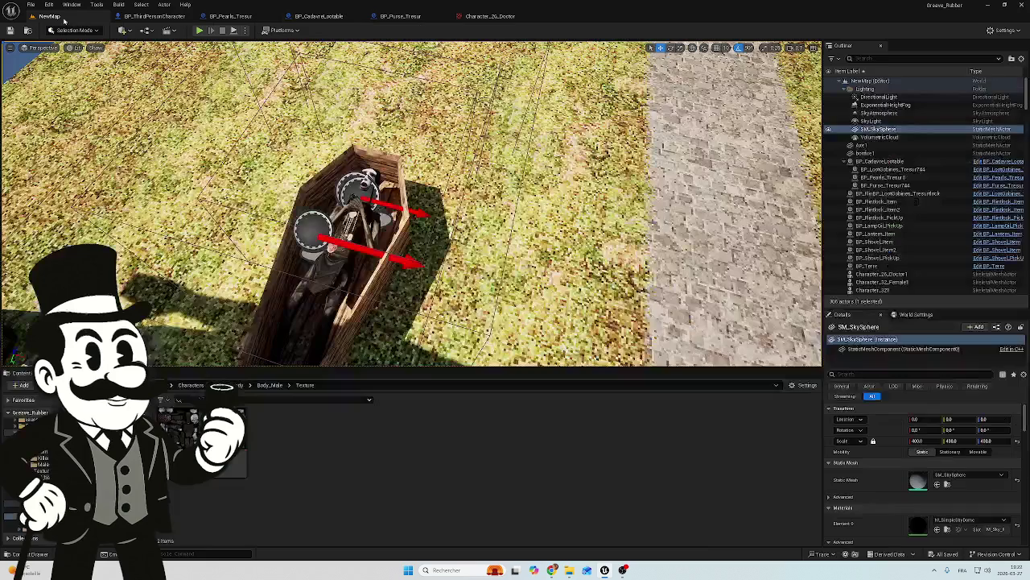
click(199, 30)
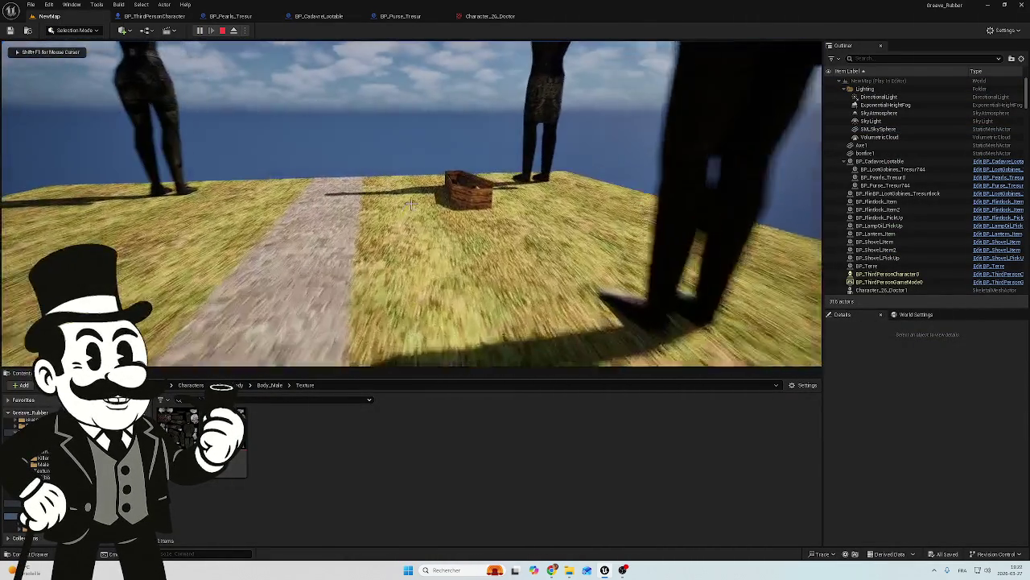
key(e)
key(e)
key(e)
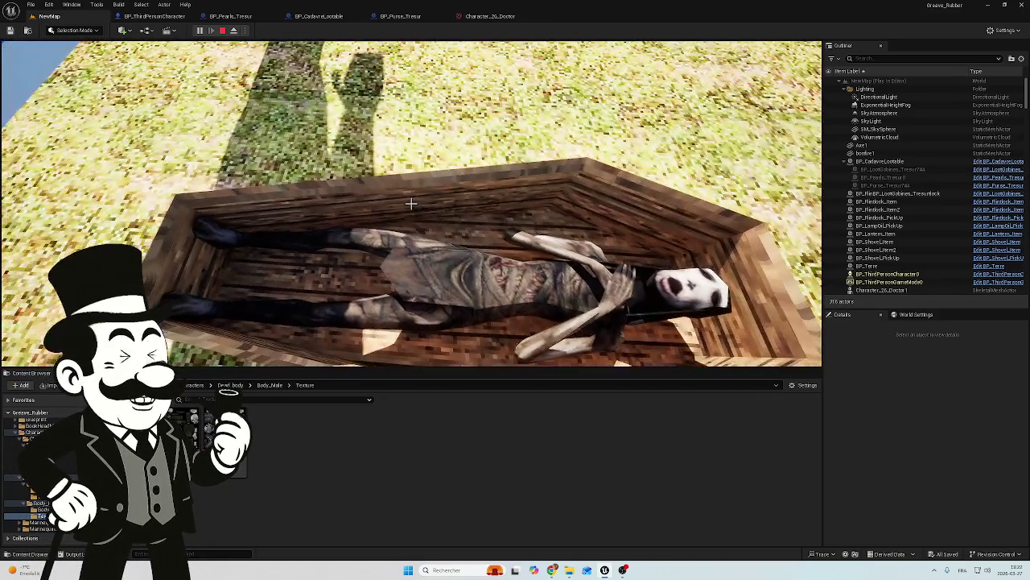
key(Escape)
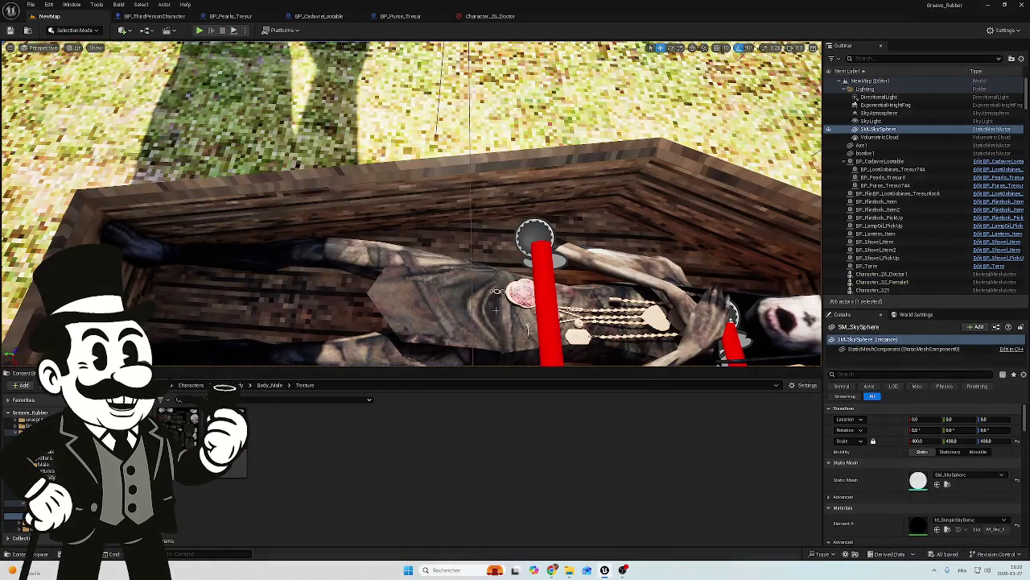
Look along the coffin, then bring up the BP_Pearls_Tresur class defaults.
drag(528, 328, 352, 325)
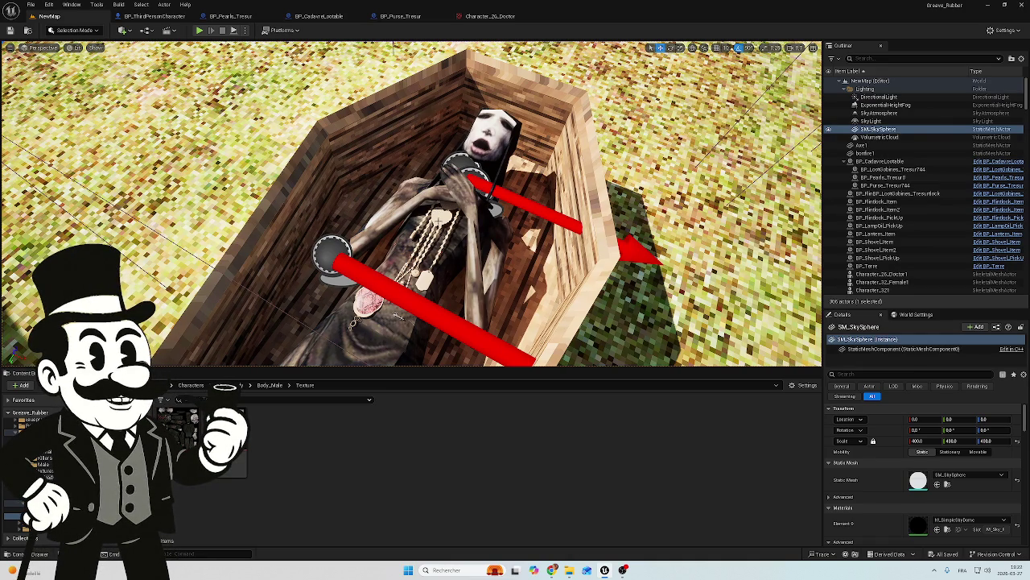
click(230, 16)
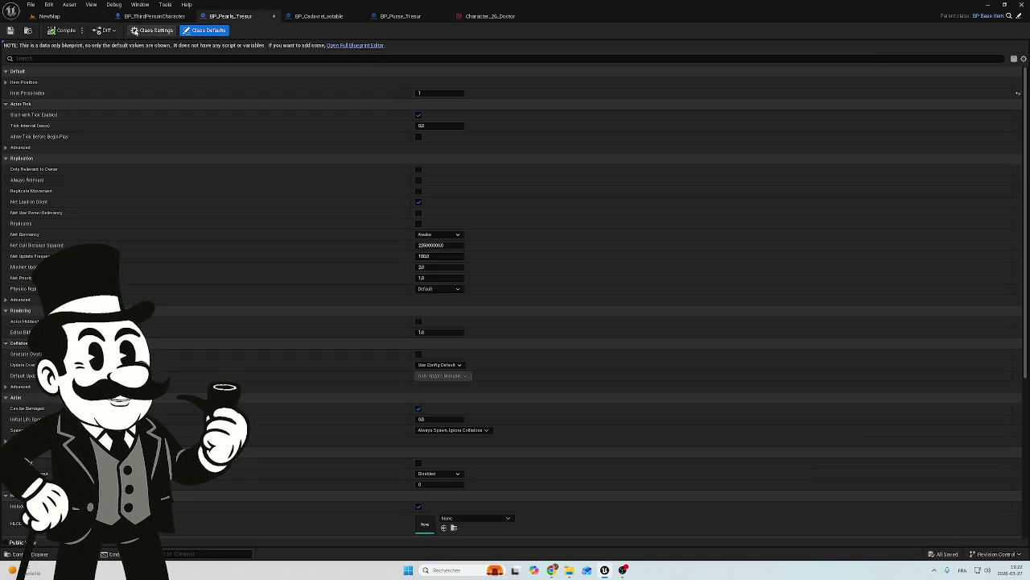
Inspect the pearl necklace mesh in BP_Pearls_Tresur's full-editor viewport, then return to NewMap's coffin.
click(363, 46)
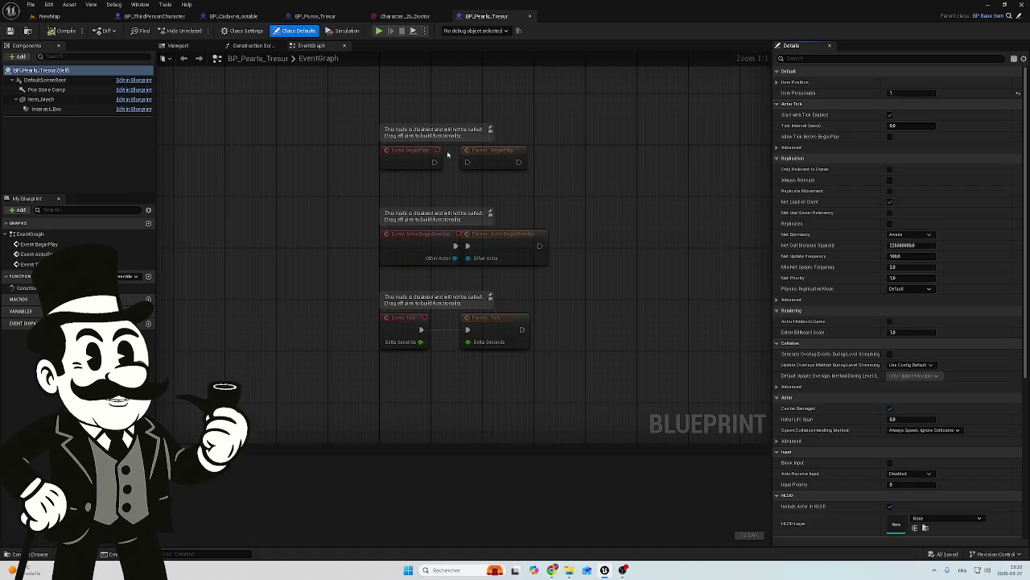
click(178, 45)
scroll(396, 157, up, 5)
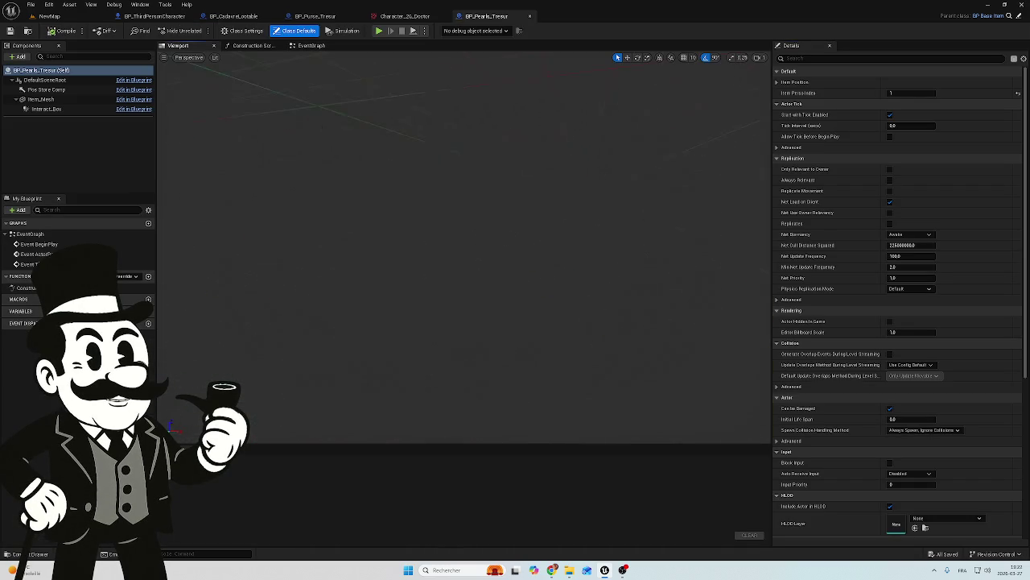
scroll(463, 241, down, 3)
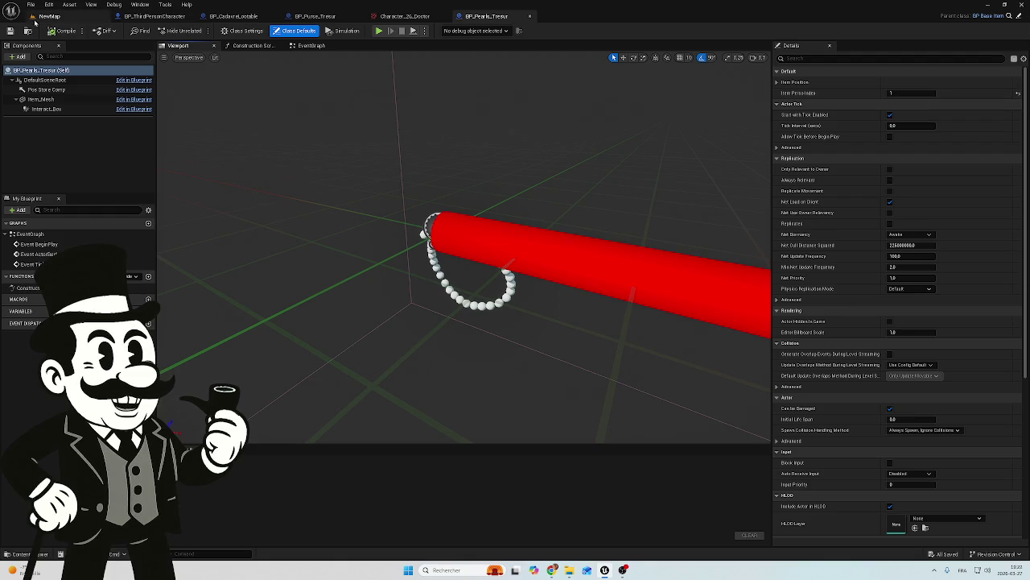
click(50, 16)
mouse_move(352, 322)
mouse_down()
mouse_move(272, 354)
mouse_move(290, 346)
mouse_up()
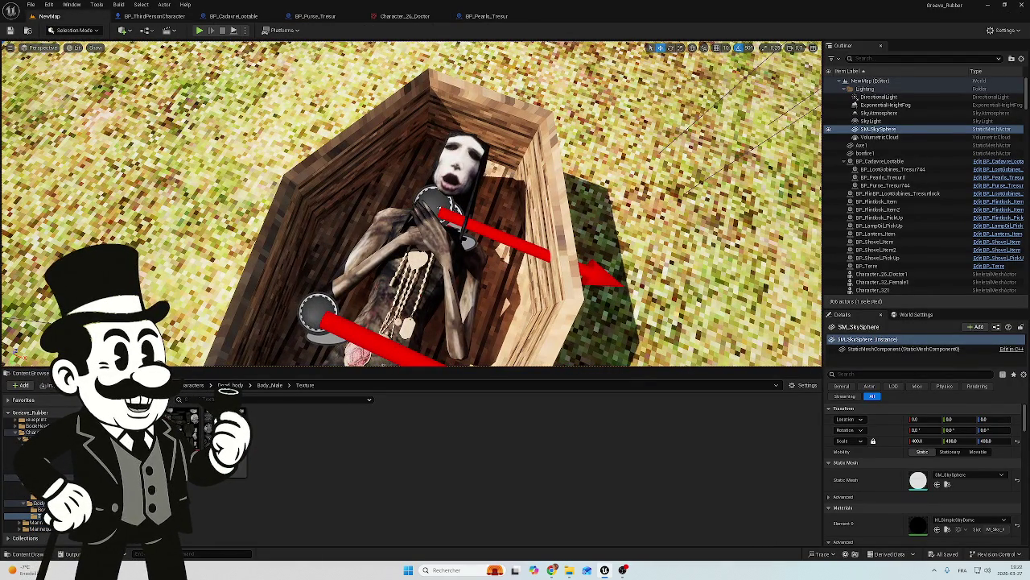
Fly over the graveyard, then show the Characters/Dead_Body/Body_Female/Texture folder in the Content Browser.
mouse_move(290, 346)
mouse_down()
mouse_move(277, 339)
mouse_move(301, 342)
mouse_move(268, 345)
mouse_move(354, 358)
mouse_up()
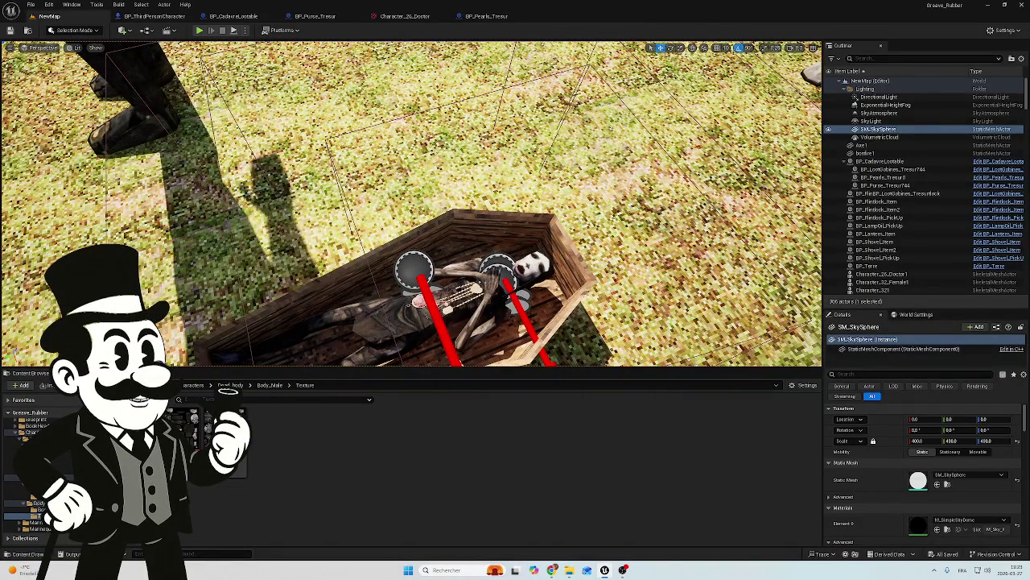
drag(228, 389, 226, 387)
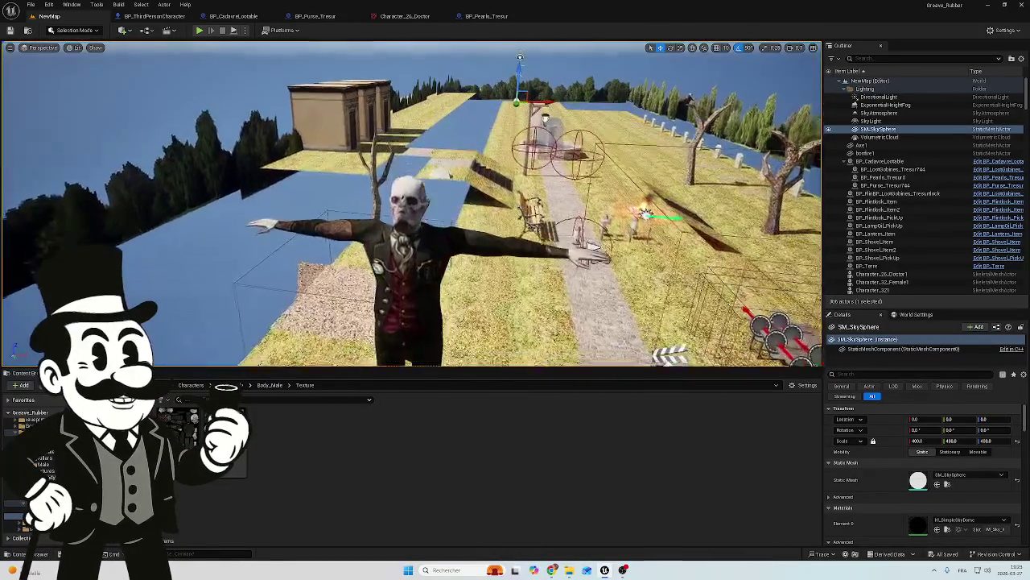
key(w)
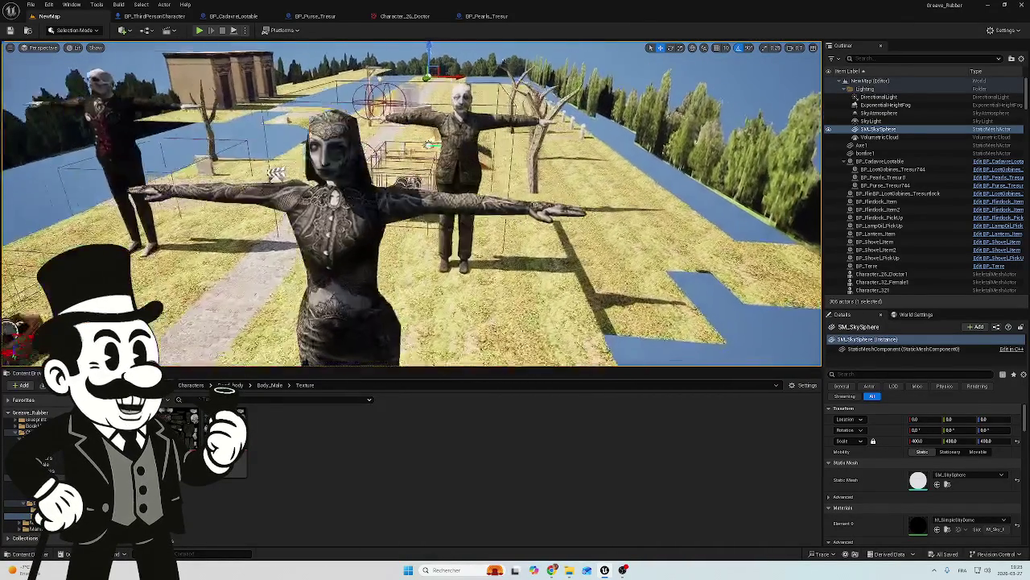
scroll(410, 201, down, 5)
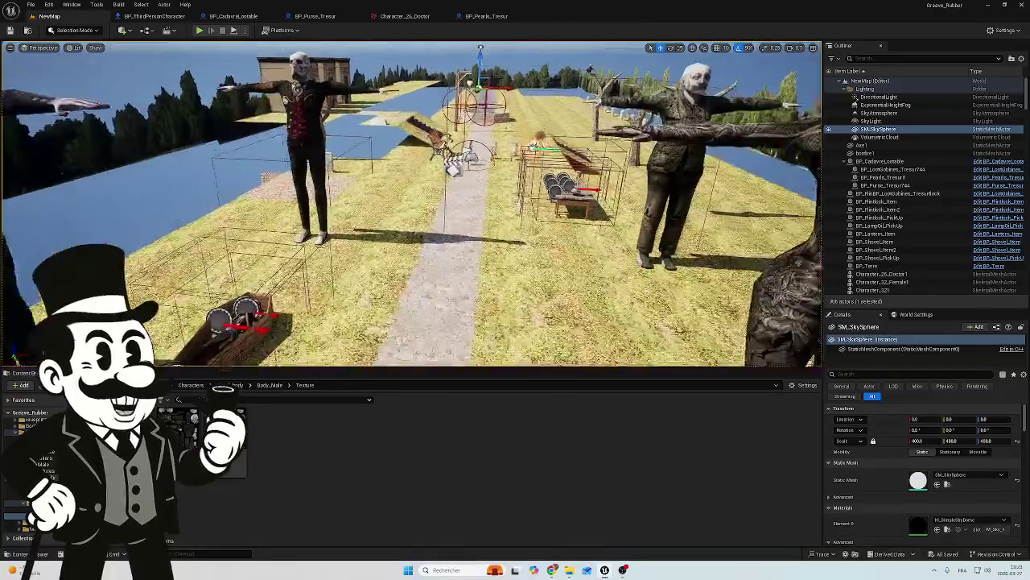
scroll(425, 158, up, 5)
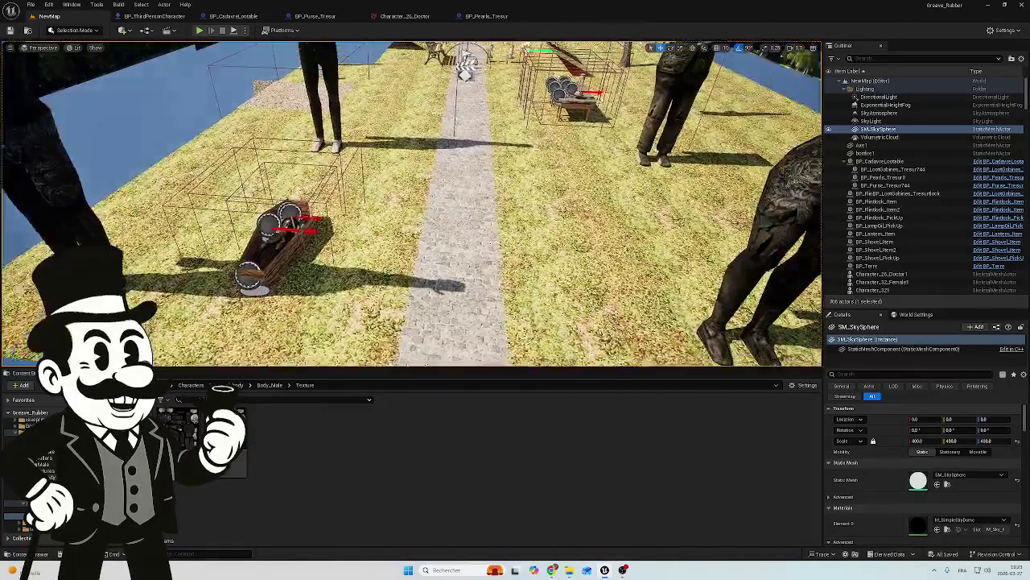
scroll(411, 201, down, 6)
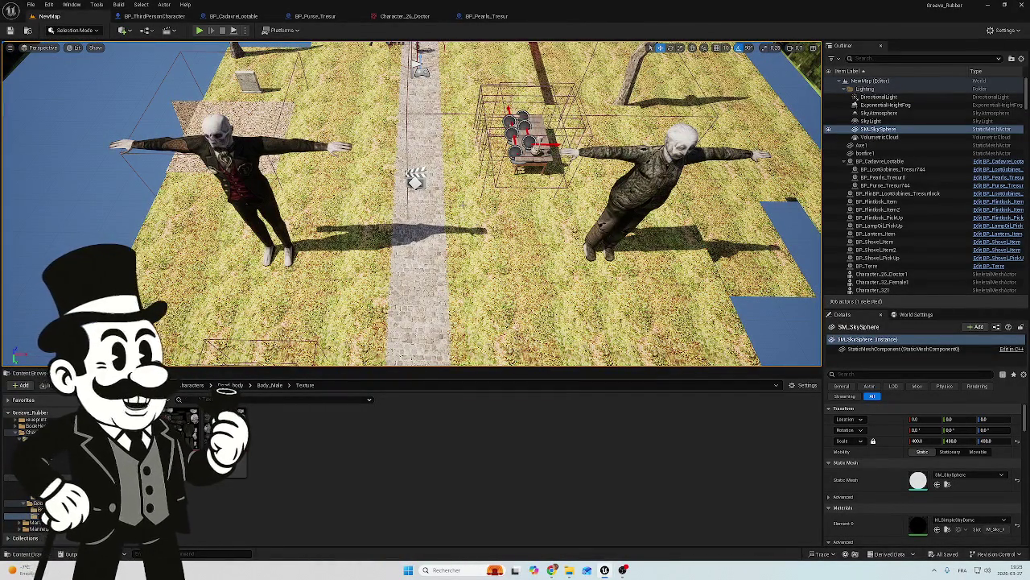
scroll(411, 201, up, 5)
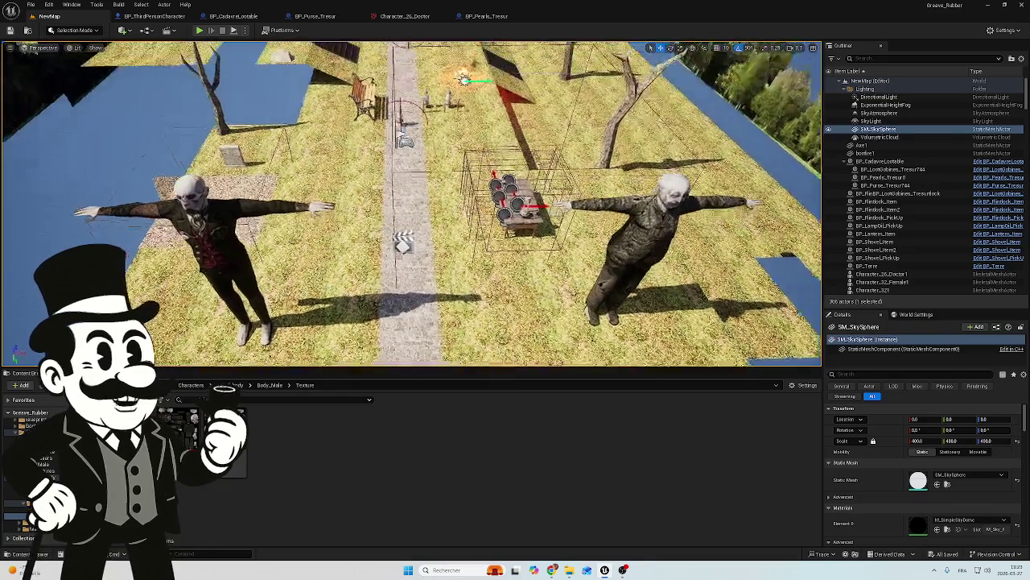
scroll(410, 201, down, 5)
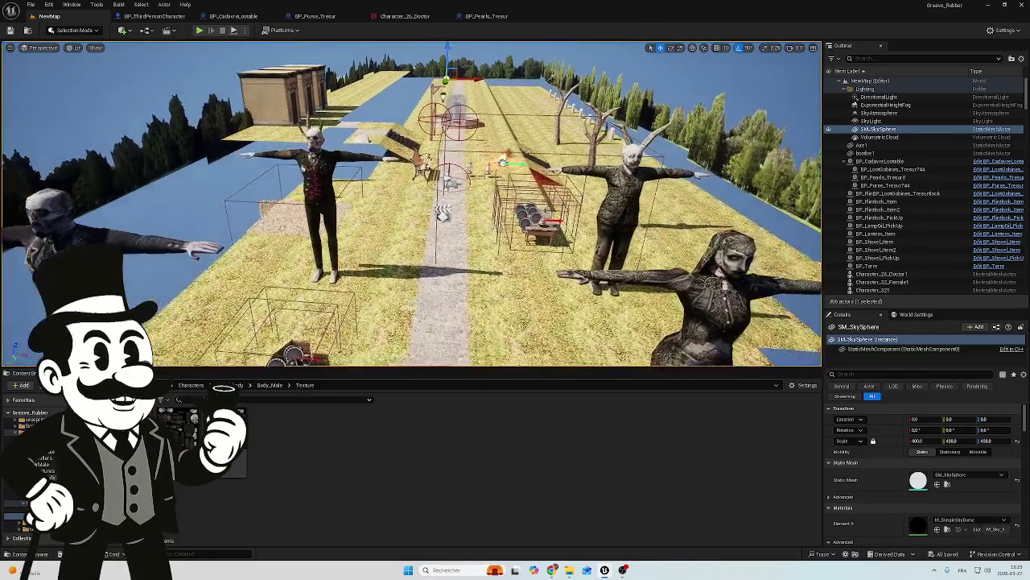
scroll(411, 201, up, 3)
scroll(411, 201, up, 4)
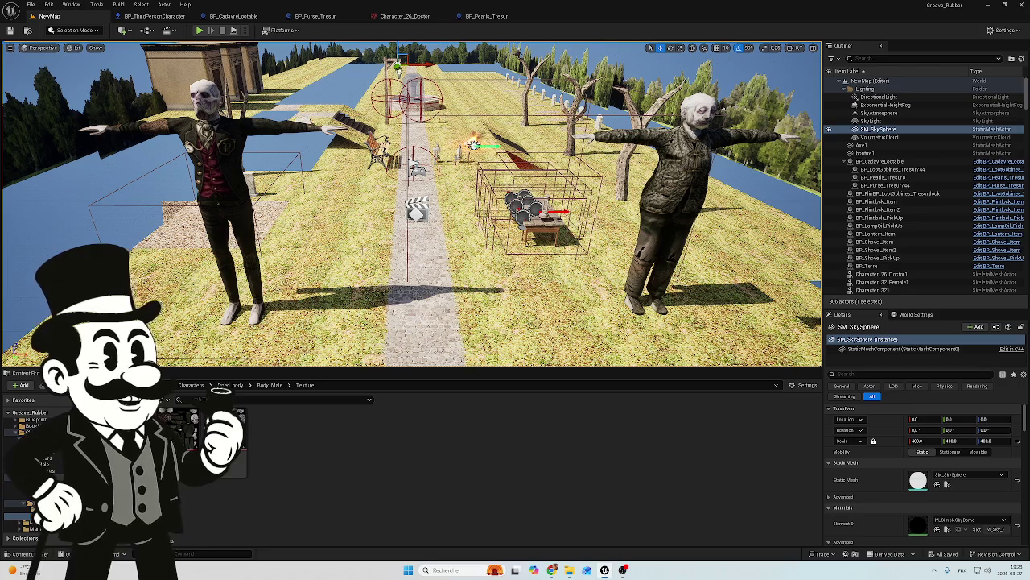
click(33, 494)
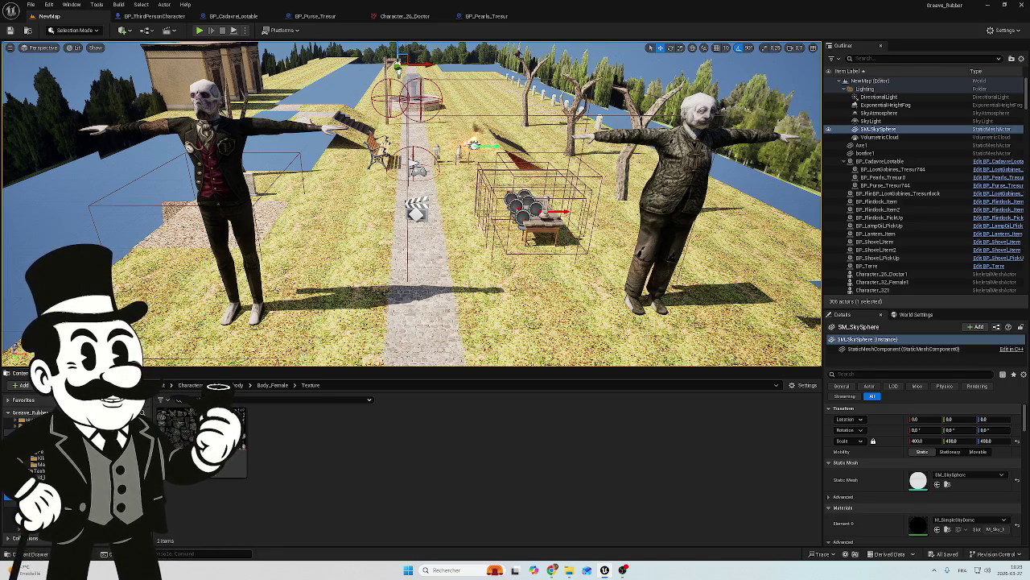
Browse from Body_Female back up to Content and into the low-poly pack's other characters folder.
click(36, 469)
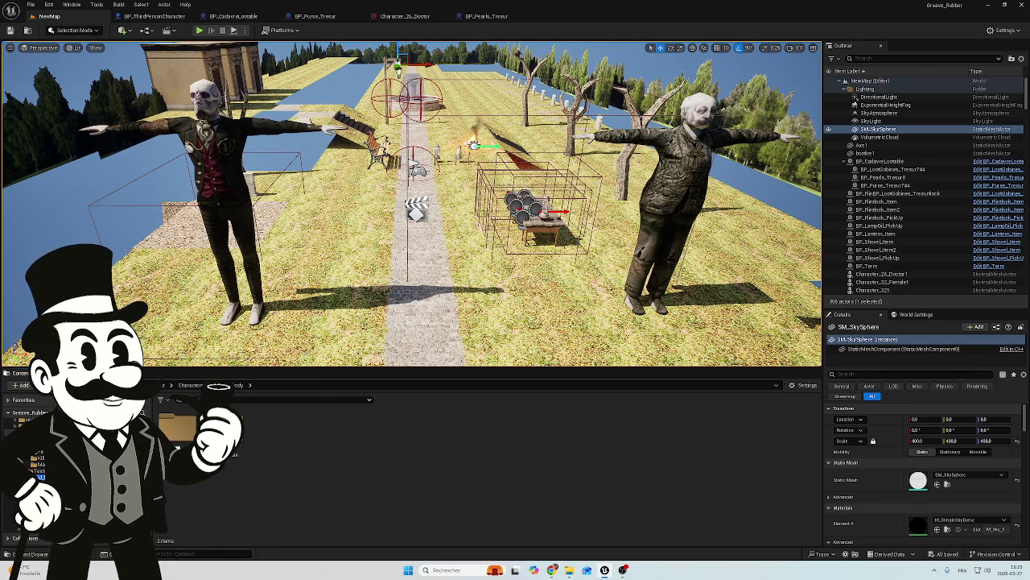
click(191, 384)
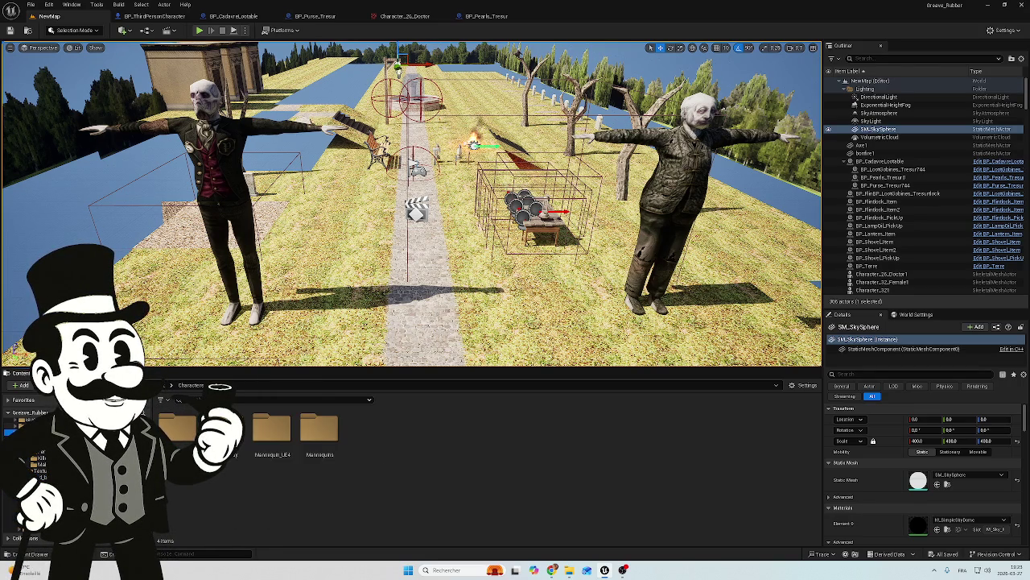
click(16, 428)
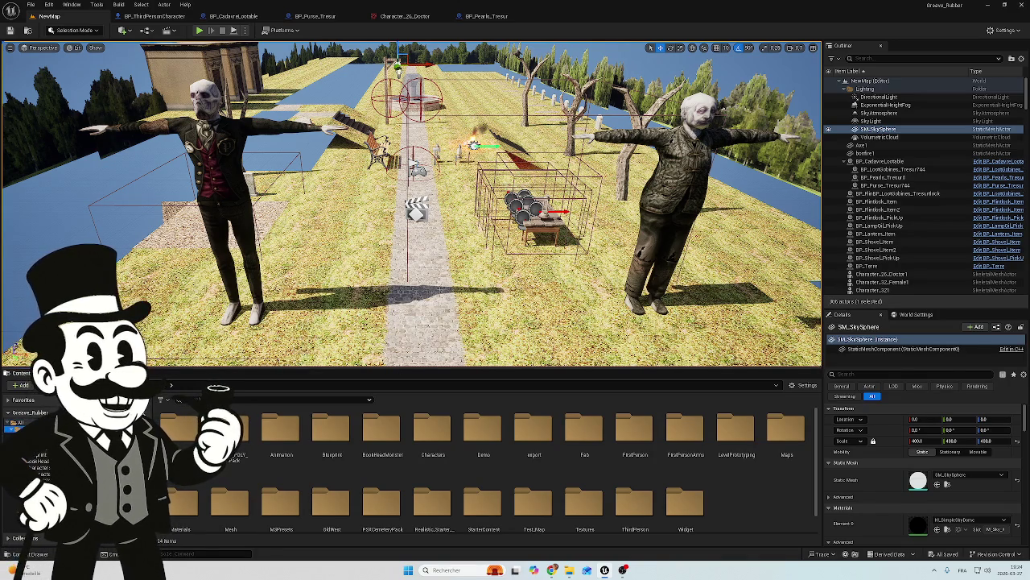
mouse_move(443, 265)
mouse_down()
mouse_move(466, 259)
mouse_move(464, 290)
mouse_move(464, 258)
mouse_up()
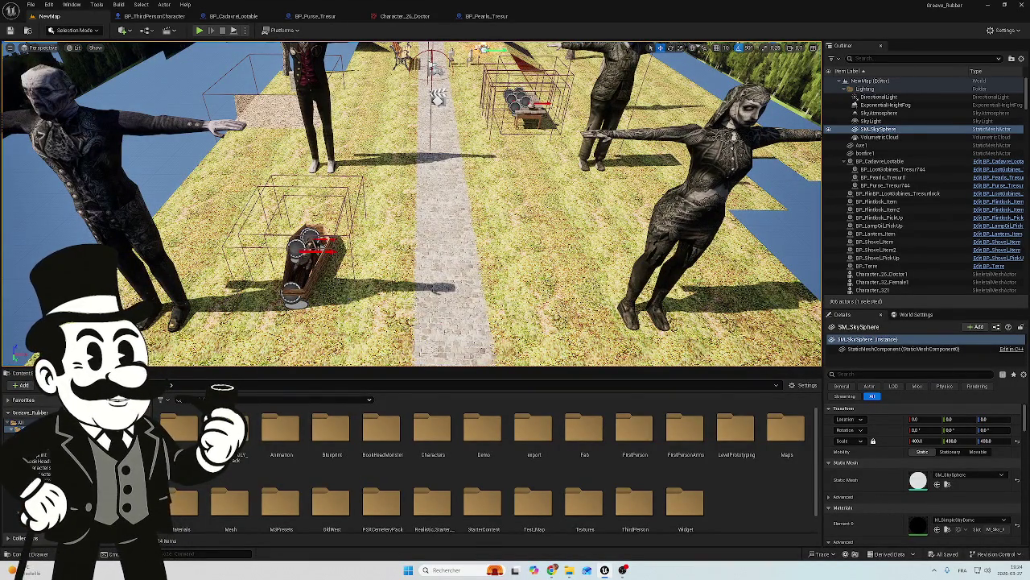
double_click(229, 428)
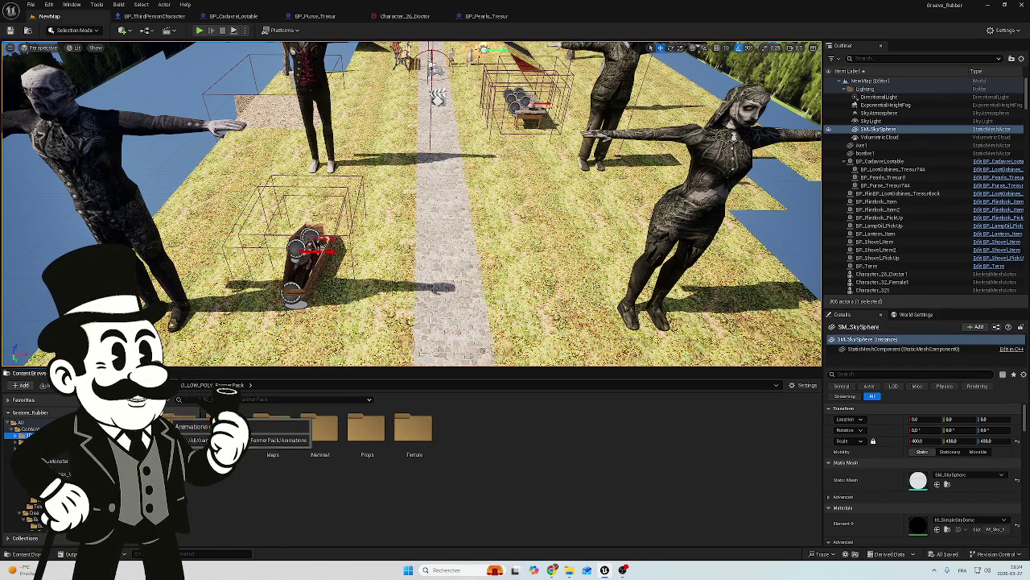
click(40, 474)
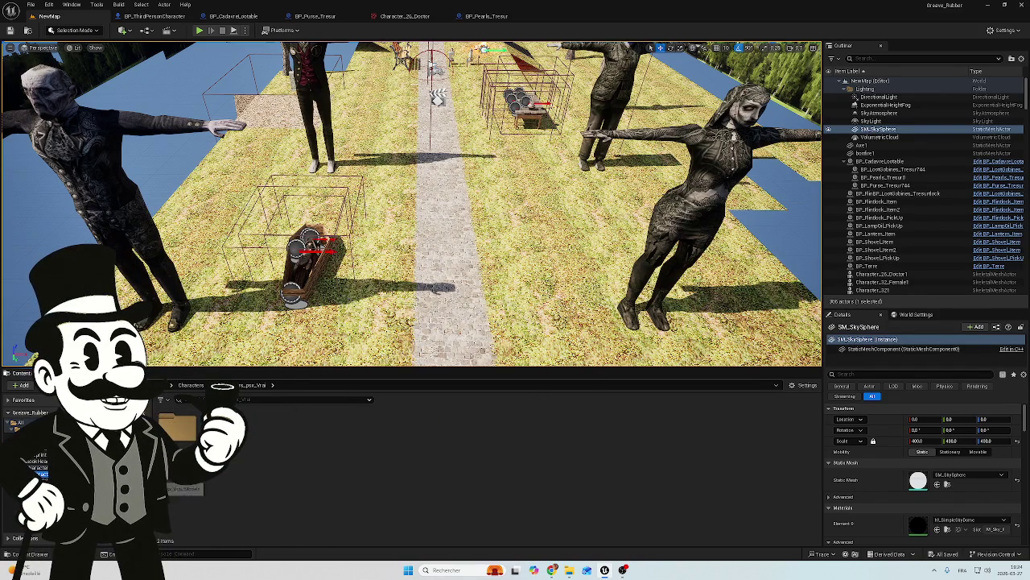
Fly the level view in toward the coffin lying on the graveyard grass.
key(s)
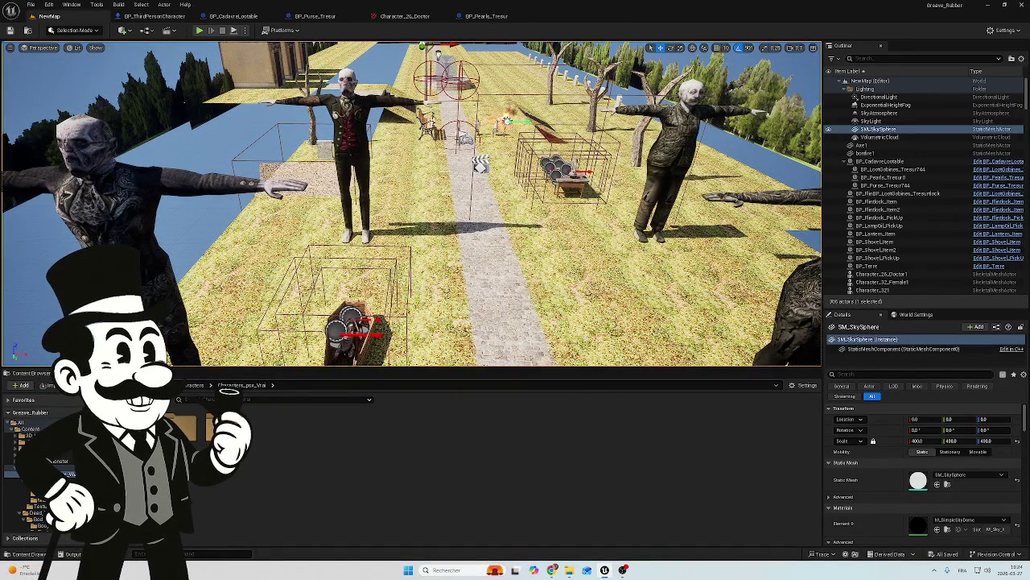
click(551, 570)
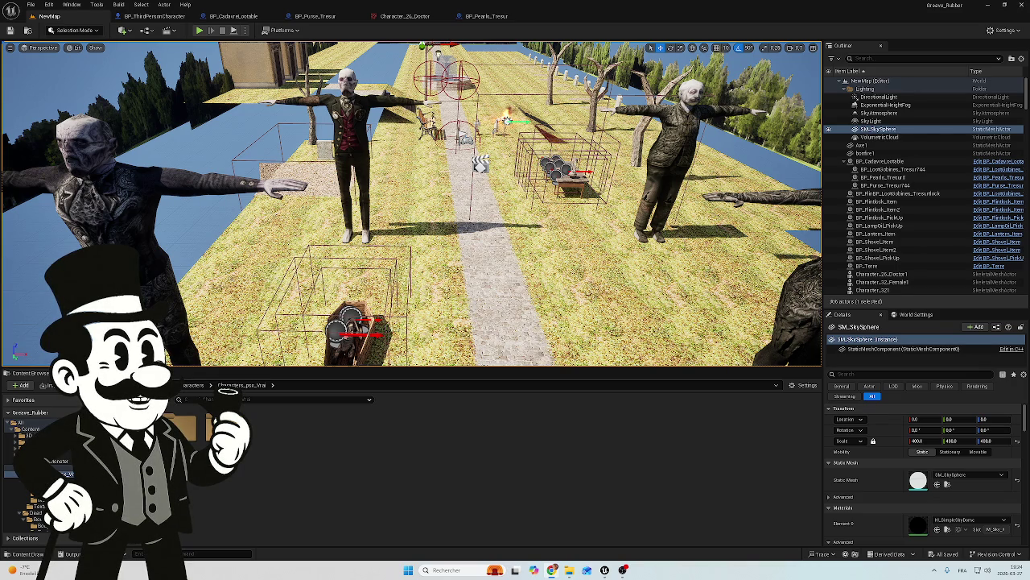
key(d)
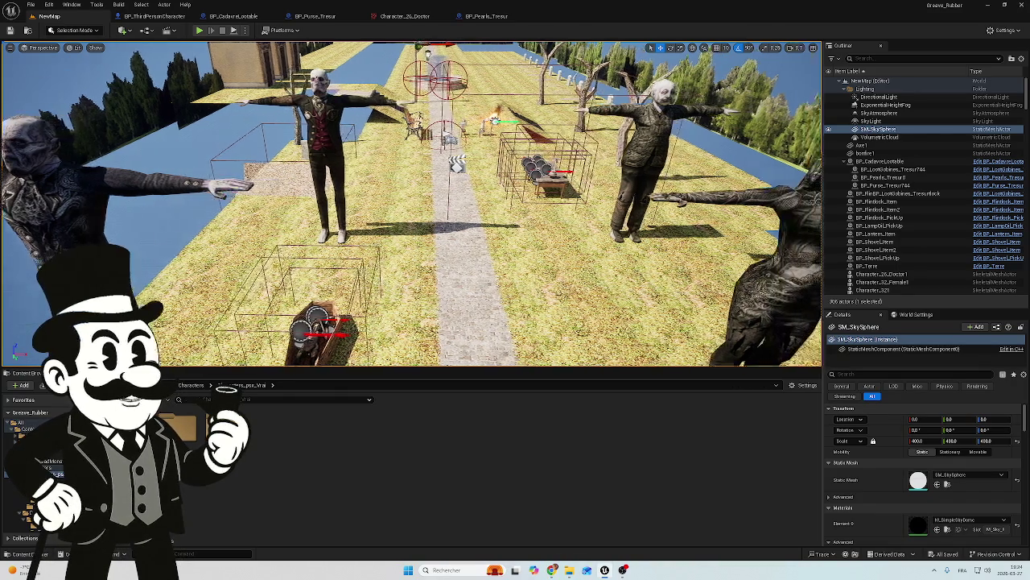
key(w)
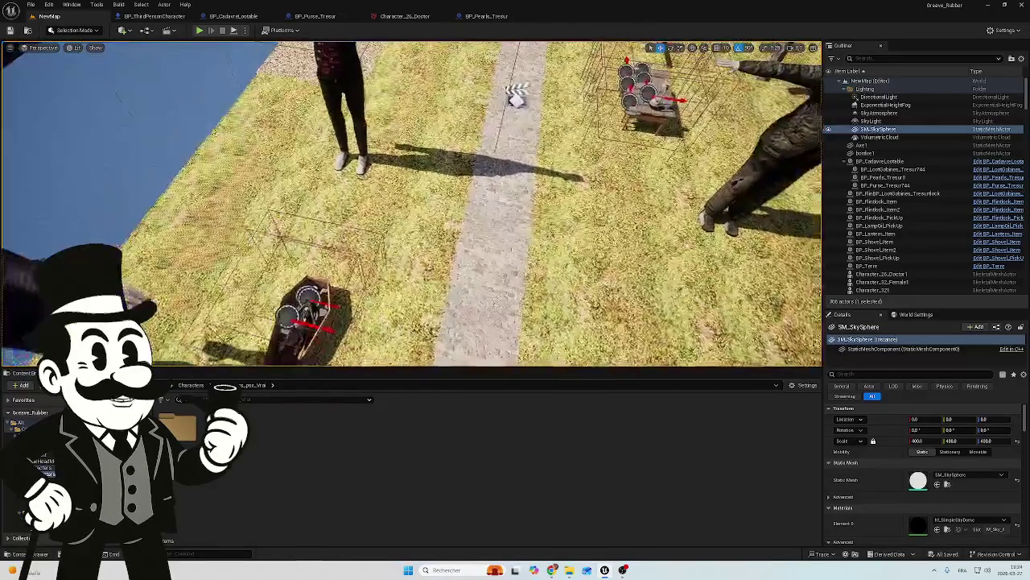
click(233, 16)
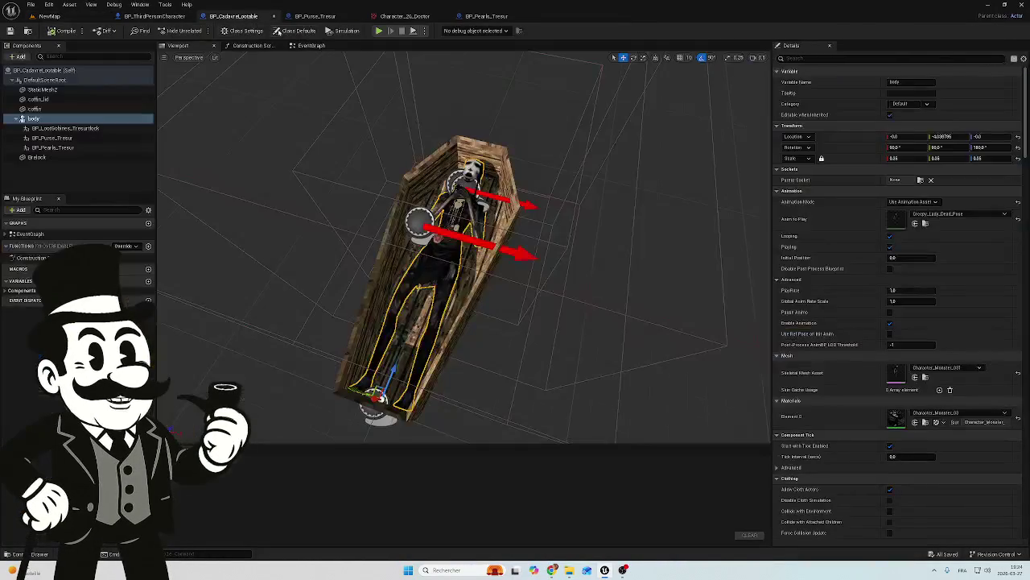
drag(549, 148, 407, 156)
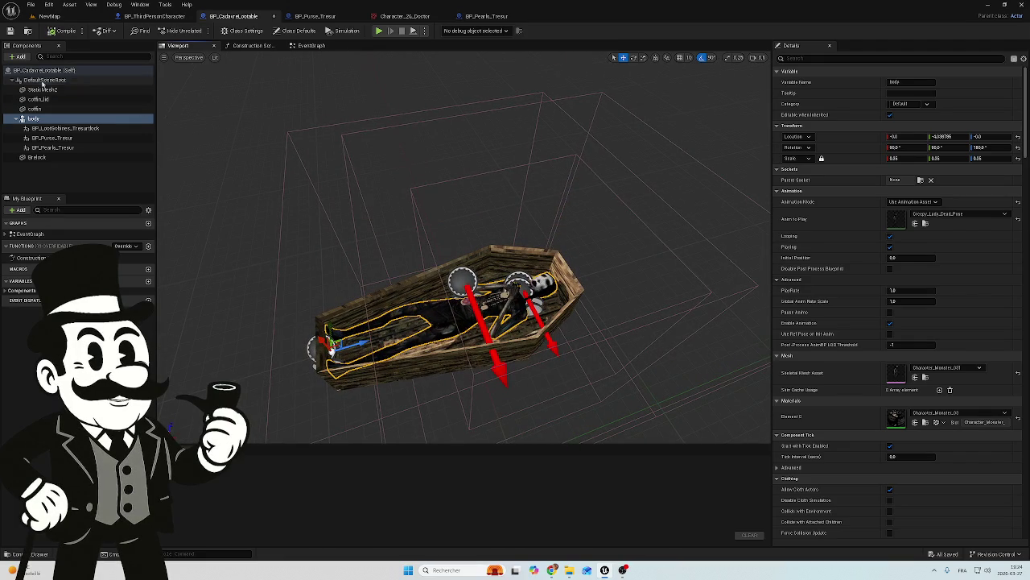
click(42, 80)
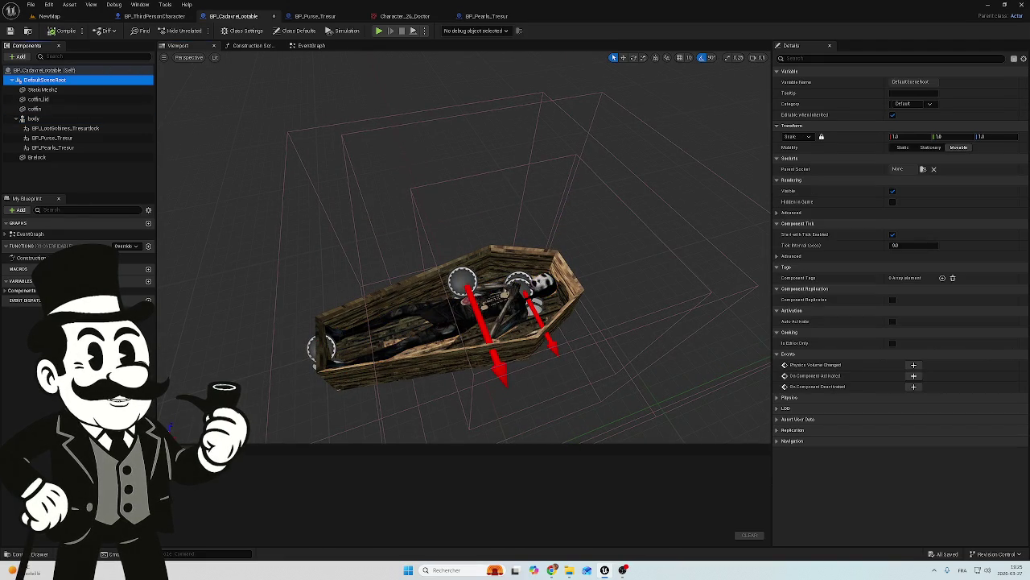
click(32, 554)
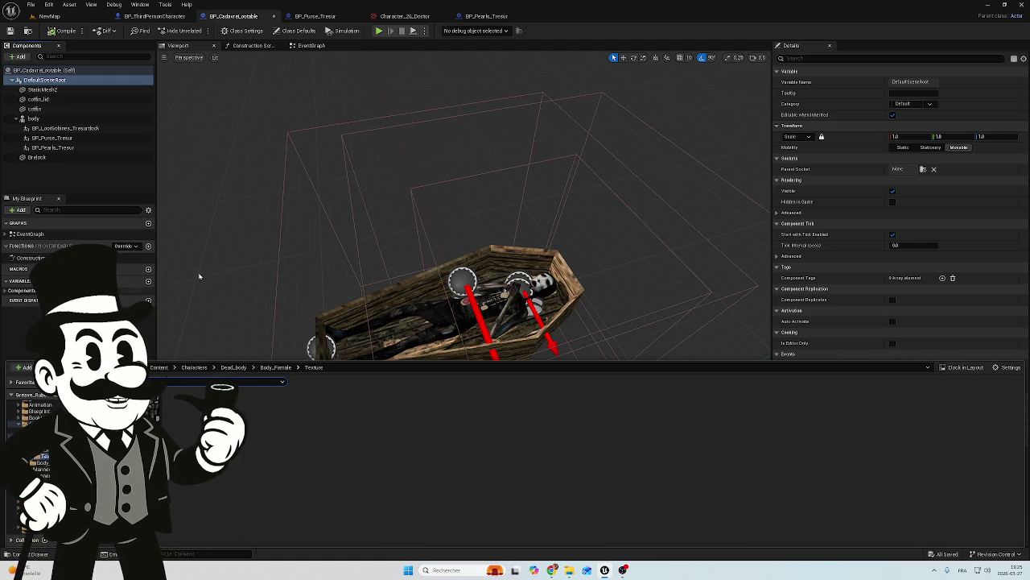
mouse_move(315, 270)
mouse_down()
mouse_move(253, 276)
mouse_move(240, 264)
mouse_up()
click(11, 554)
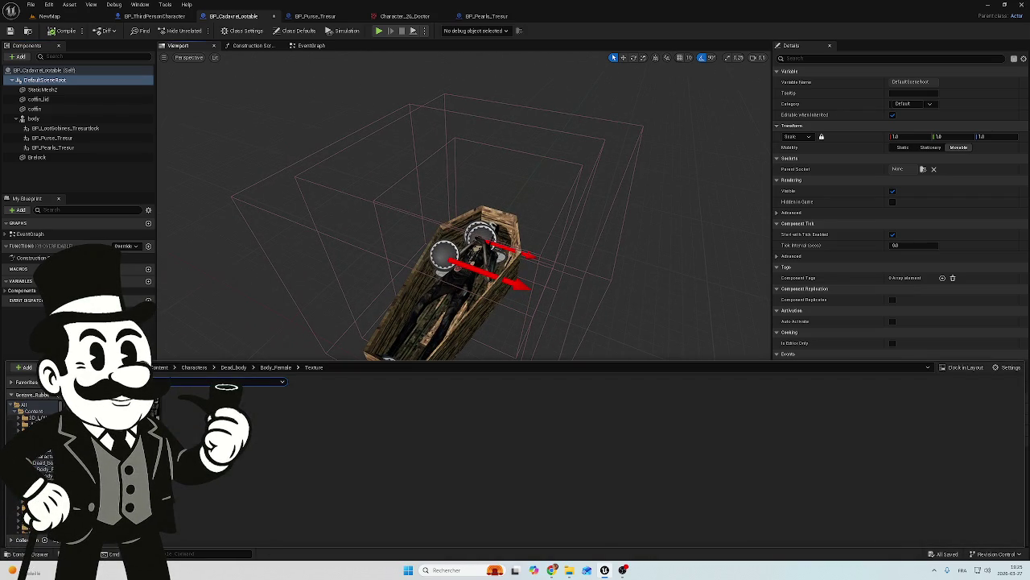
click(33, 411)
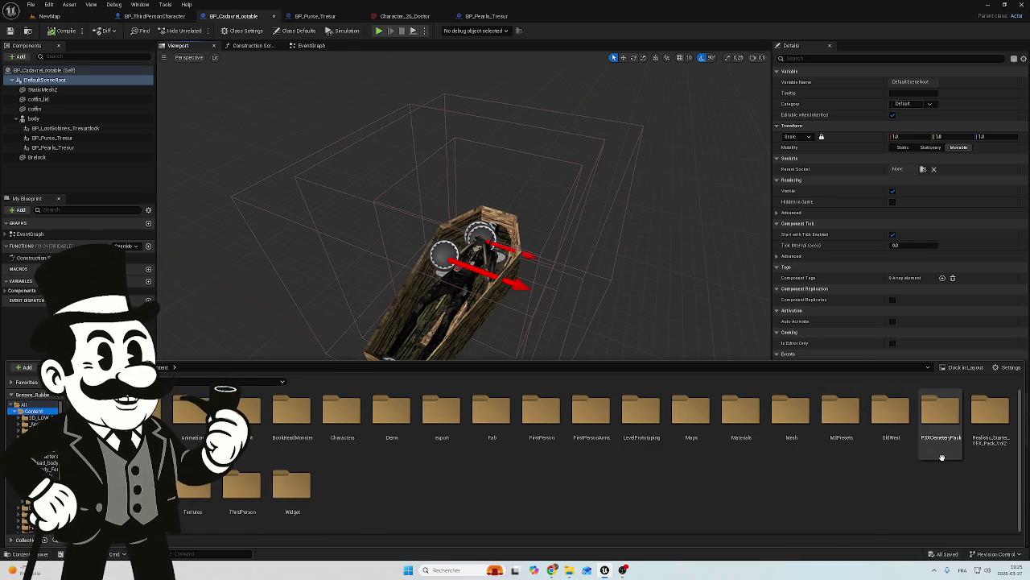
double_click(942, 415)
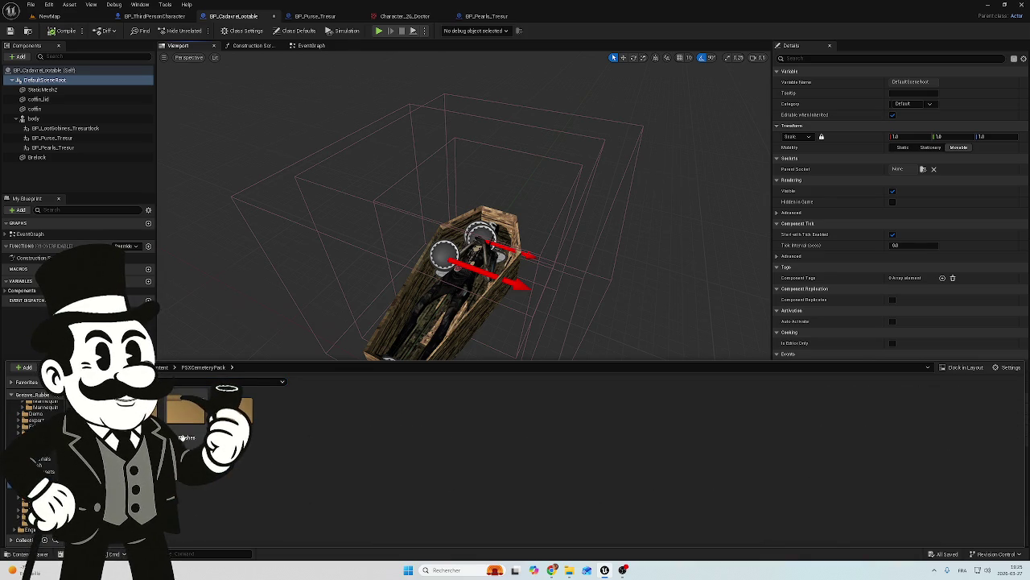
double_click(172, 426)
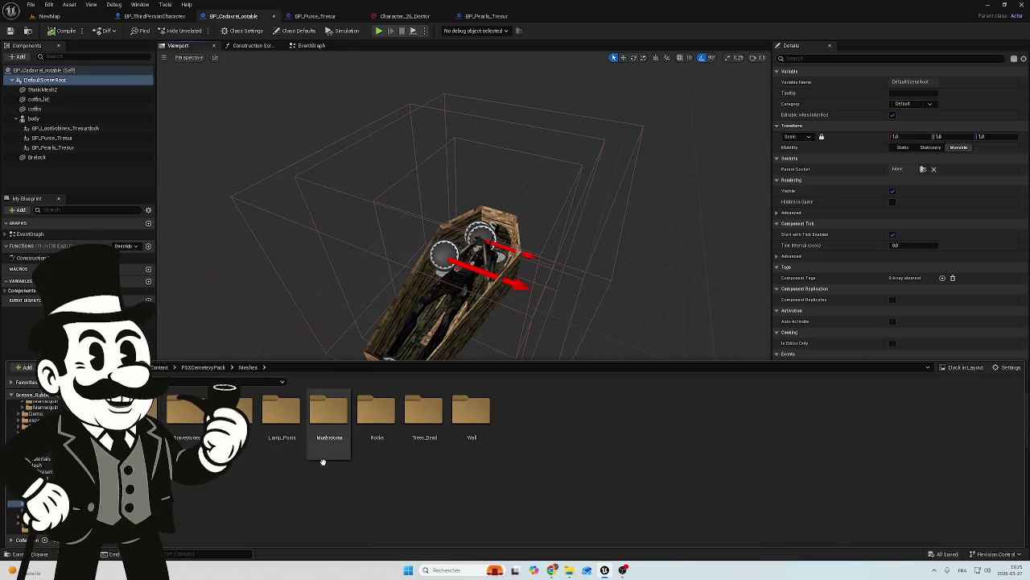
double_click(234, 415)
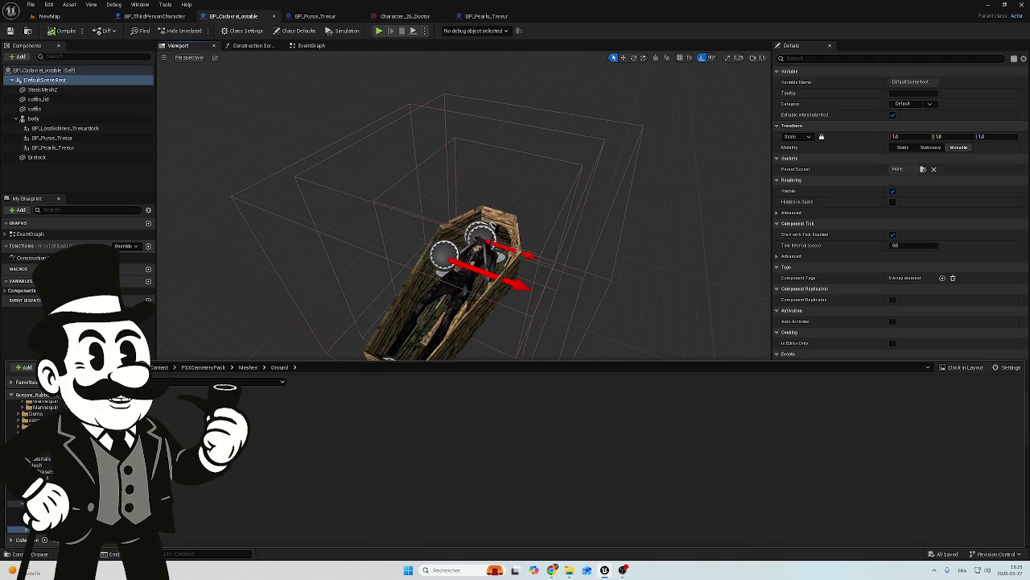
key(alt+Left)
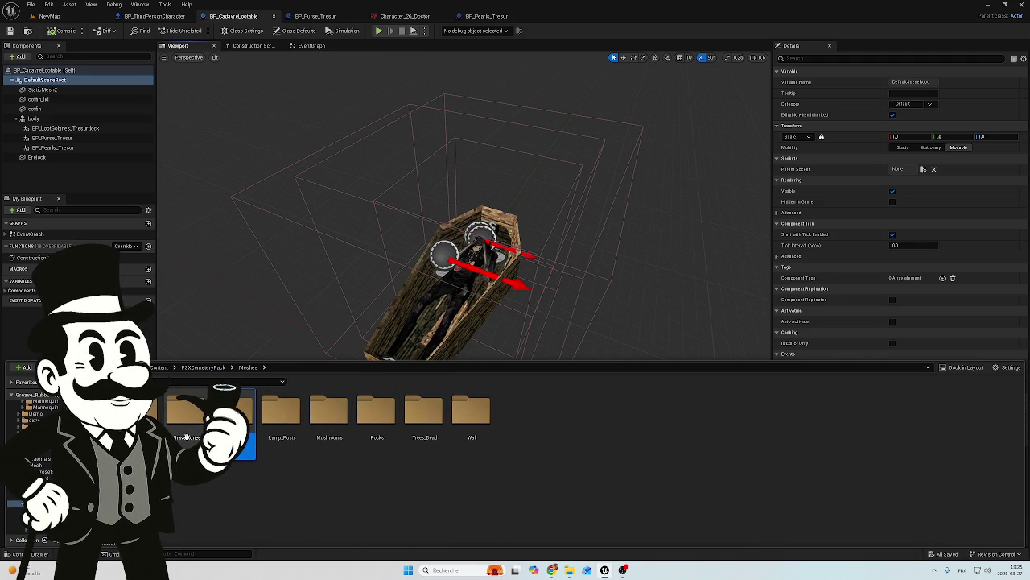
double_click(238, 423)
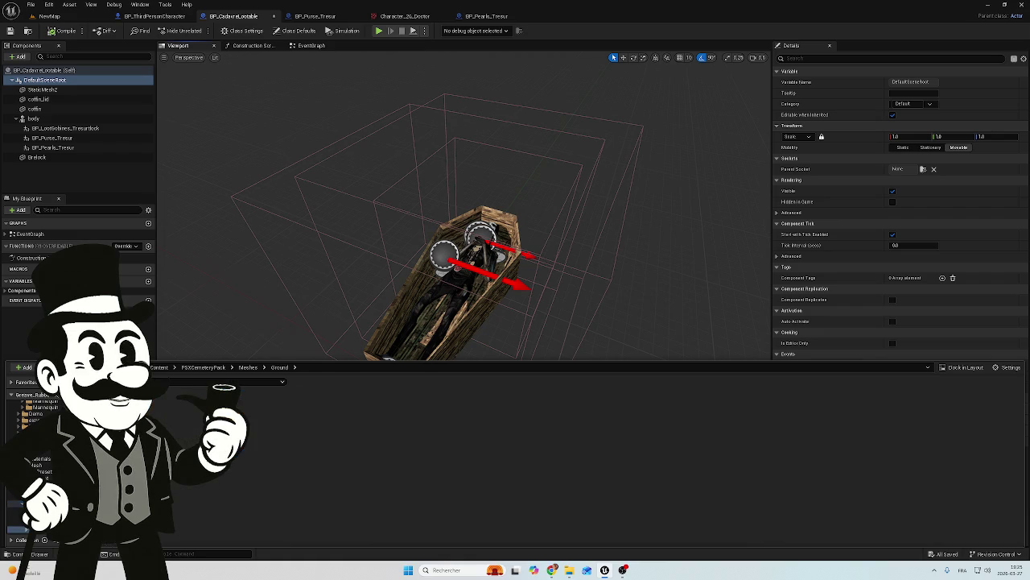
click(46, 469)
click(203, 367)
scroll(40, 451, up, 3)
click(32, 411)
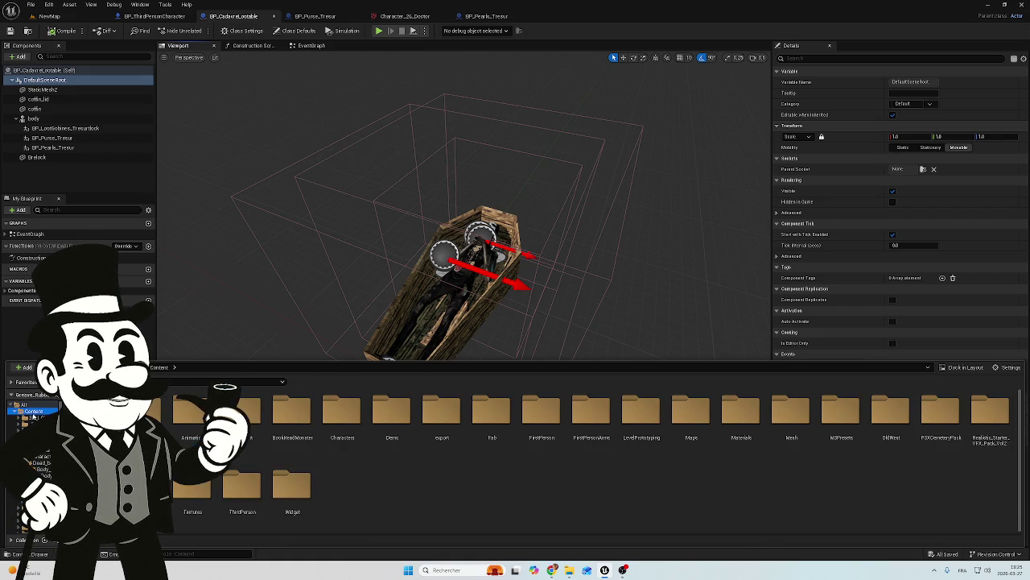
click(488, 431)
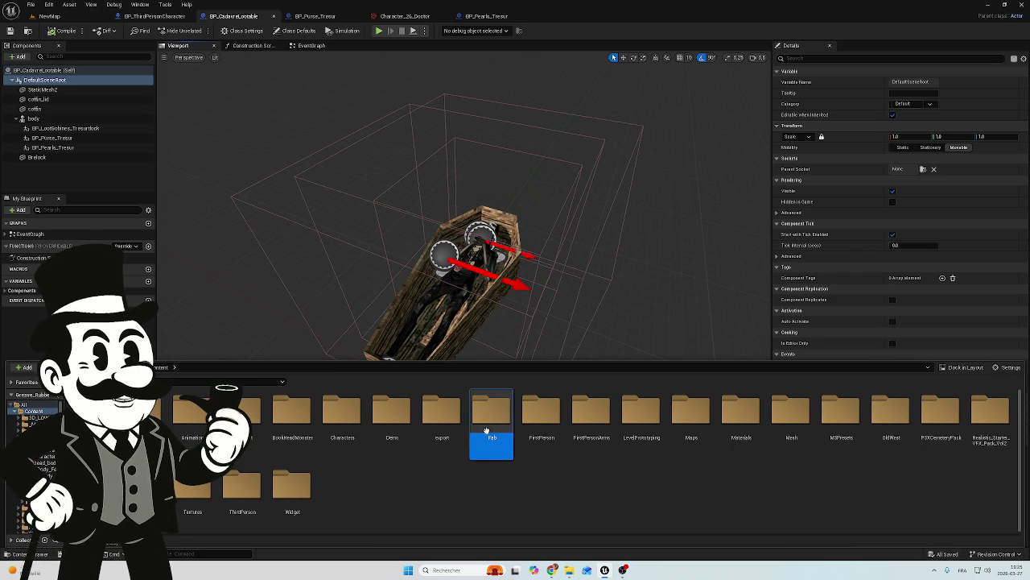
double_click(487, 430)
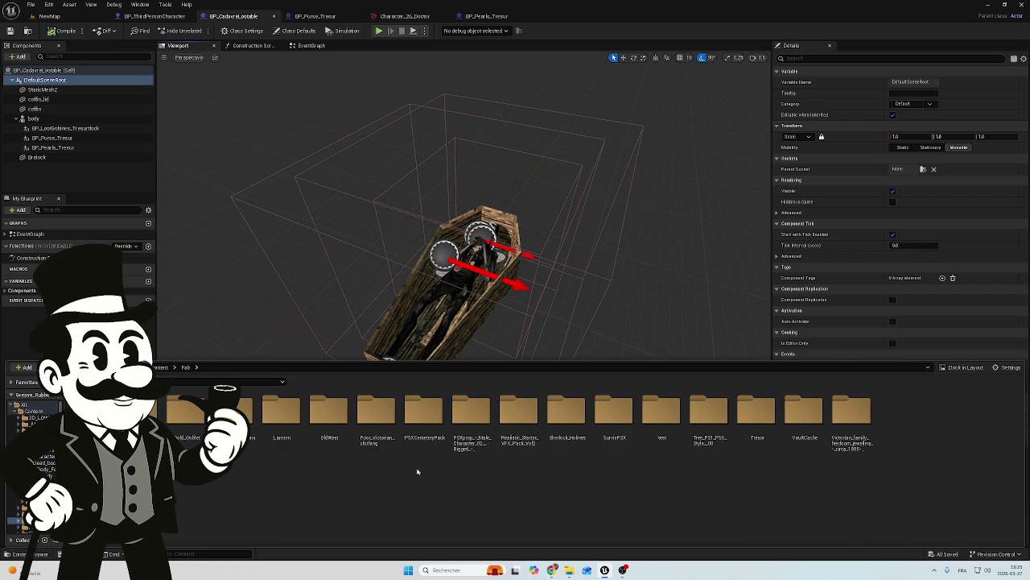
double_click(431, 439)
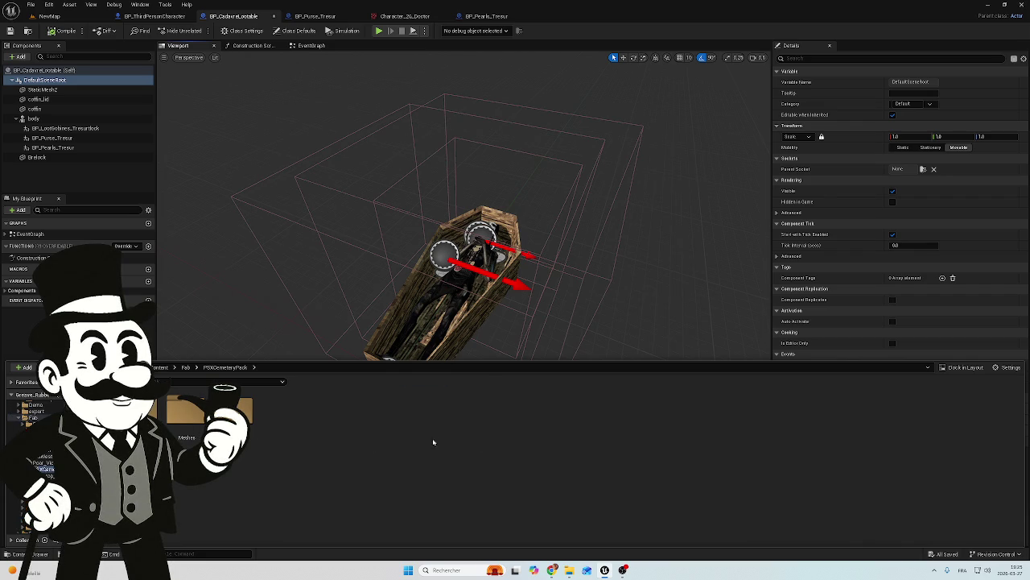
double_click(178, 435)
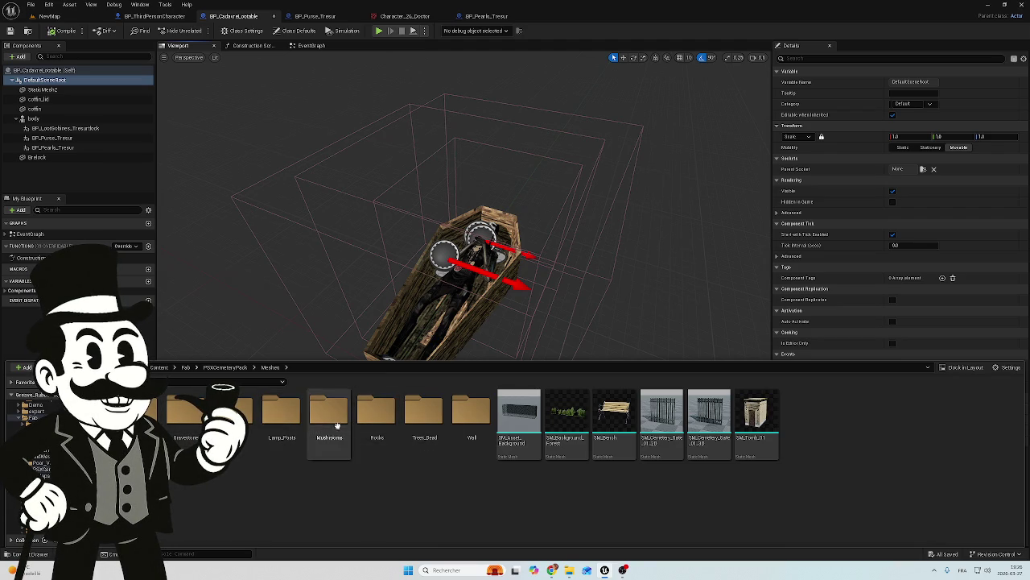
double_click(480, 424)
key(alt+Left)
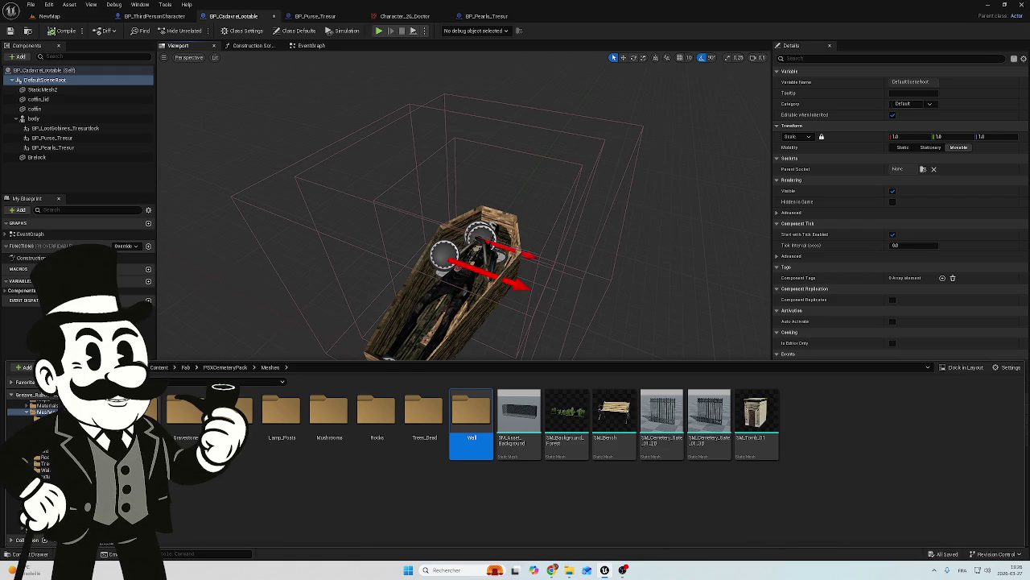
double_click(233, 412)
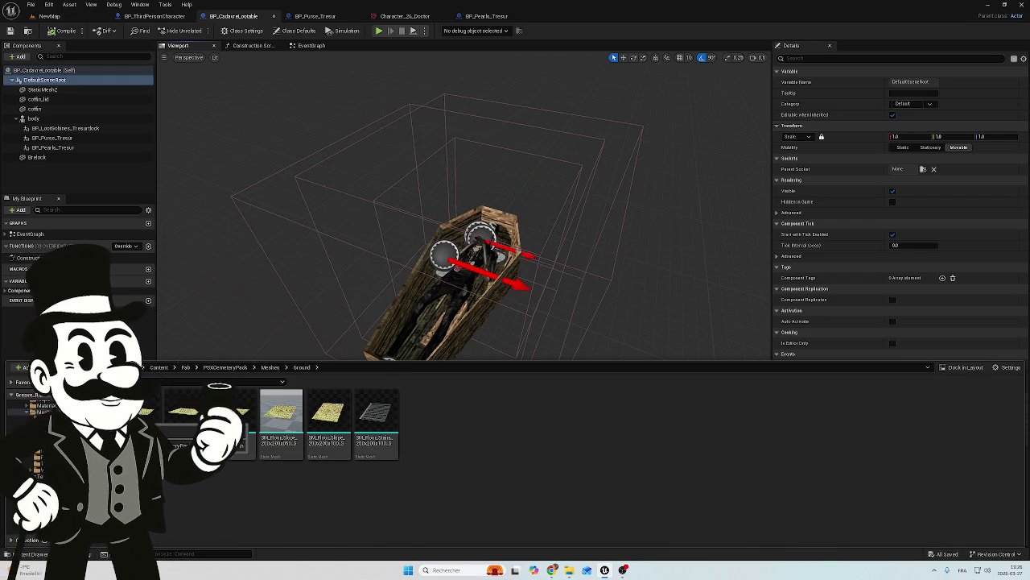
mouse_move(321, 430)
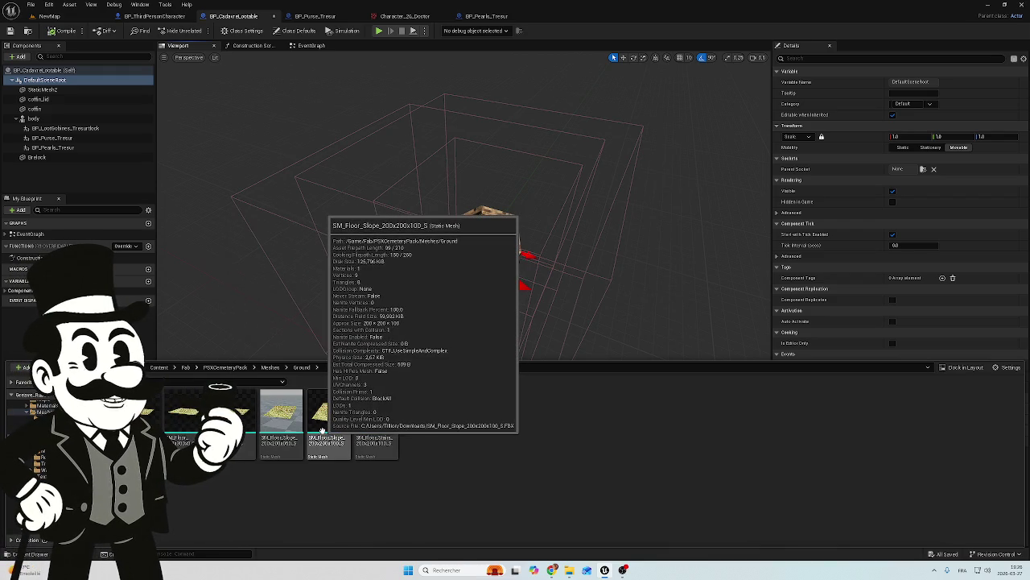
click(79, 19)
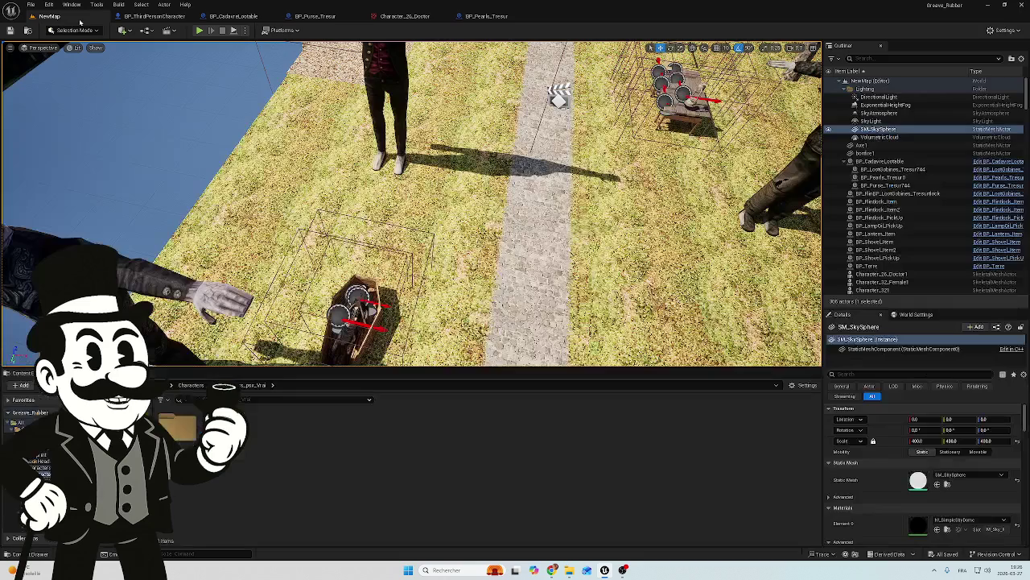
Select the BP_Terre dirt pit and frame the view on its wall.
mouse_move(412, 201)
mouse_down()
mouse_move(450, 290)
mouse_move(418, 229)
mouse_move(366, 237)
mouse_up()
click(419, 229)
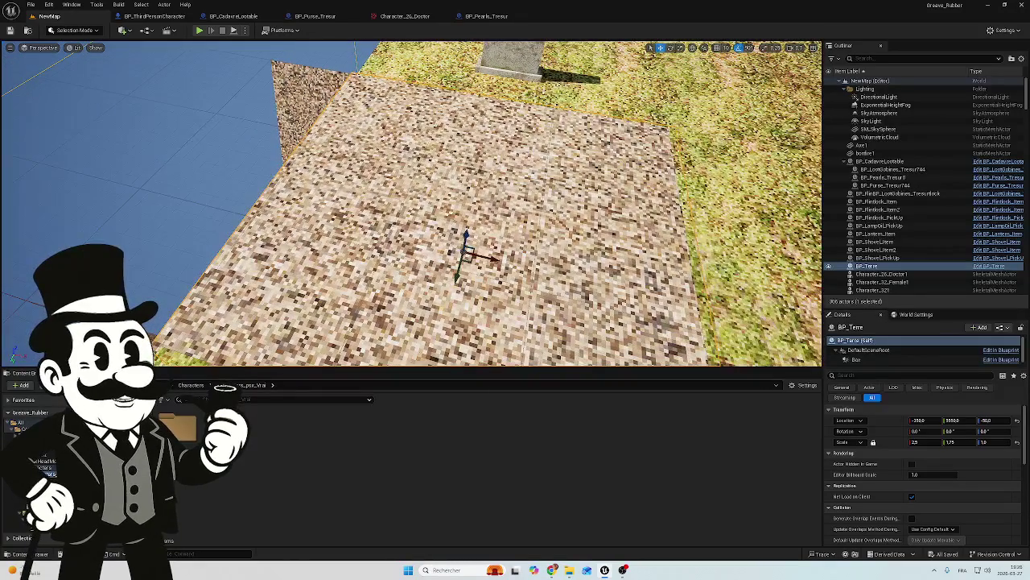
double_click(867, 265)
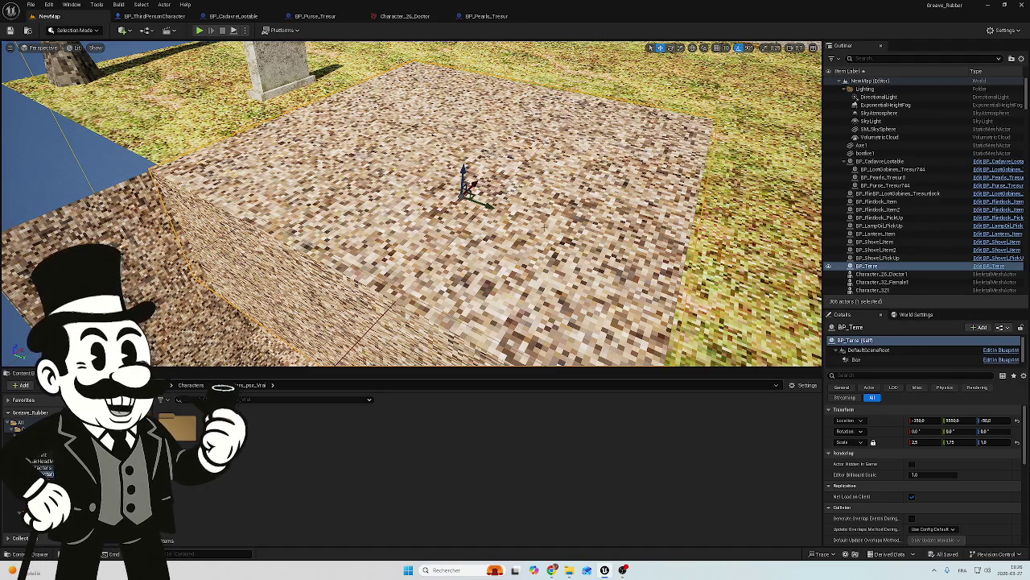
key(f)
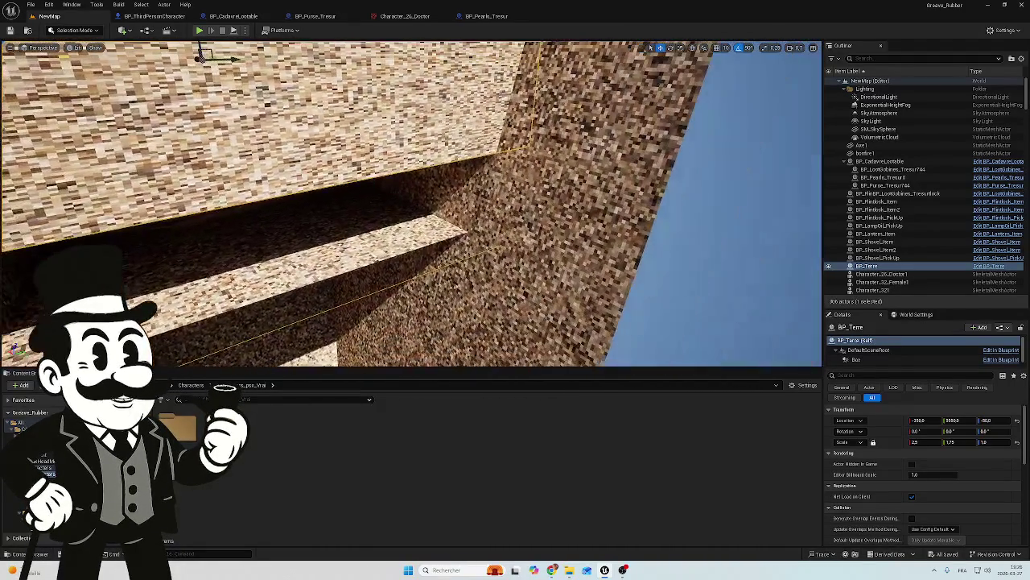
Frame the SM_Floor_400x400_S3 floor block, then show BP_ThirdPersonCharacter's Event Graph.
click(346, 265)
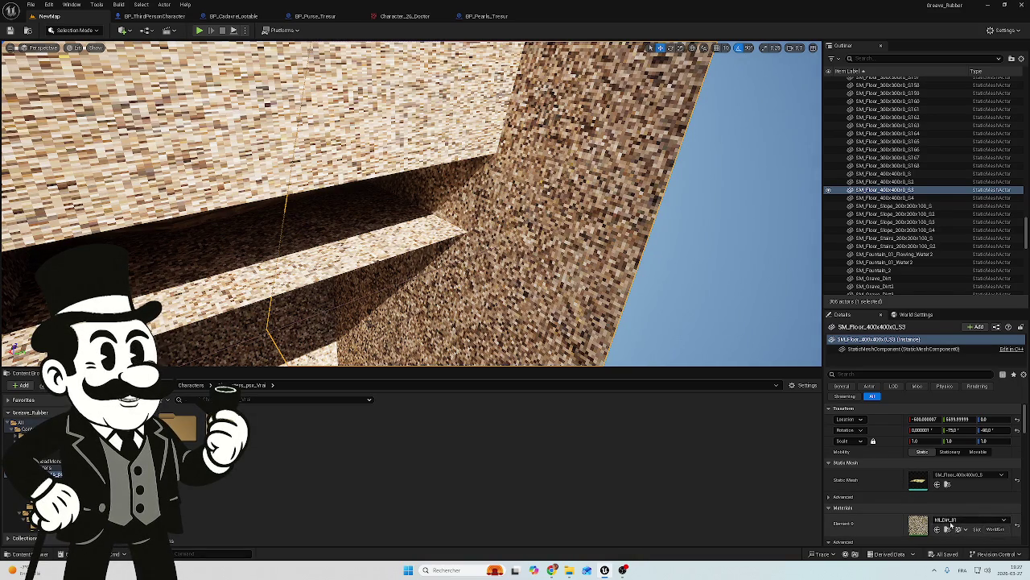
drag(402, 201, 409, 208)
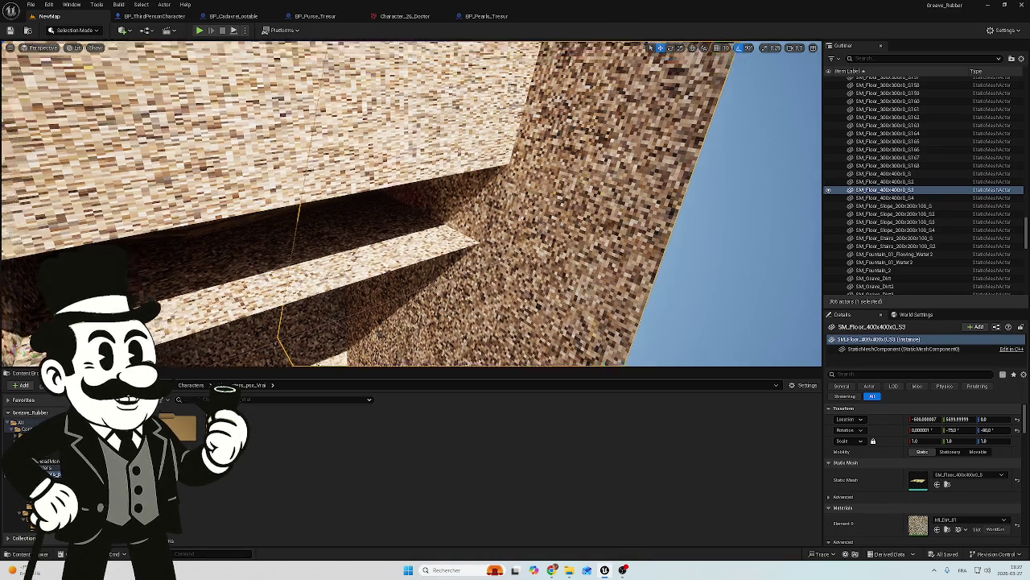
key(f)
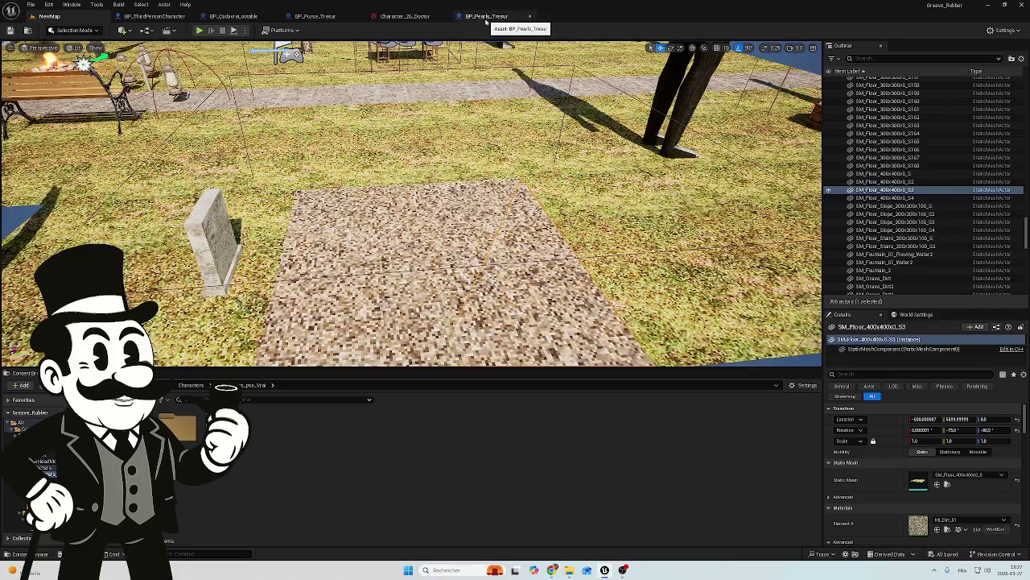
click(153, 16)
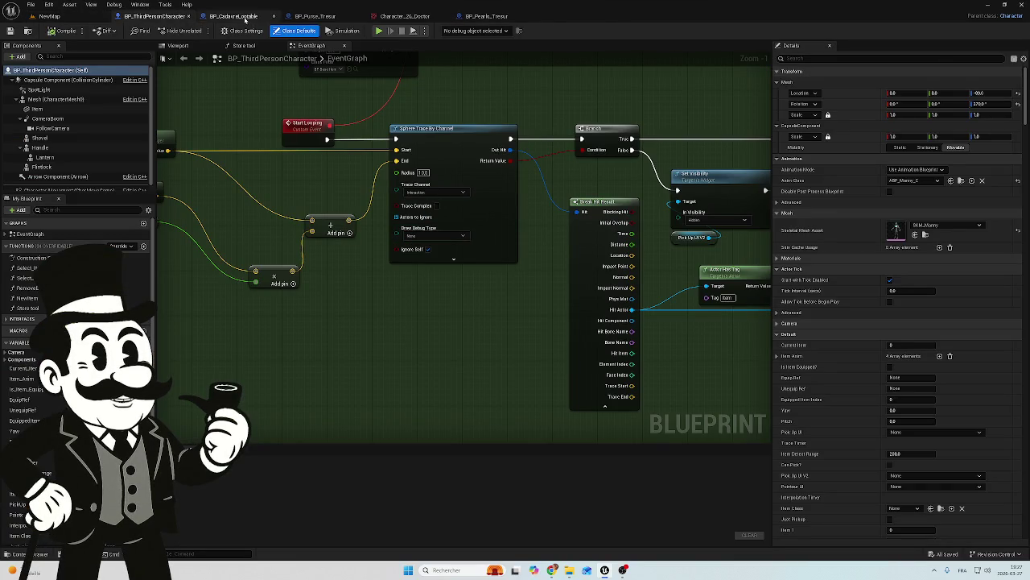
Add a Static Mesh component named Hole to BP_CadaverLootable and select it.
click(228, 17)
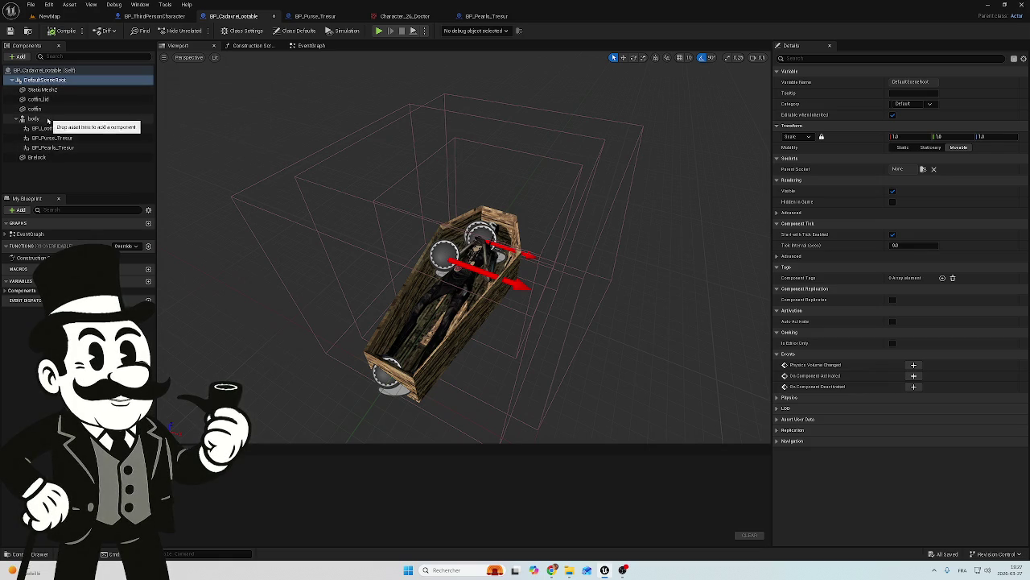
click(19, 57)
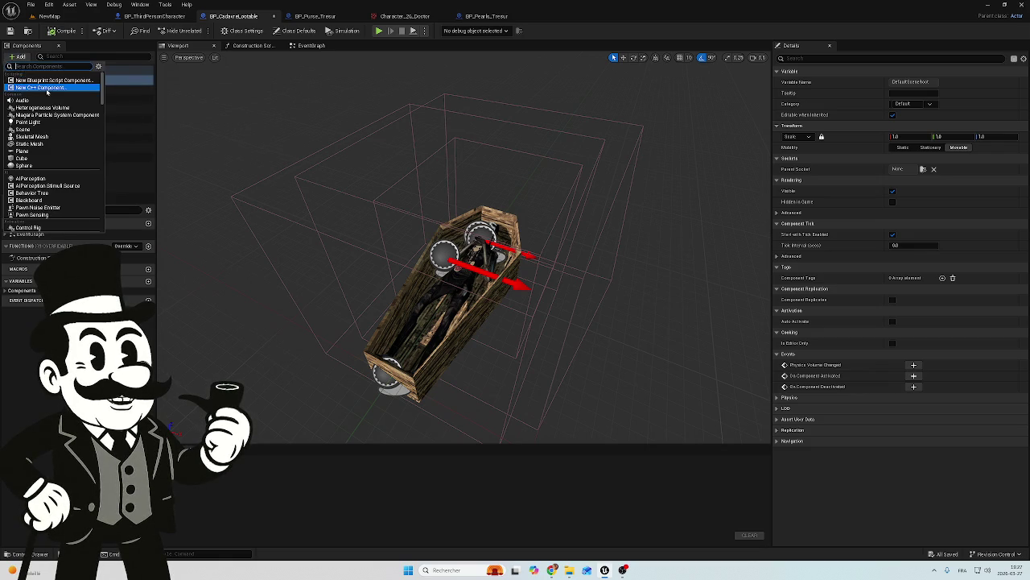
text(m)
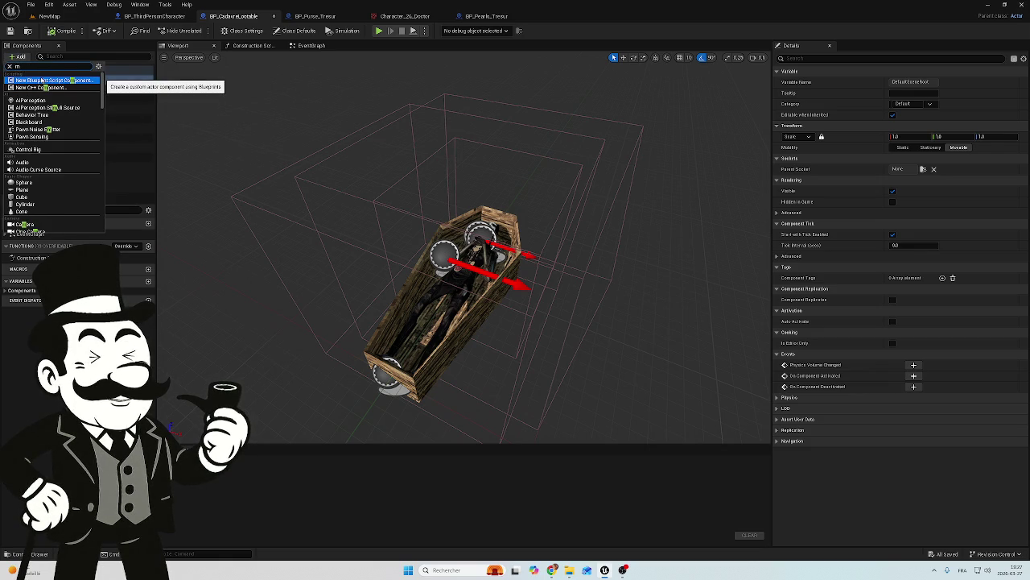
text(e)
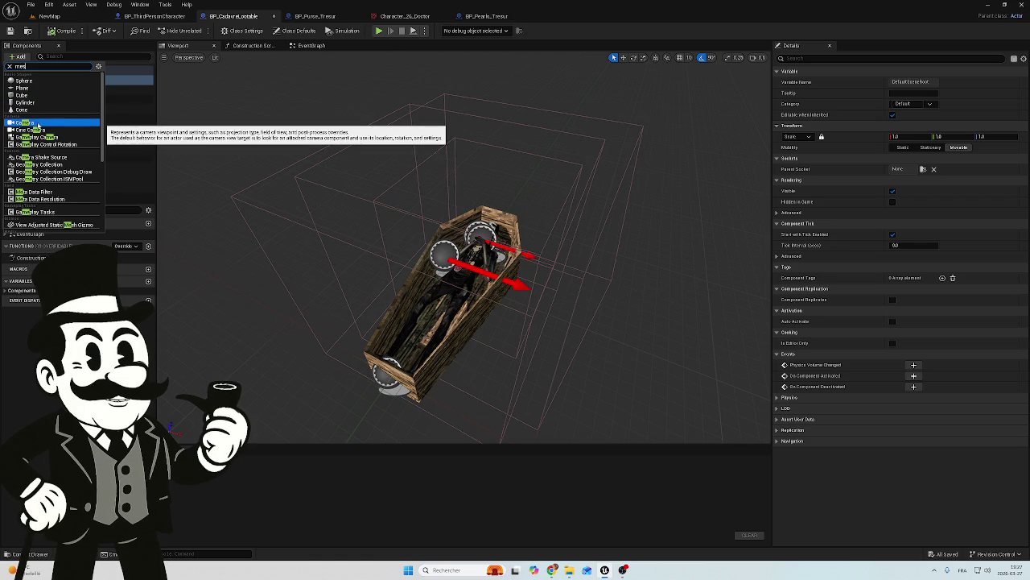
text(sh)
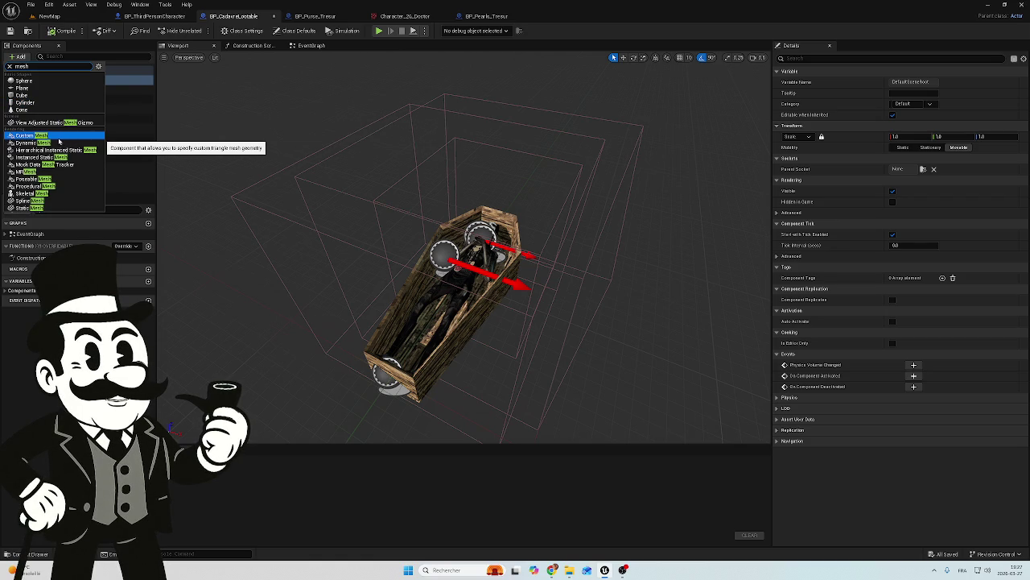
click(46, 208)
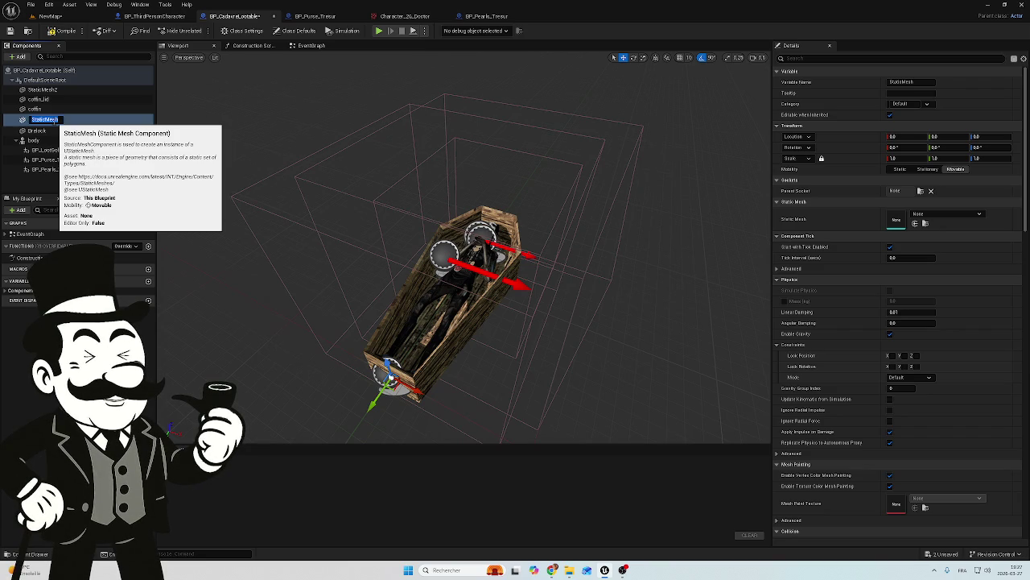
text(Hole)
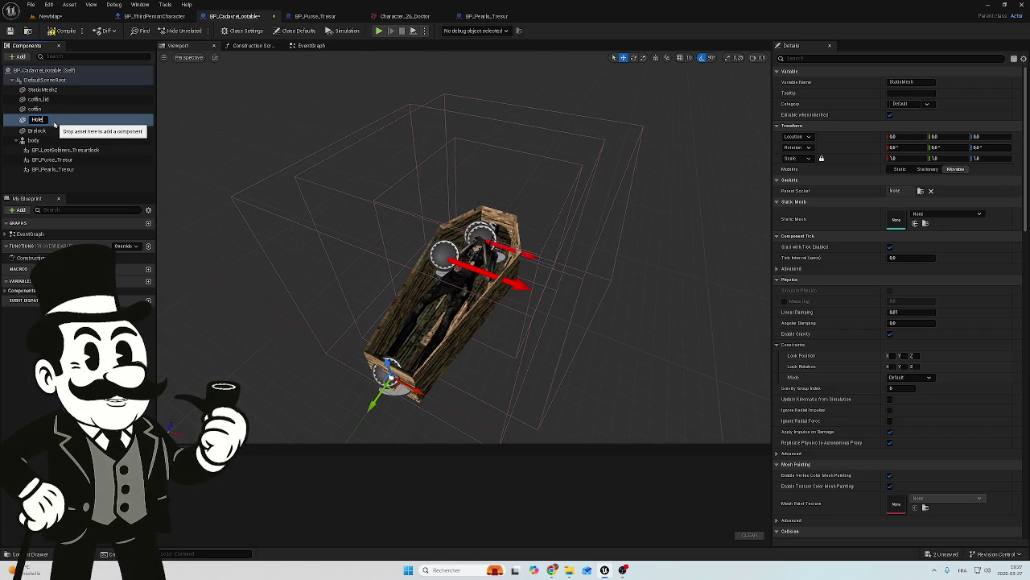
key(Return)
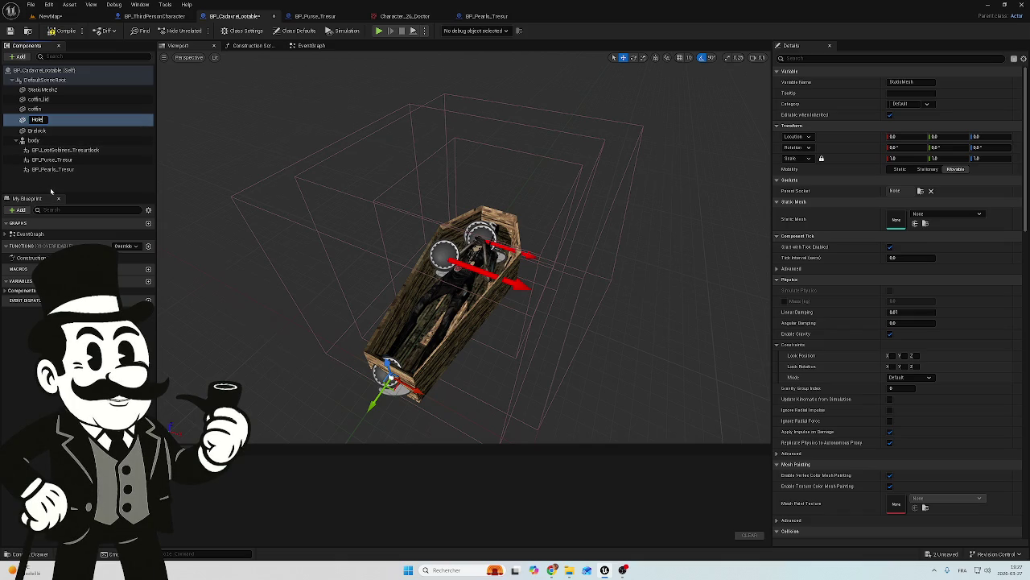
click(36, 119)
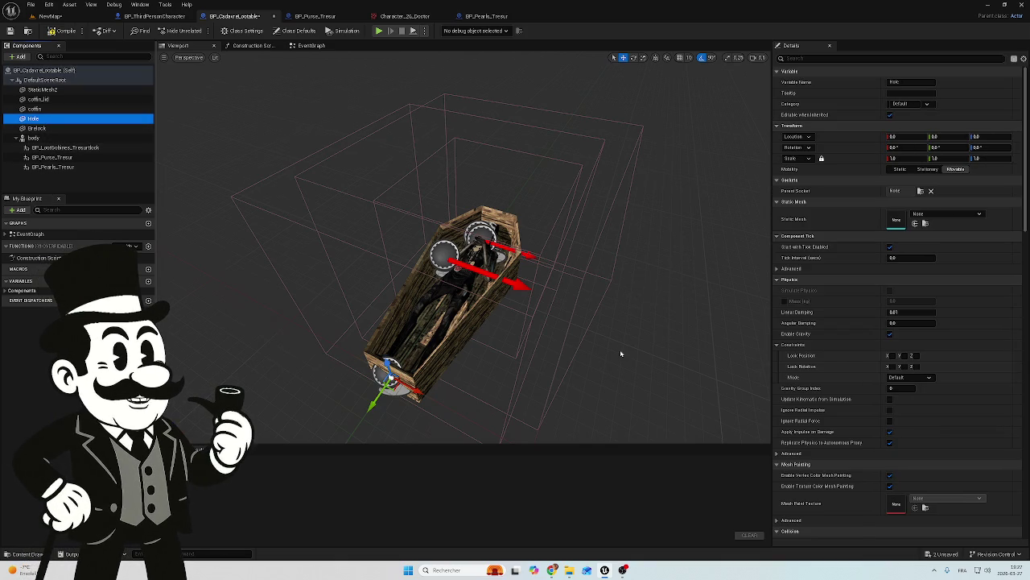
click(946, 214)
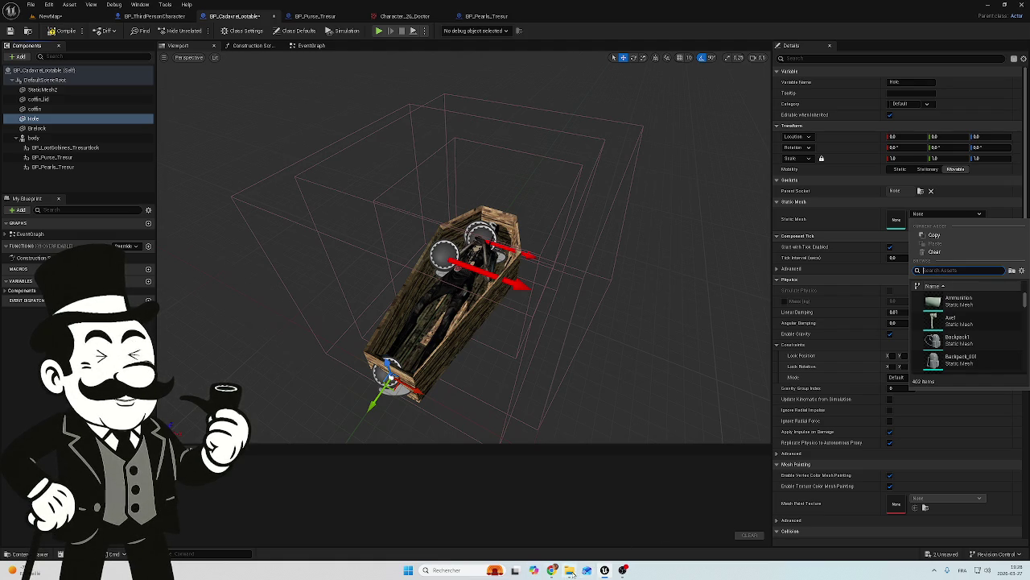
click(50, 17)
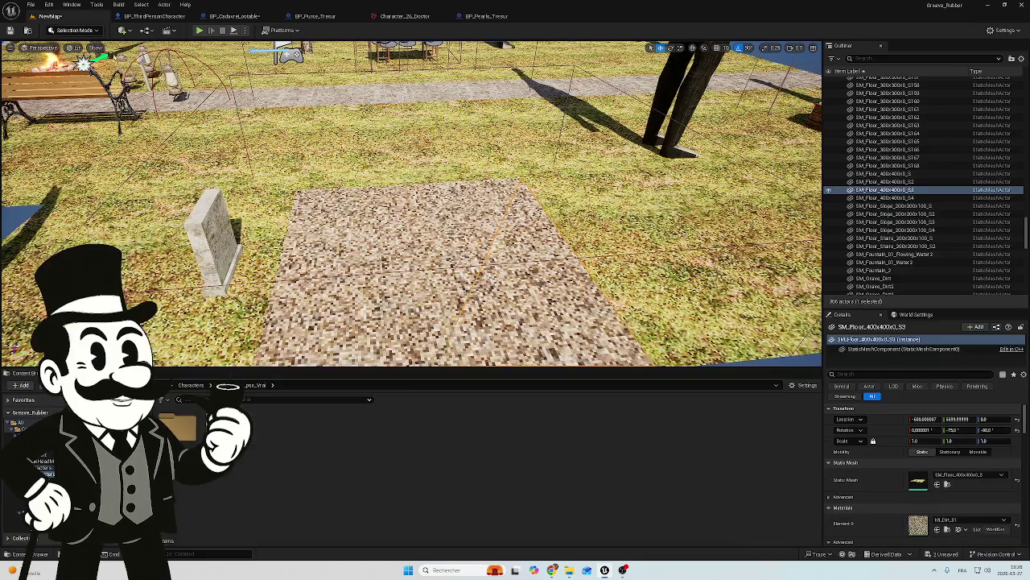
click(427, 278)
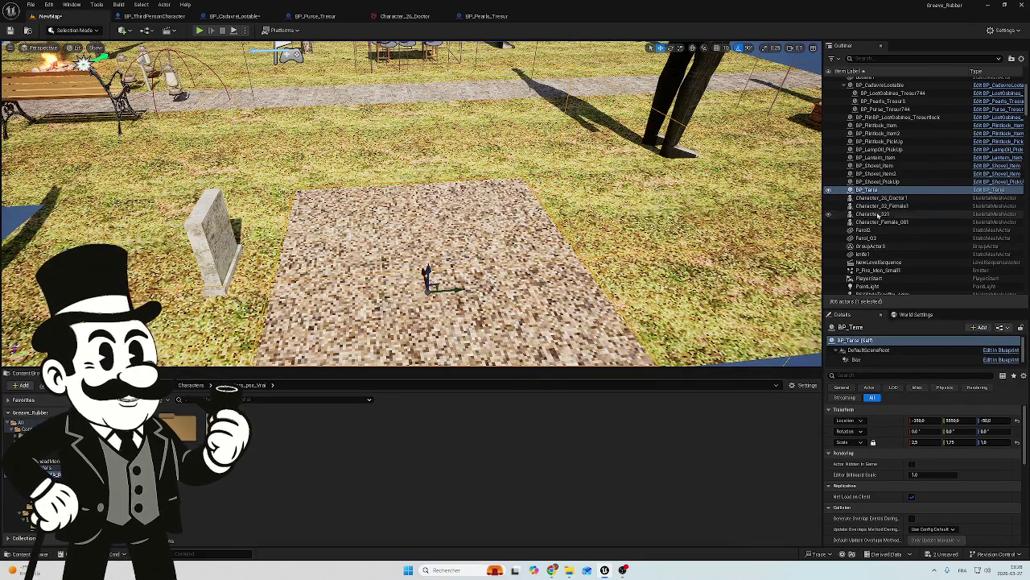
key(f)
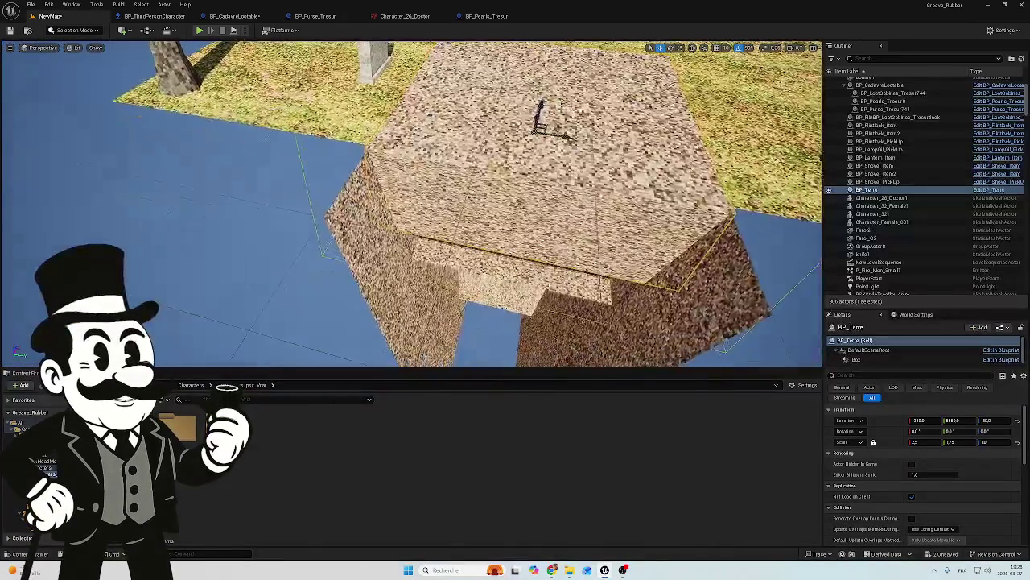
click(539, 113)
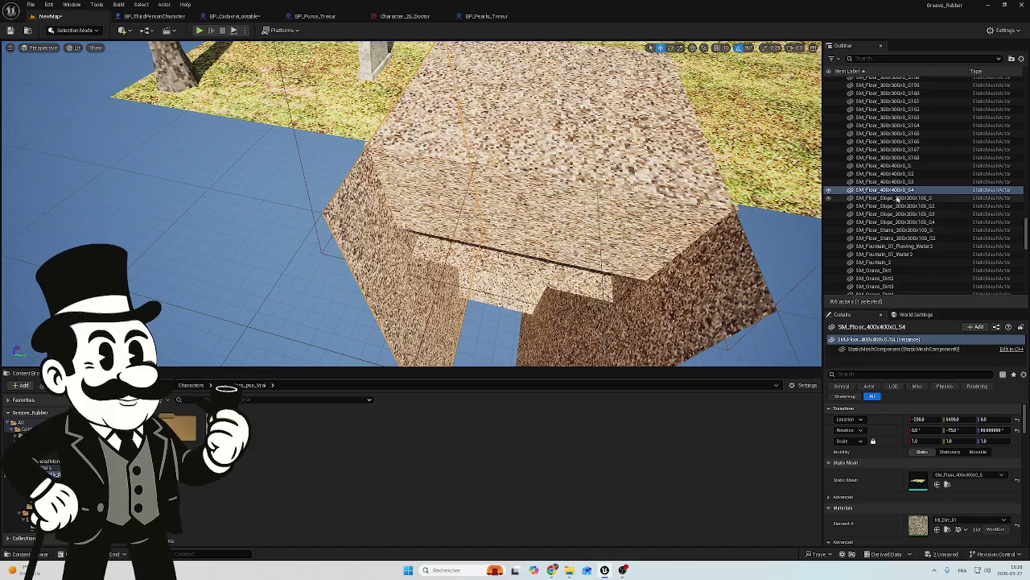
double_click(886, 190)
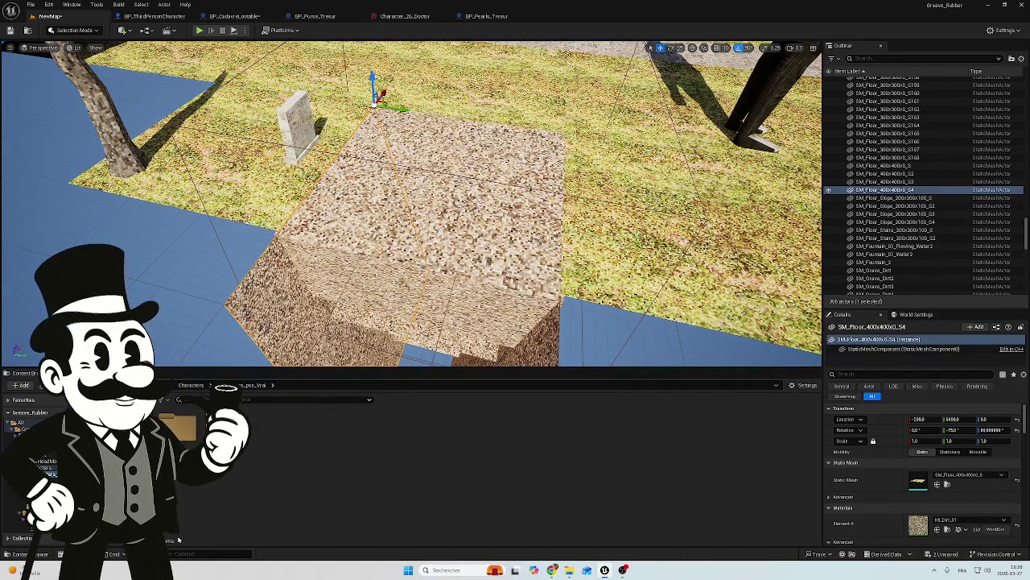
click(197, 18)
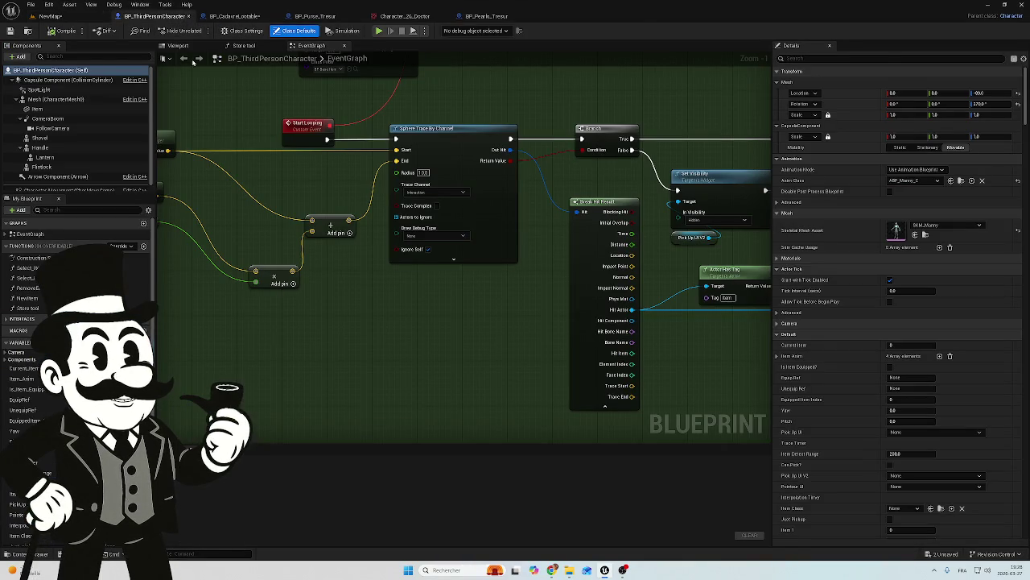
click(475, 18)
click(234, 16)
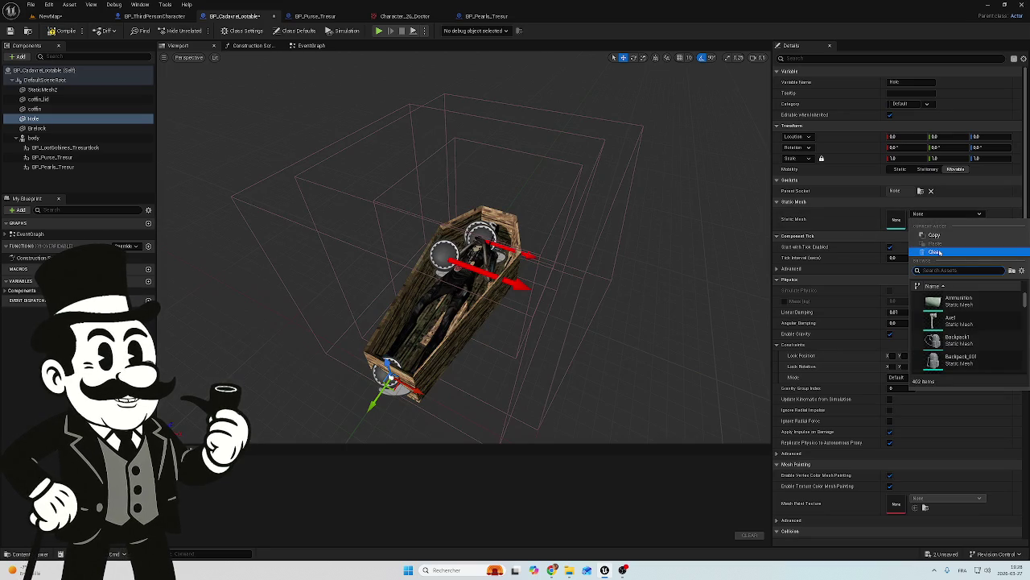
Give Hole the SM_Floor_300x300x0_S grass floor mesh and move it beside the coffin.
text(lo)
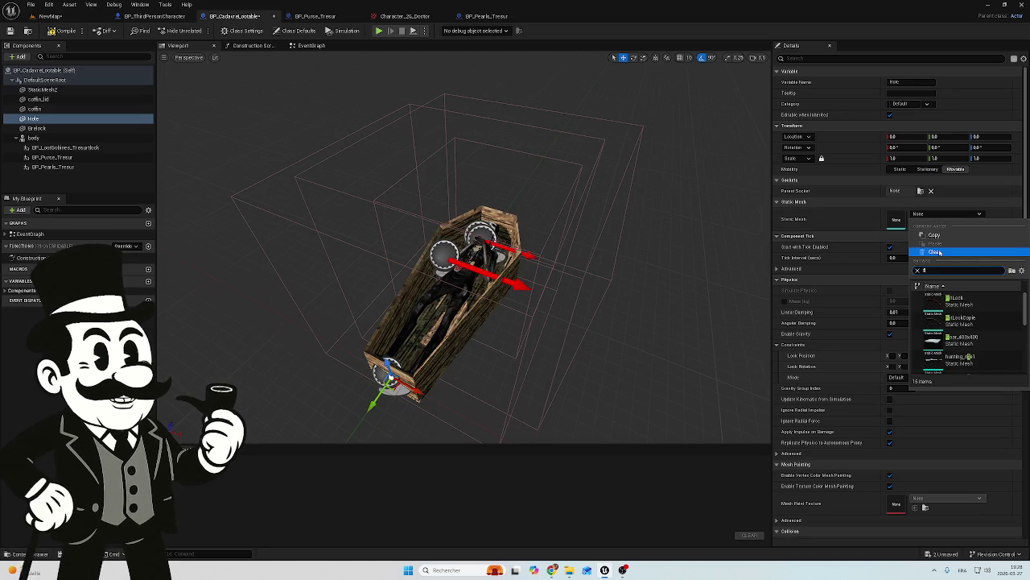
text(lo)
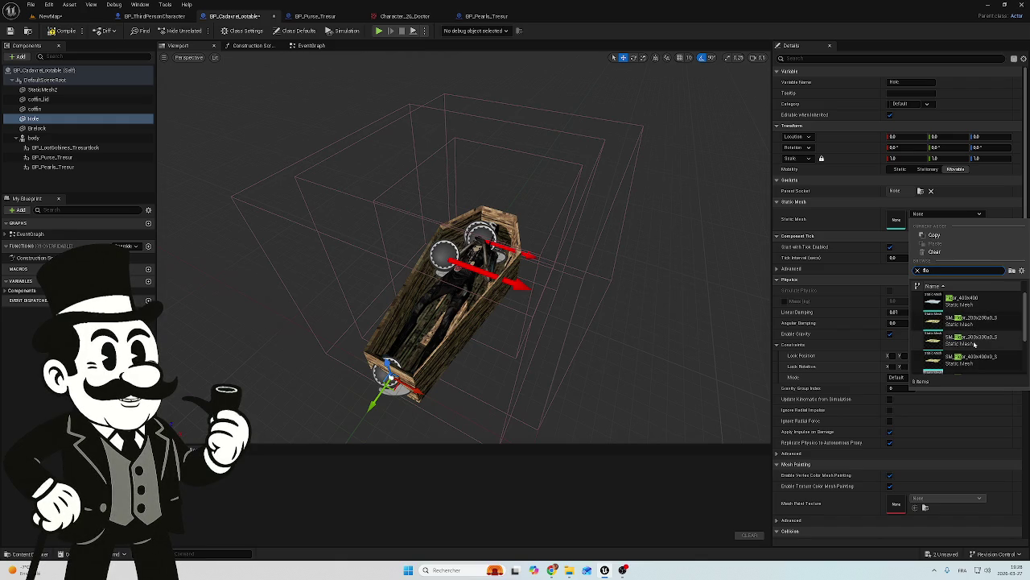
click(983, 344)
key(f)
scroll(483, 306, up, 3)
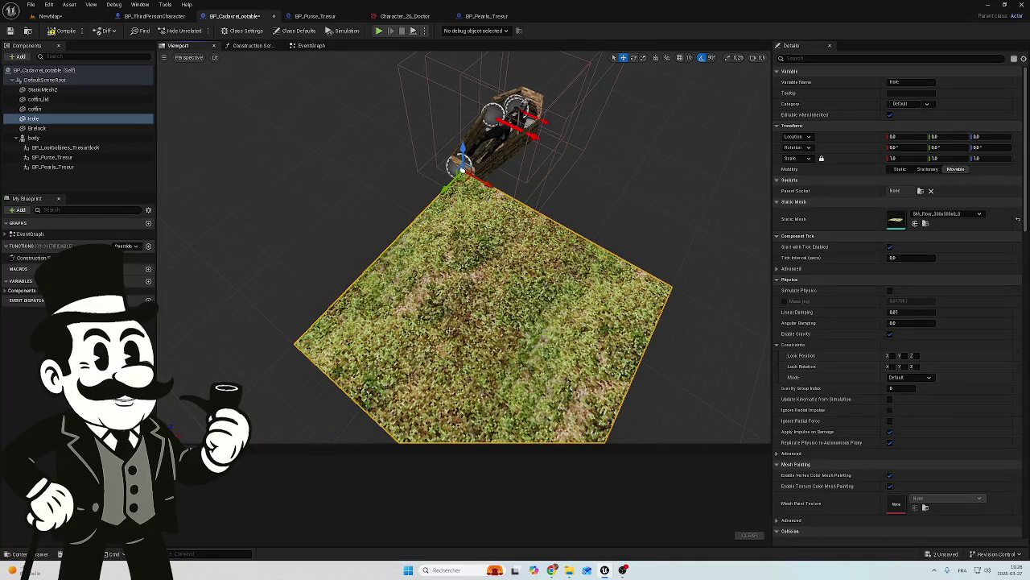
mouse_move(441, 190)
mouse_down()
mouse_move(463, 165)
mouse_move(520, 149)
mouse_move(556, 121)
mouse_move(499, 111)
mouse_move(457, 118)
mouse_up()
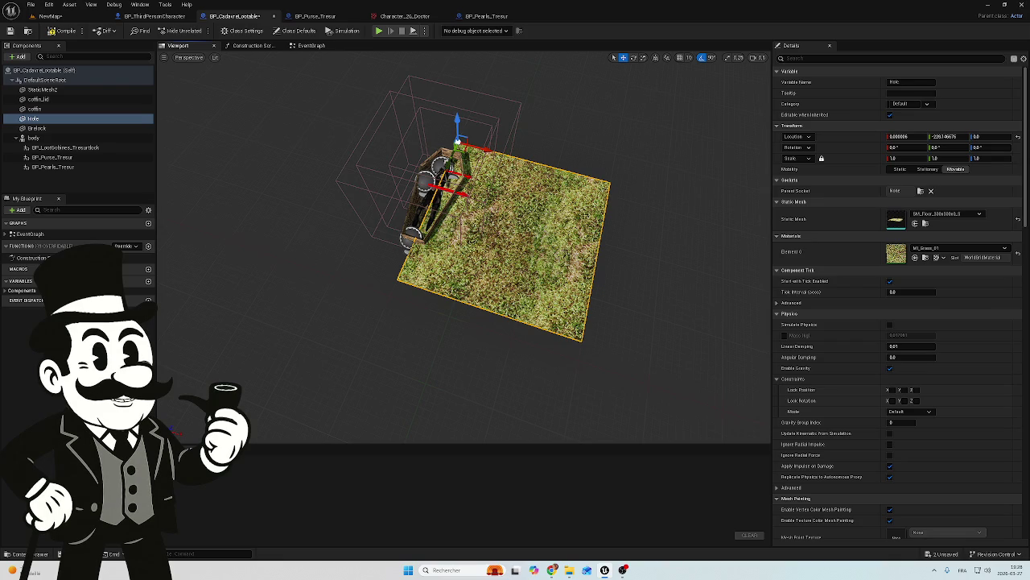
Compare smaller and 400x400 floor meshes for Hole, settling back on the 300x300 floor.
click(946, 213)
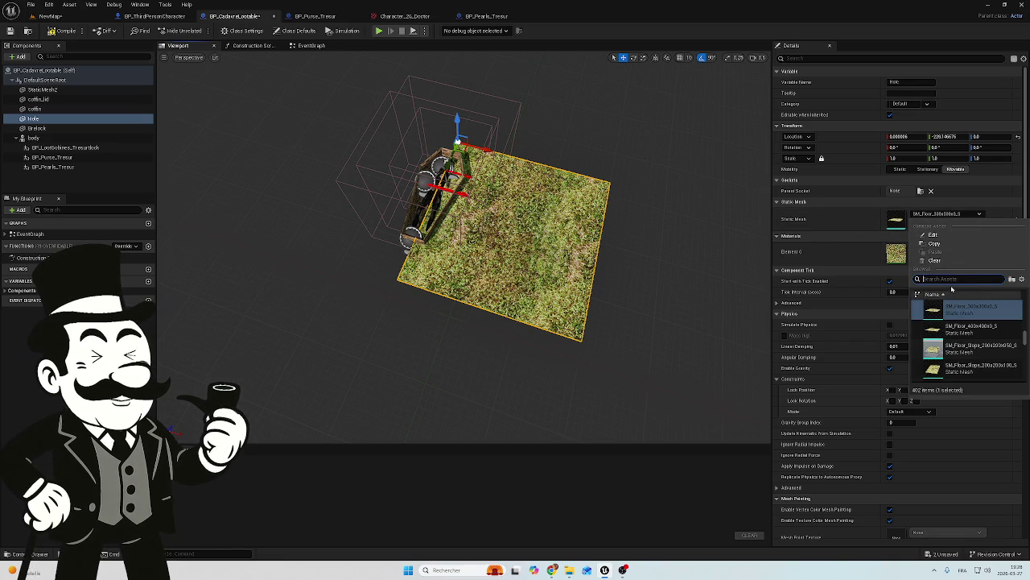
text(lo)
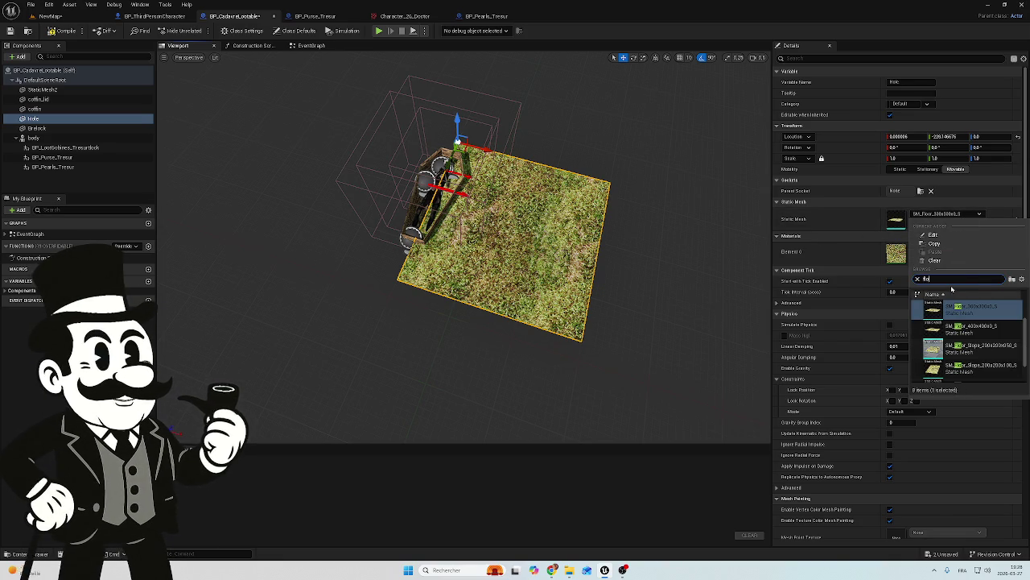
scroll(982, 326, up, 1)
click(982, 326)
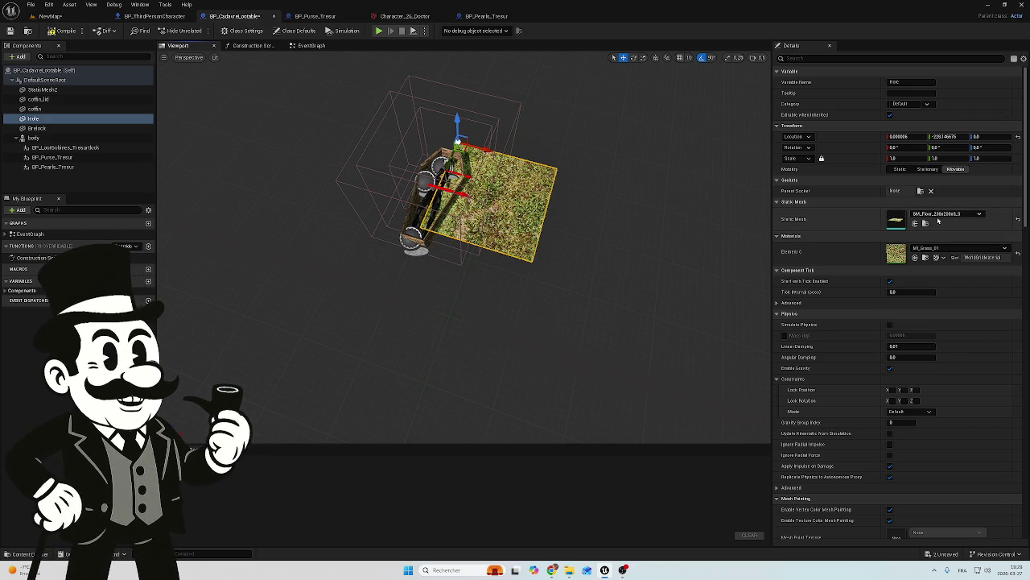
click(946, 213)
click(968, 325)
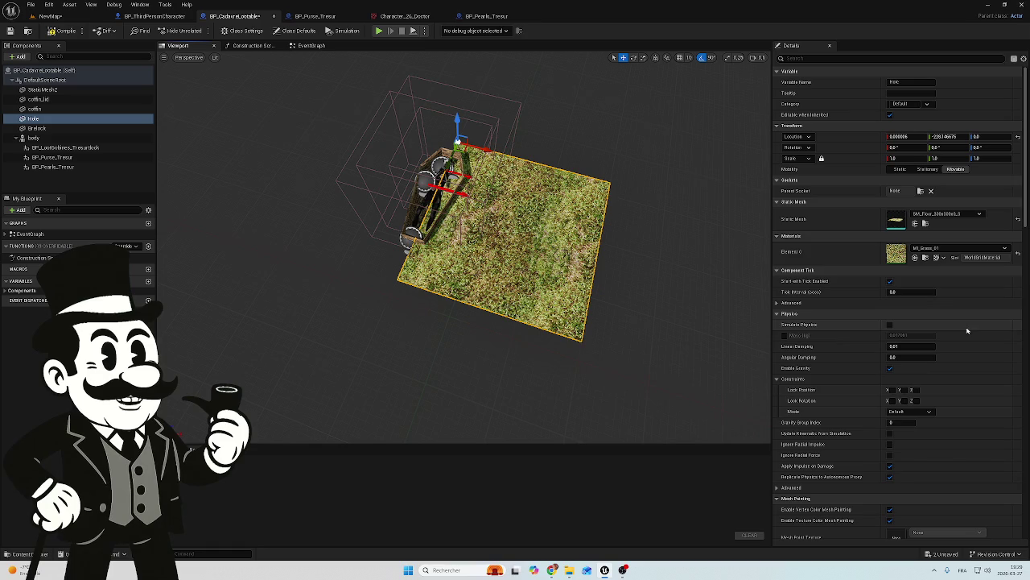
click(946, 213)
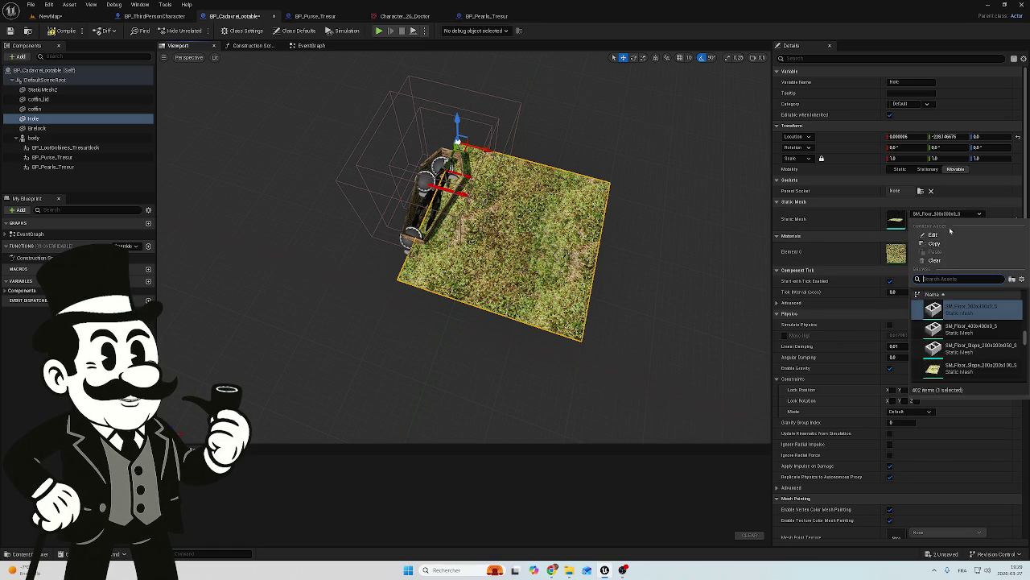
click(983, 329)
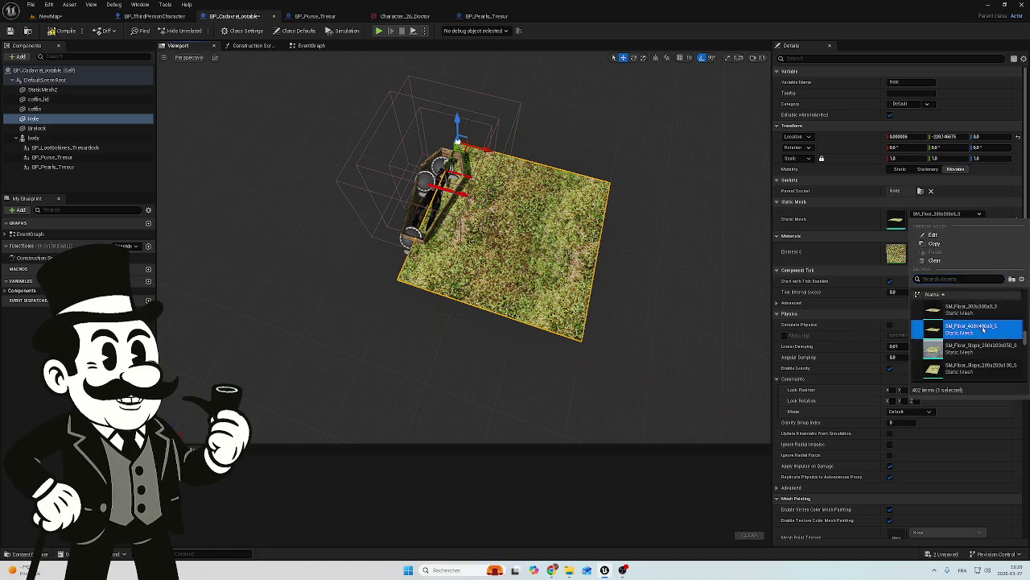
click(950, 216)
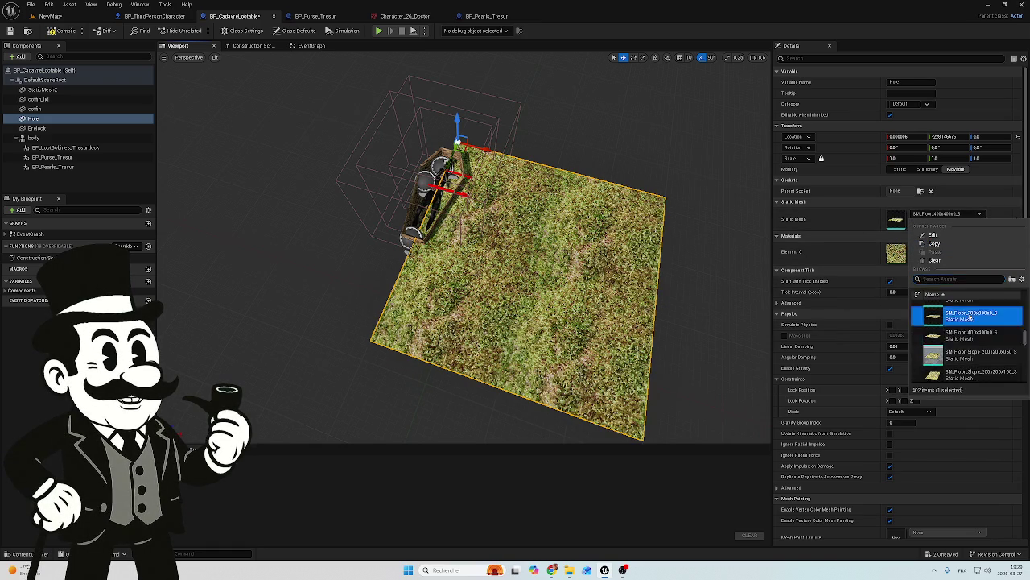
click(970, 316)
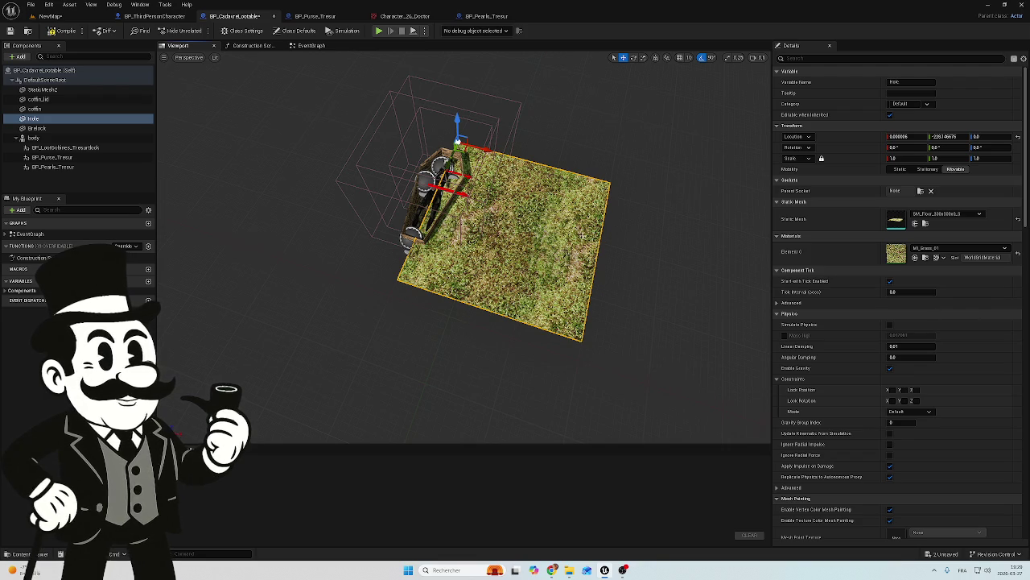
scroll(515, 266, up, 5)
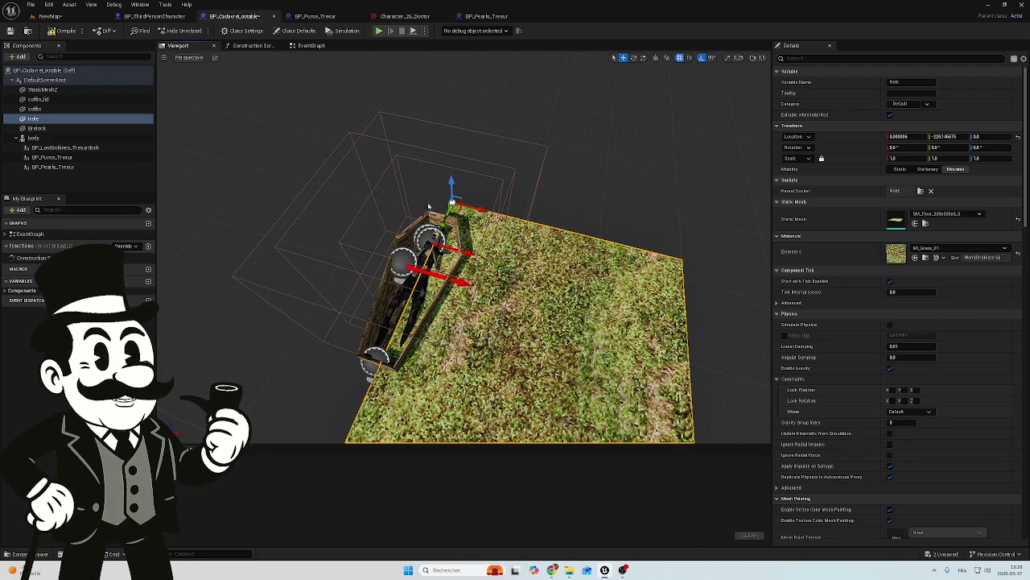
Reset the Hole slab's location and slide it down so it lies centred under the coffin.
drag(447, 208, 492, 193)
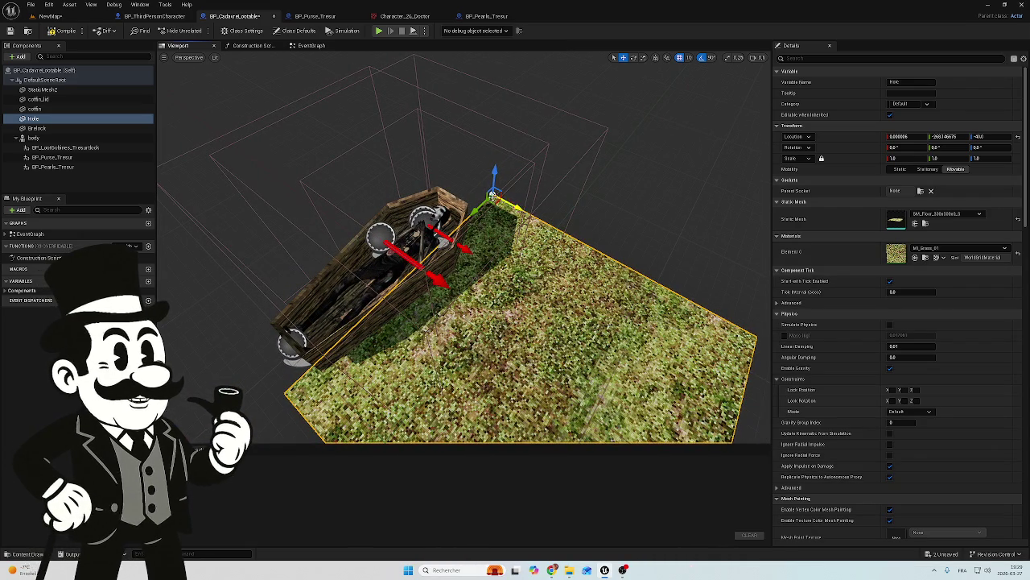
mouse_move(497, 196)
mouse_down()
mouse_move(563, 187)
mouse_move(344, 146)
mouse_up()
key(f)
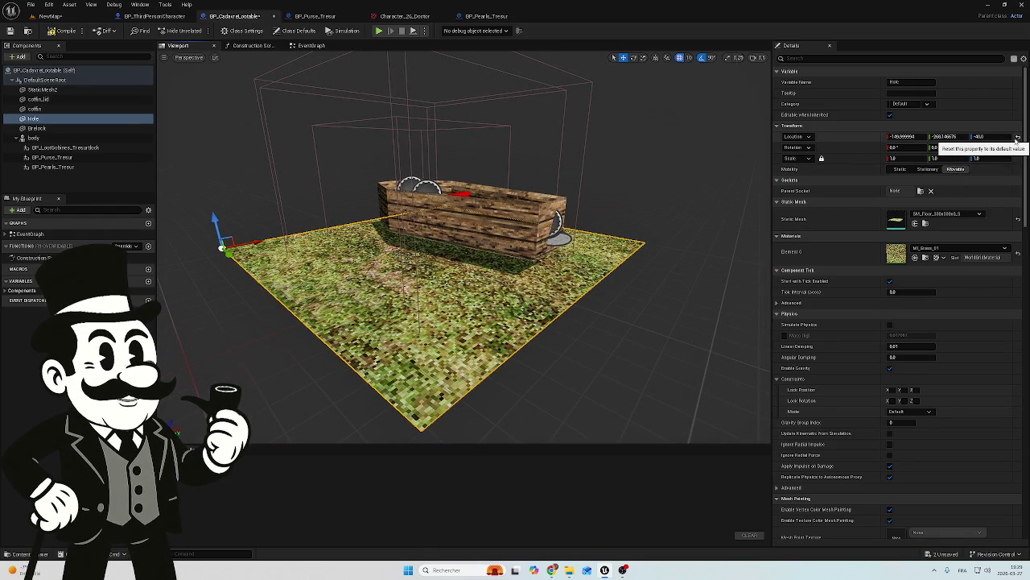
click(1017, 138)
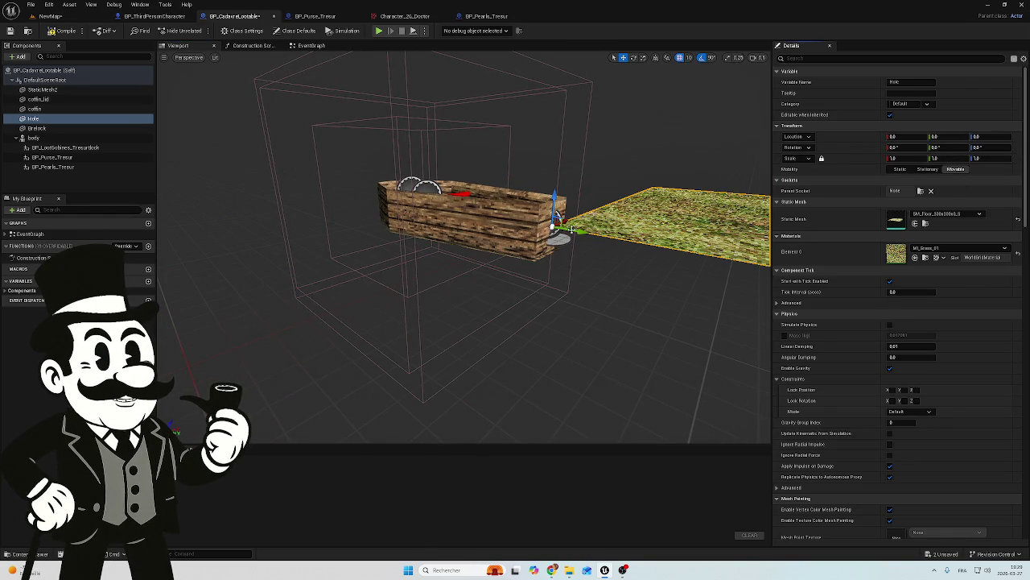
drag(580, 231, 639, 241)
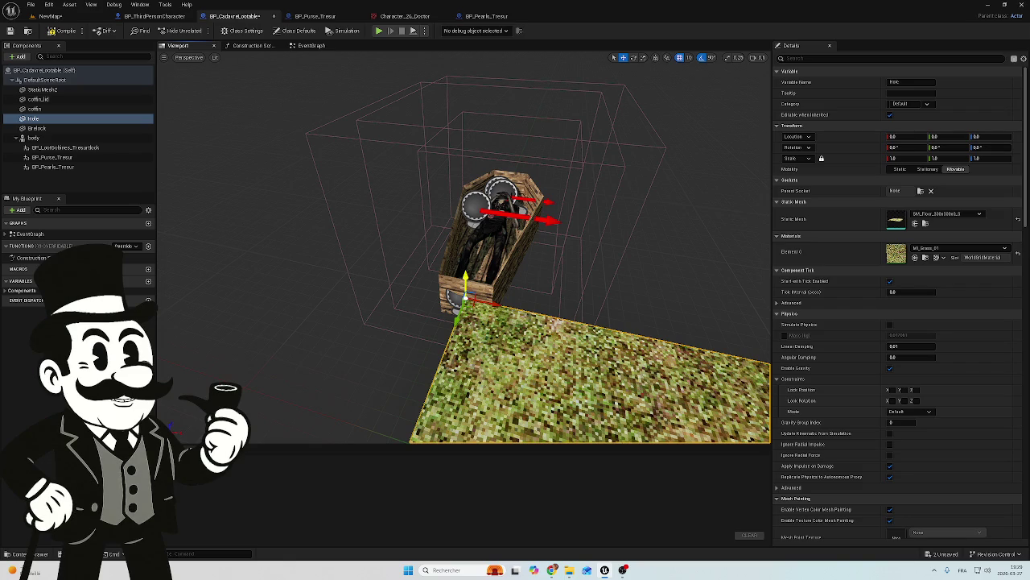
mouse_move(465, 278)
mouse_down()
mouse_move(465, 297)
mouse_move(519, 289)
mouse_move(523, 226)
mouse_up()
mouse_move(411, 352)
mouse_down()
mouse_move(622, 100)
mouse_move(604, 112)
mouse_move(459, 100)
mouse_move(330, 52)
mouse_move(424, 66)
mouse_up()
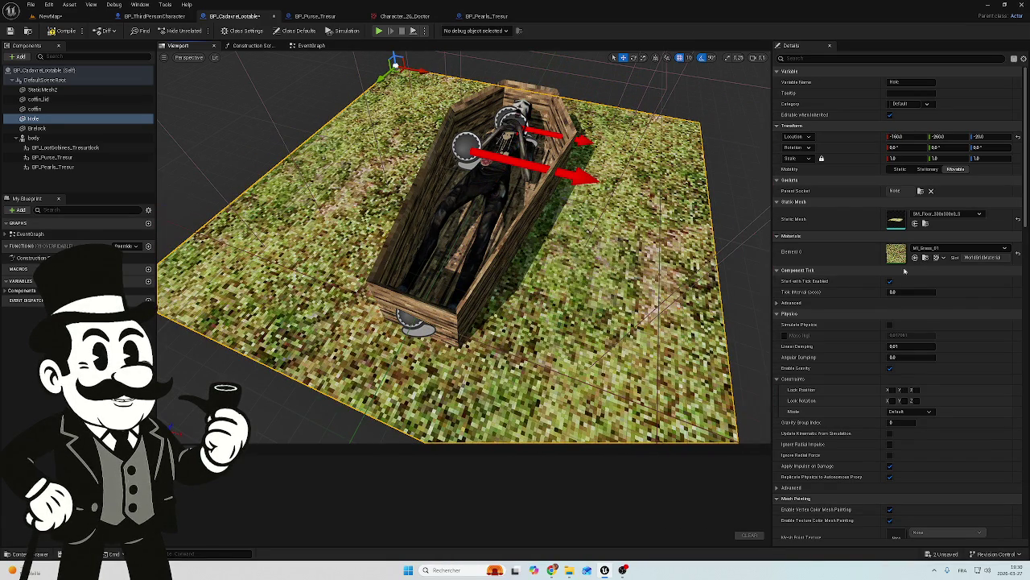
click(958, 248)
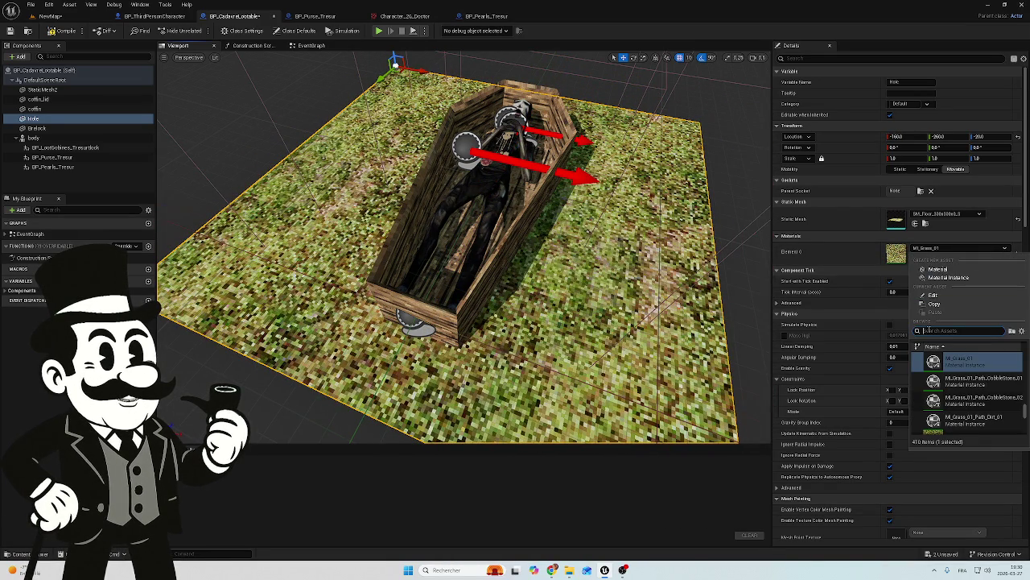
Apply the MI_Dirt_01 material to the floor slab and view the pit from above.
text(dirt)
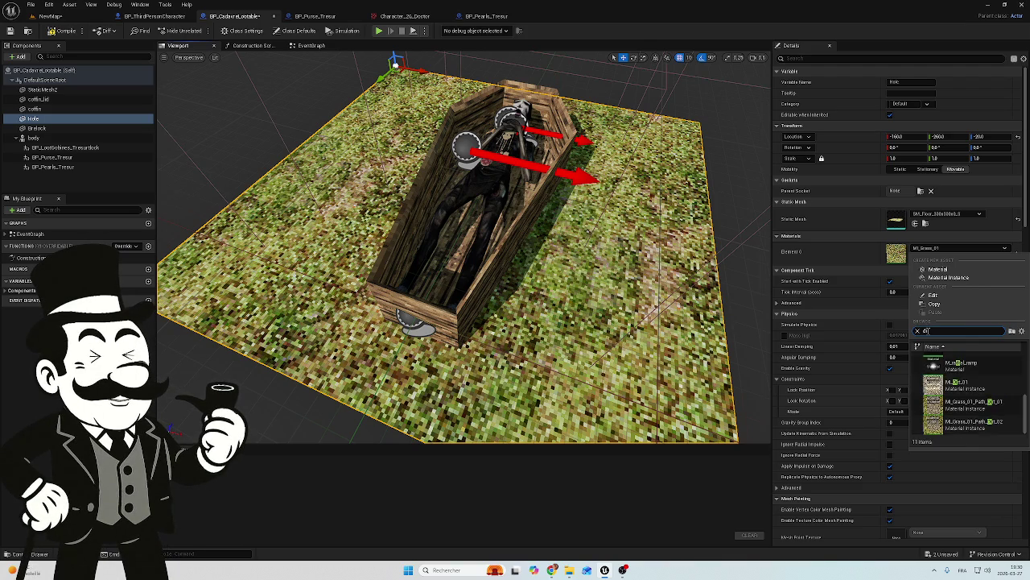
click(976, 388)
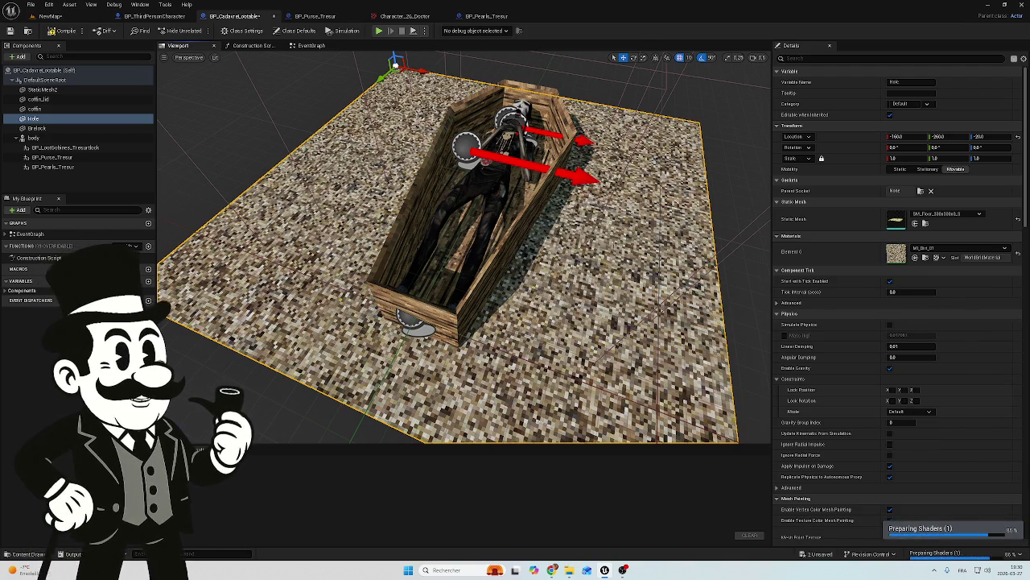
mouse_move(451, 242)
mouse_down()
mouse_move(531, 253)
mouse_move(500, 250)
mouse_move(531, 252)
mouse_move(519, 251)
mouse_up()
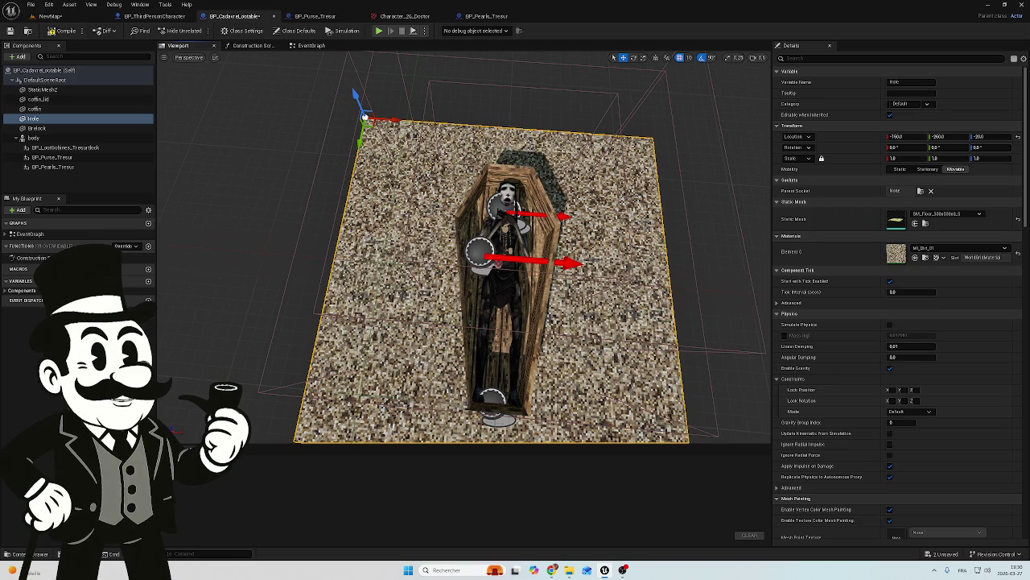
drag(519, 251, 527, 251)
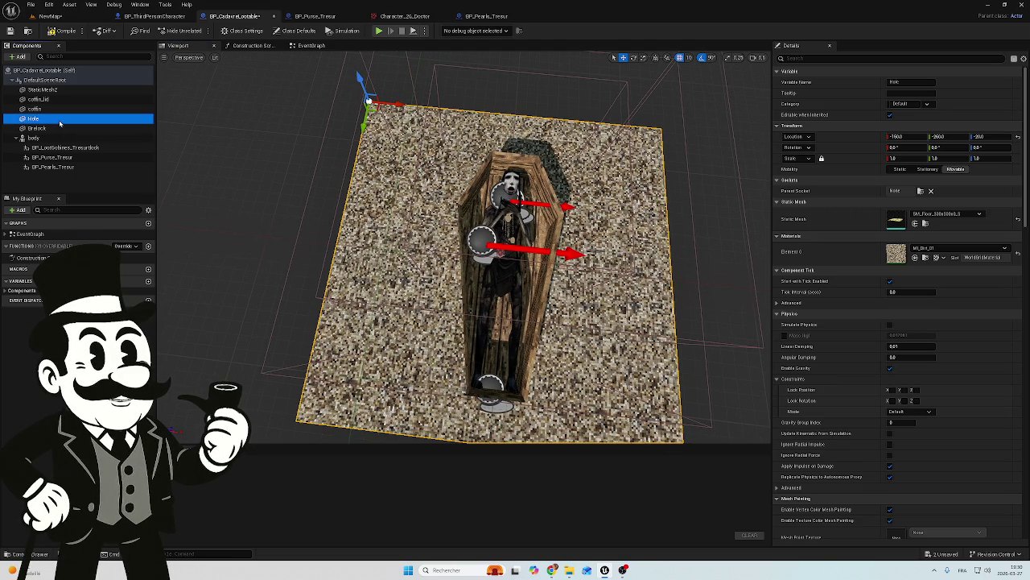
Duplicate the Hole dirt floor twice, creating Hole1 and Hole2.
key(ctrl+d)
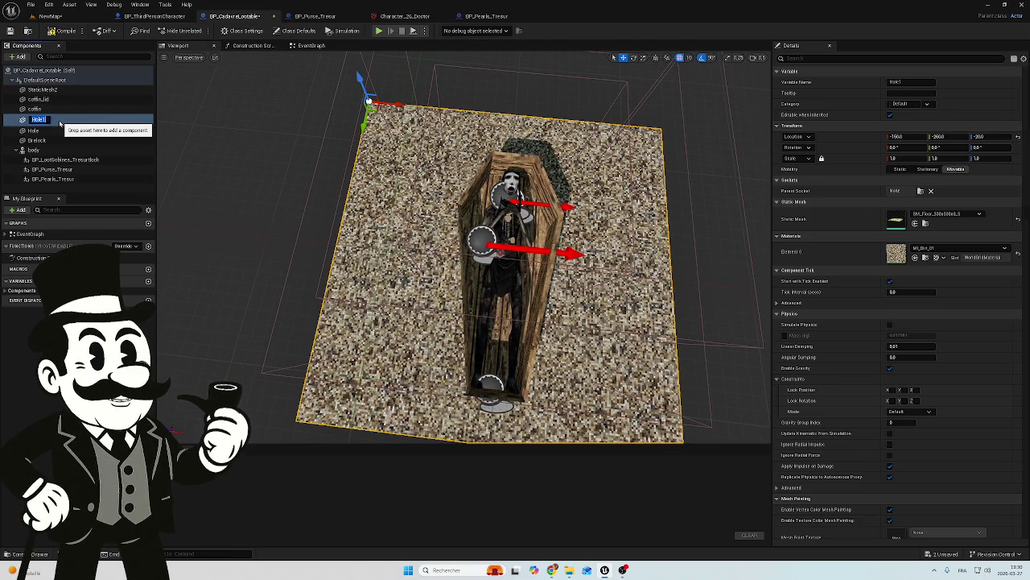
key(Return)
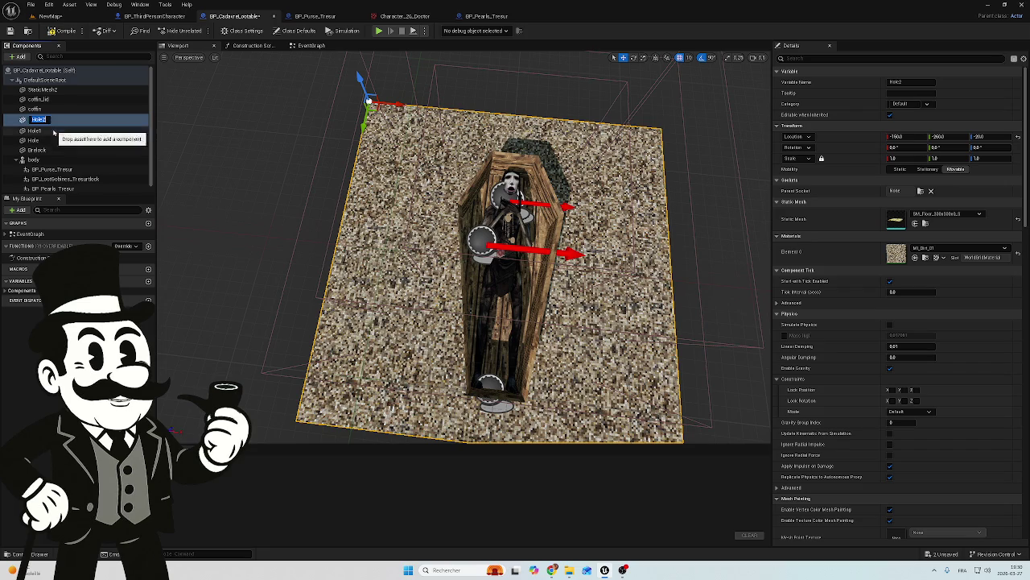
key(ctrl+d)
Rotate Hole1 upright and raise it into a dirt wall beside the coffin.
right_click(350, 91)
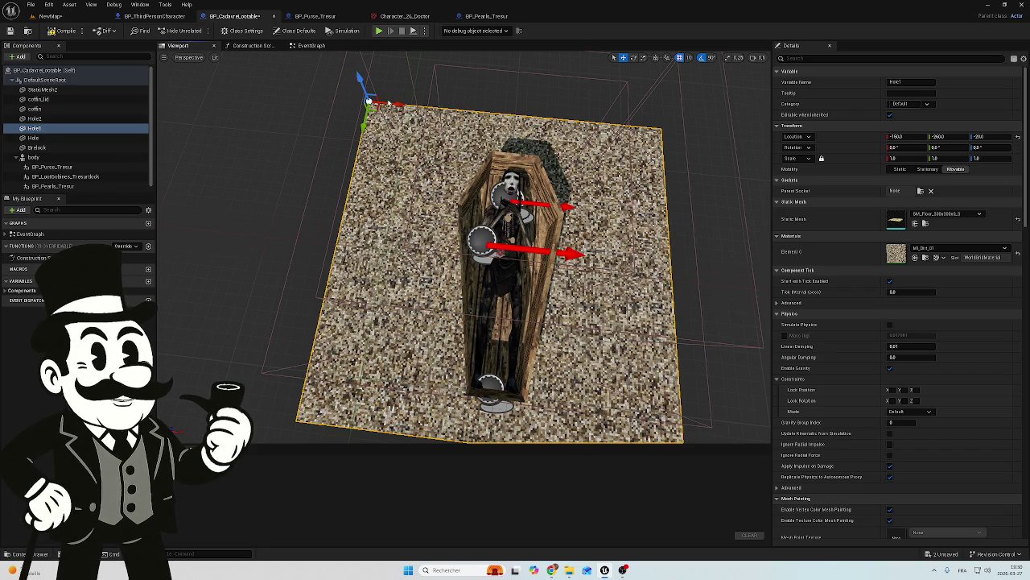
key(e)
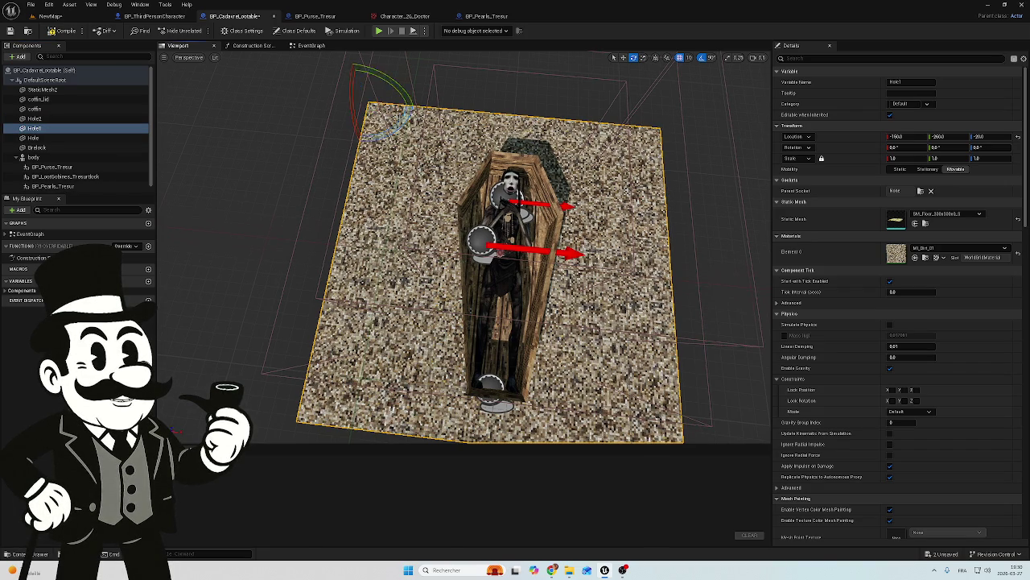
drag(409, 107, 378, 113)
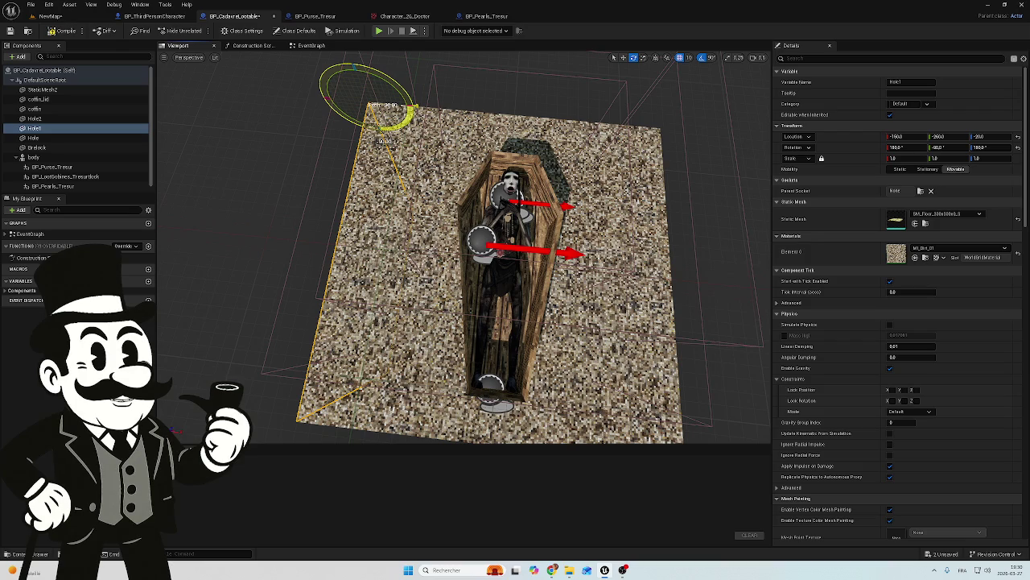
key(w)
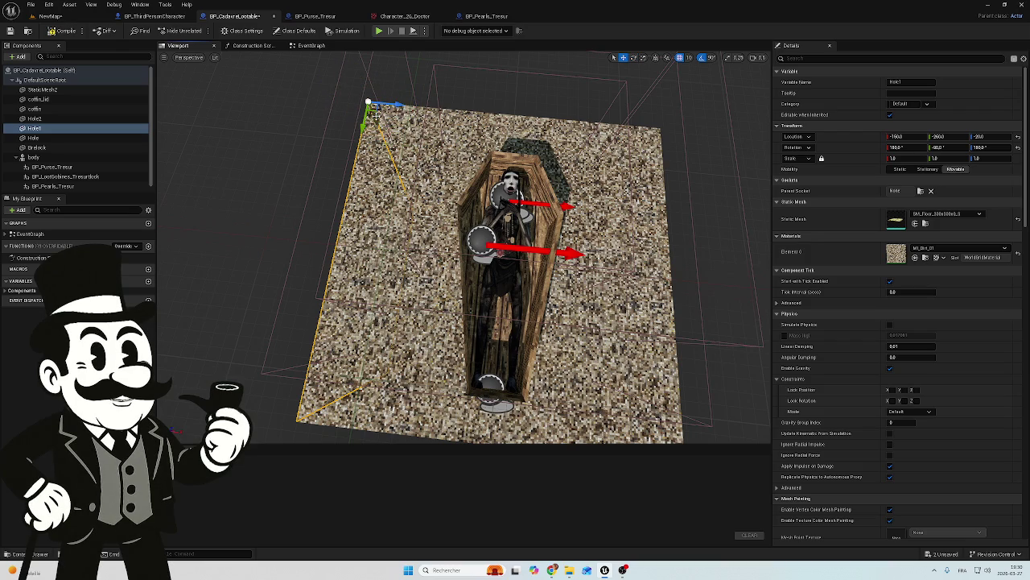
drag(376, 115, 347, 71)
scroll(463, 241, up, 5)
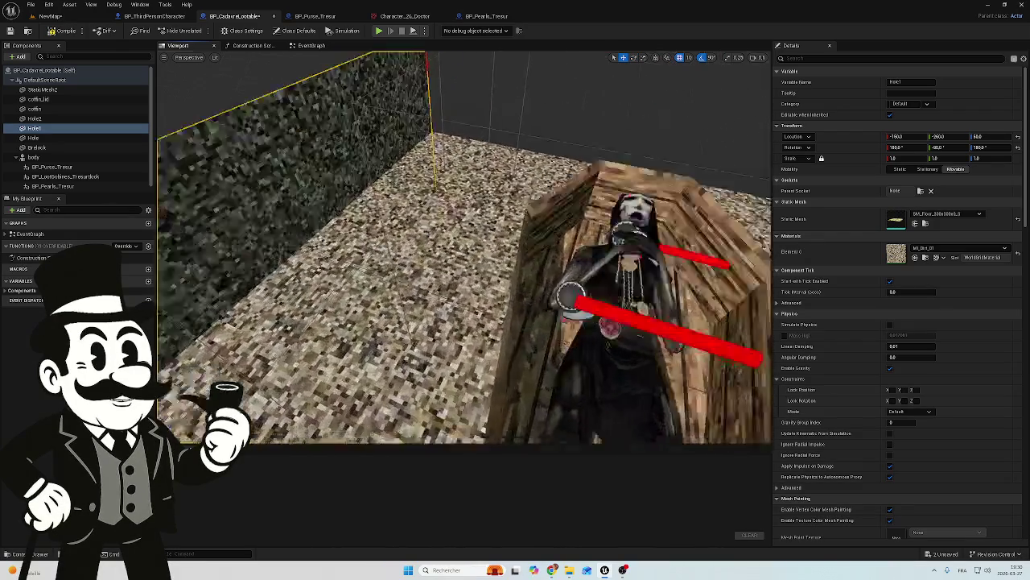
scroll(445, 62, down, 4)
drag(452, 121, 441, 60)
scroll(438, 133, down, 6)
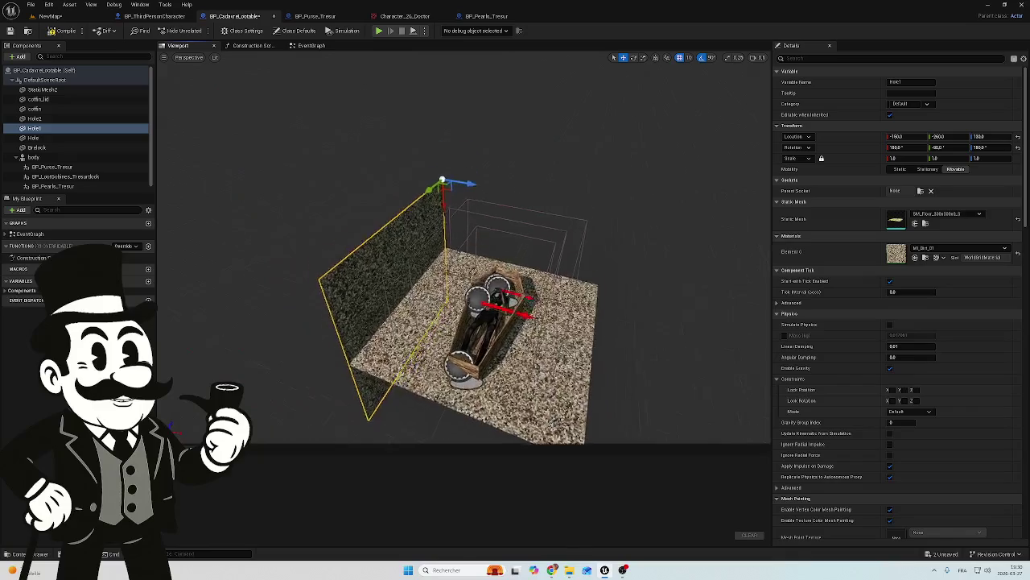
mouse_move(426, 184)
mouse_down()
mouse_move(442, 171)
mouse_move(435, 178)
mouse_move(416, 108)
mouse_move(402, 151)
mouse_up()
scroll(474, 144, up, 5)
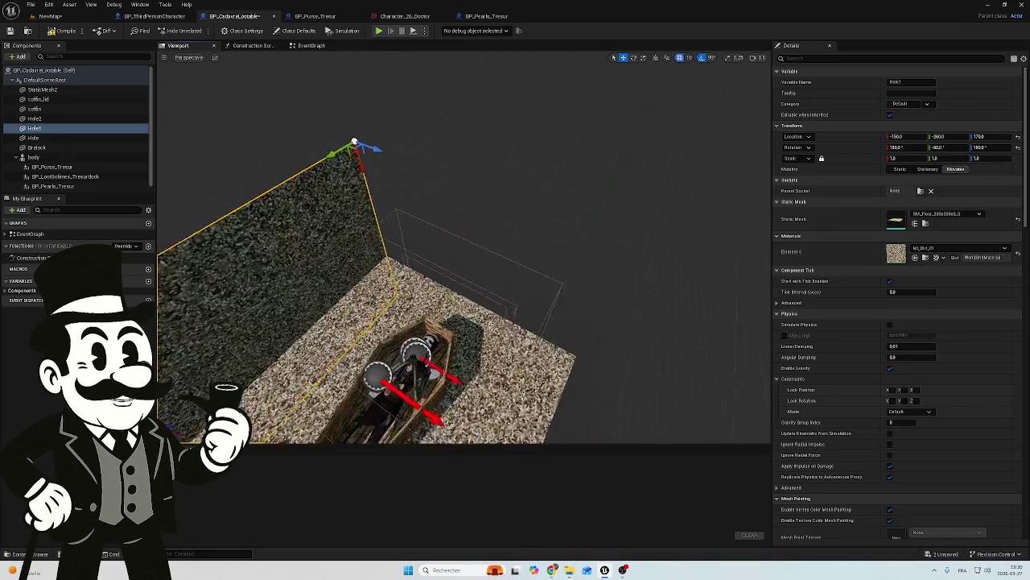
double_click(35, 118)
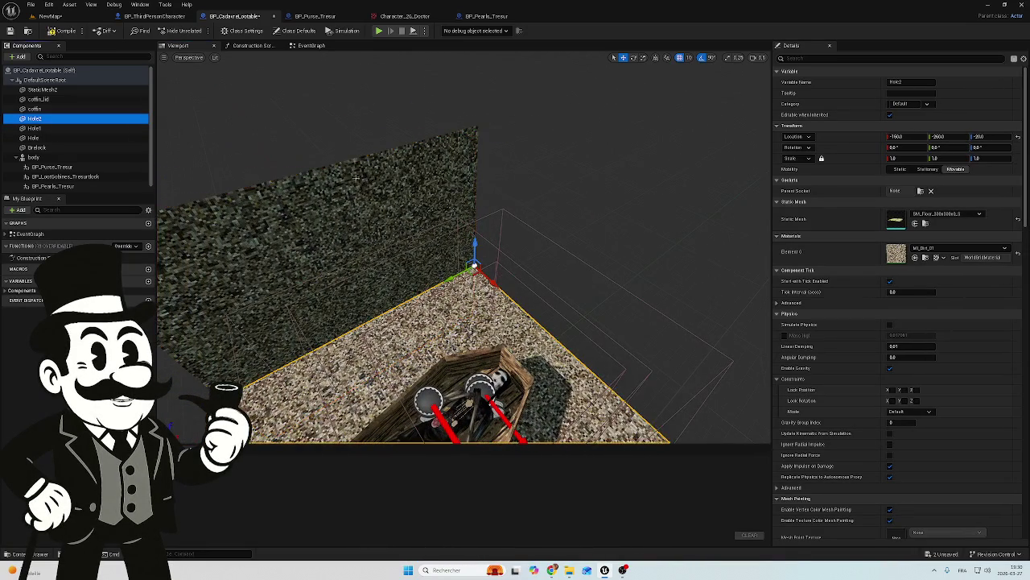
Raise Hole2, rotate it 90° into a wall and lower it to line up its edge.
mouse_move(452, 191)
mouse_down()
mouse_move(441, 161)
mouse_move(437, 186)
mouse_move(443, 117)
mouse_up()
scroll(442, 117, down, 2)
scroll(443, 117, up, 3)
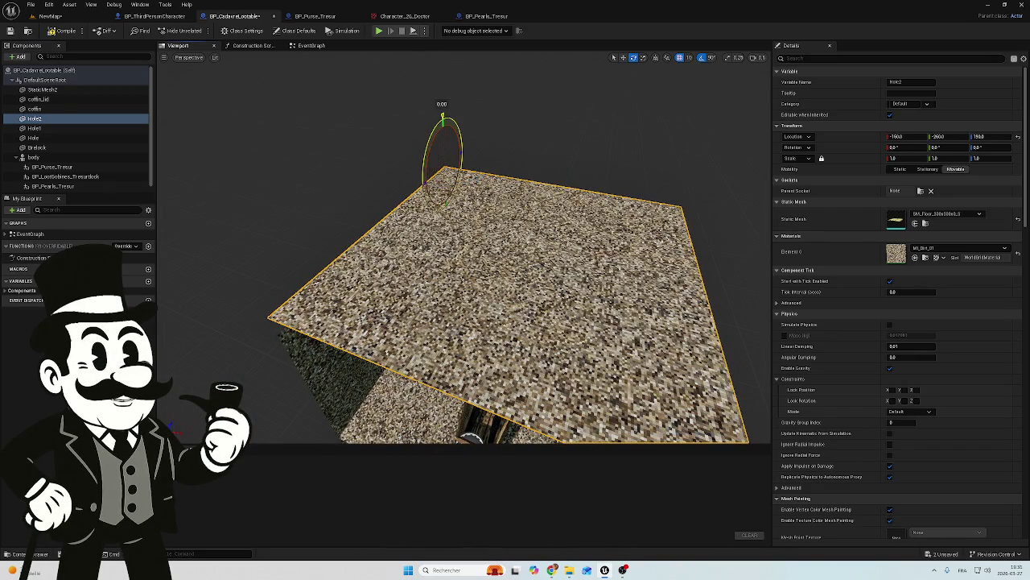
drag(441, 118, 420, 188)
mouse_move(421, 241)
mouse_down()
mouse_move(540, 242)
mouse_move(584, 258)
mouse_move(541, 250)
mouse_up()
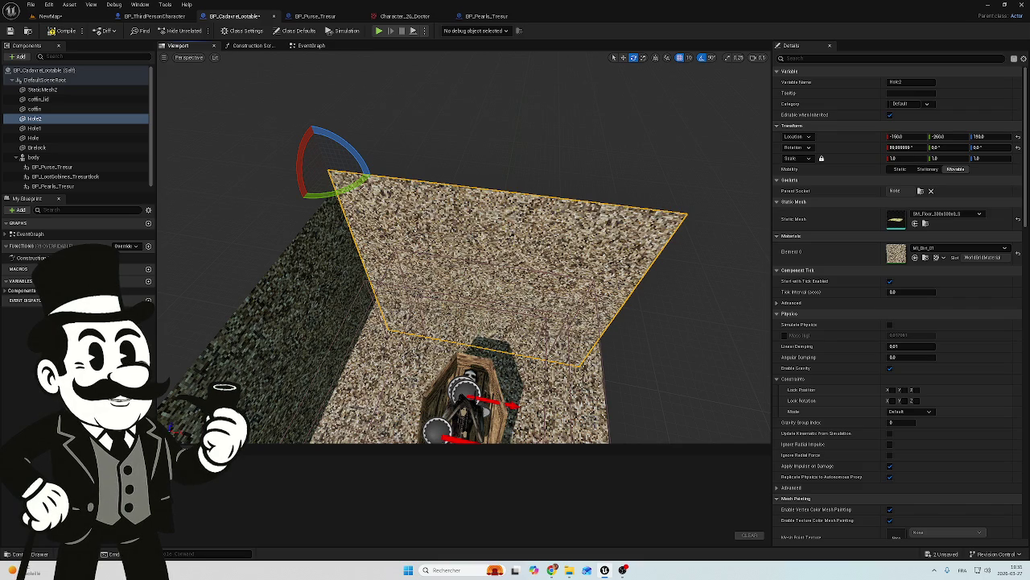
key(w)
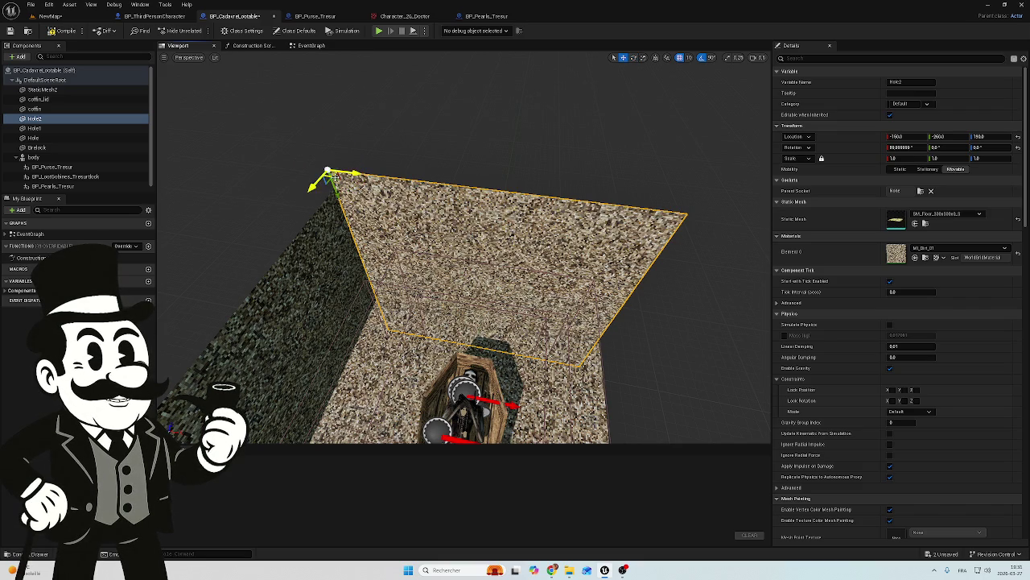
drag(334, 191, 336, 209)
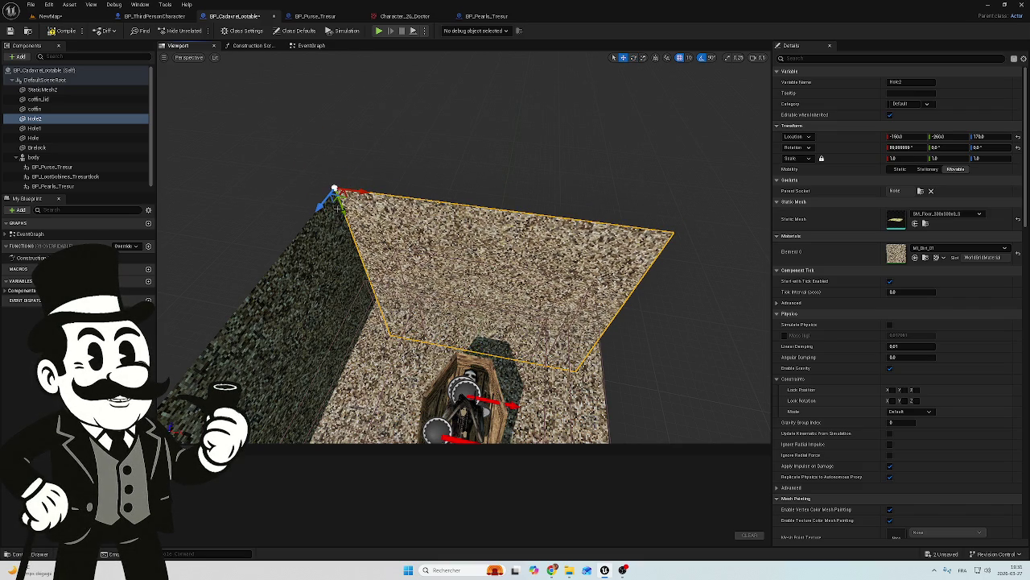
Duplicate Hole2 into Hole3 and Hole4 and arrange them as walls around the coffin.
click(31, 119)
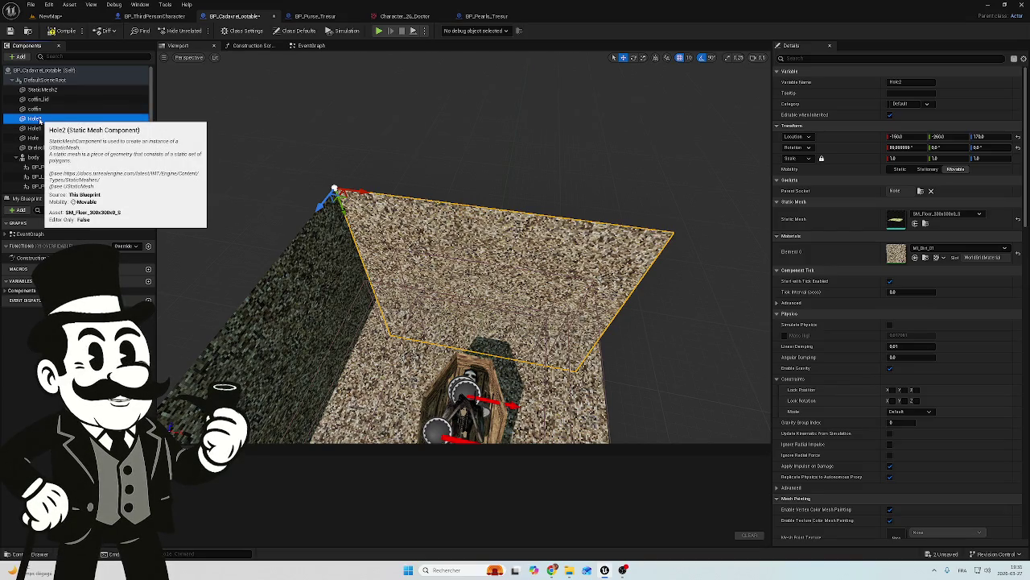
key(ctrl+d)
mouse_move(332, 190)
mouse_down()
mouse_move(328, 180)
mouse_move(570, 248)
mouse_move(537, 231)
mouse_move(539, 242)
mouse_move(499, 237)
mouse_move(483, 198)
mouse_up()
key(e)
key(w)
drag(57, 137, 49, 119)
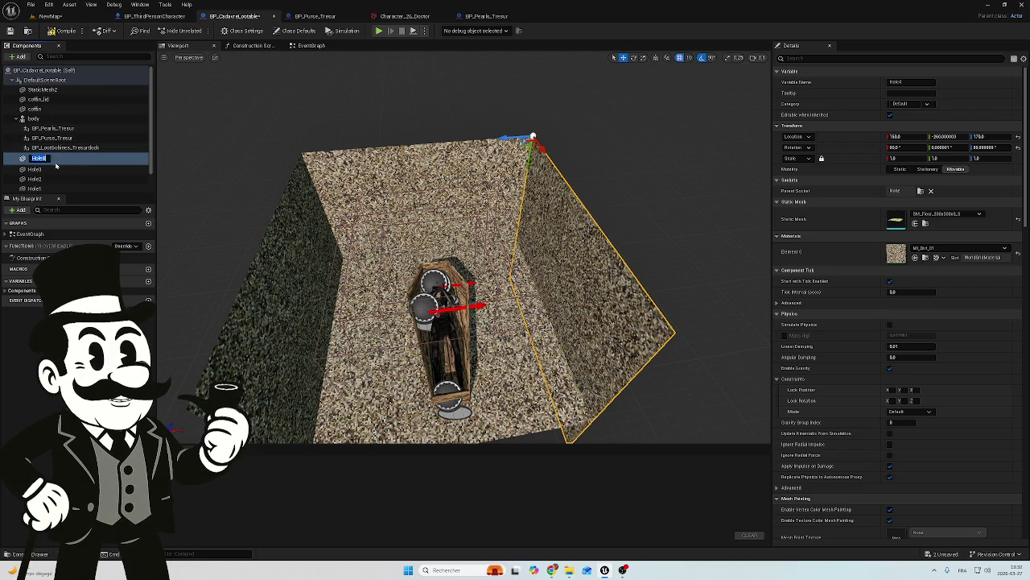
double_click(58, 159)
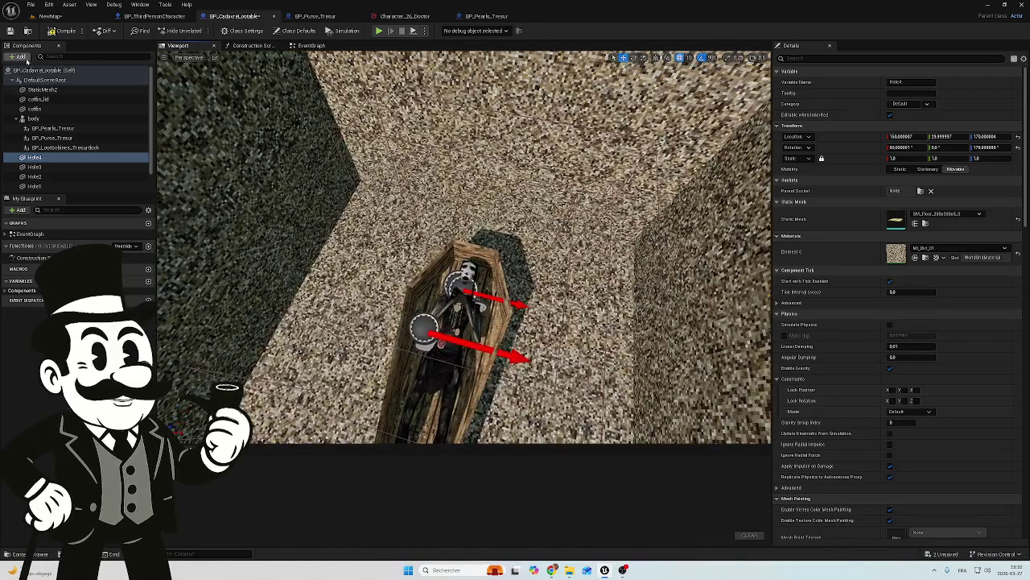
click(18, 57)
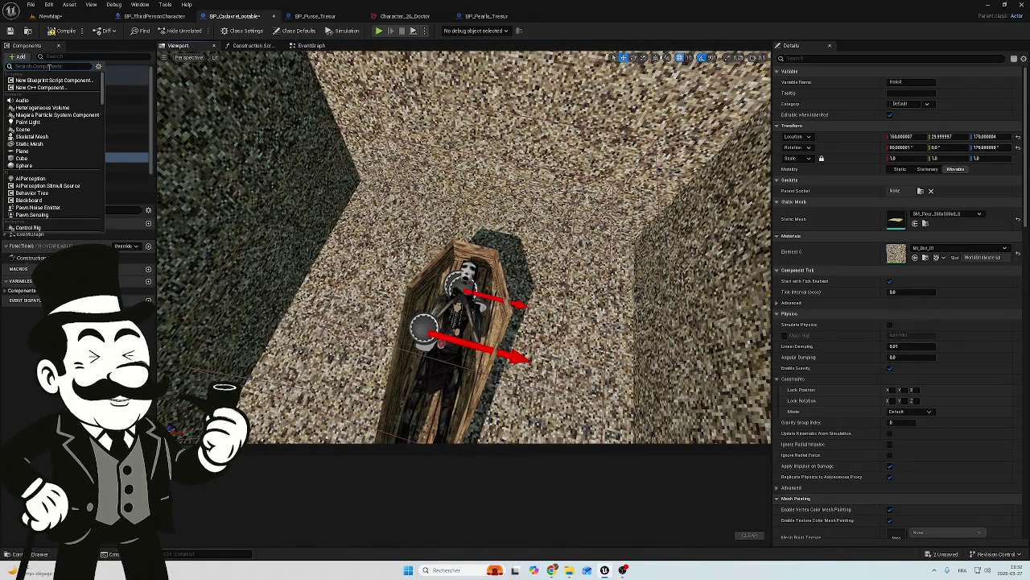
Cancel the 'blu' component search and compile the BP_CadavreLootable blueprint.
text(b)
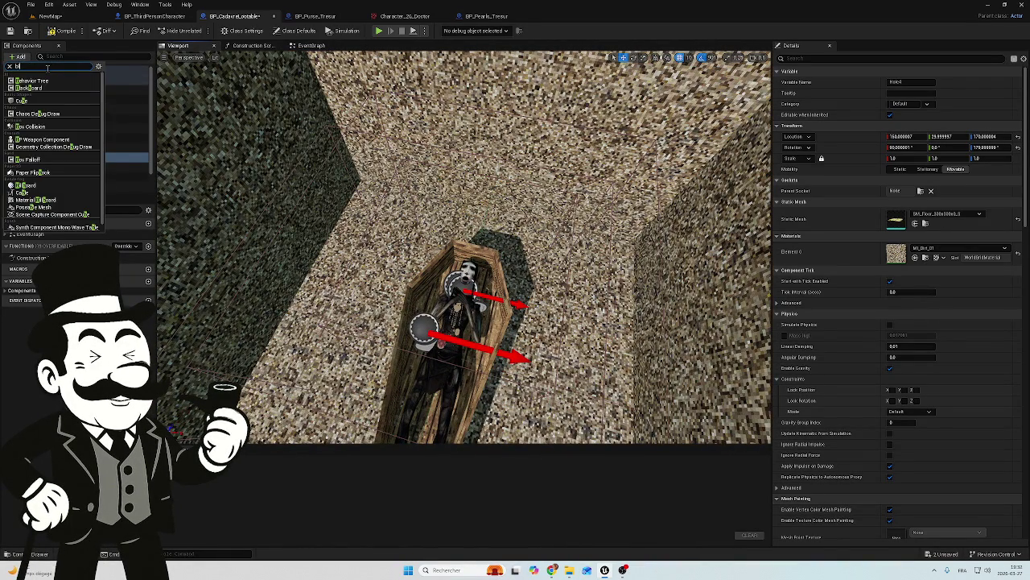
text(ue)
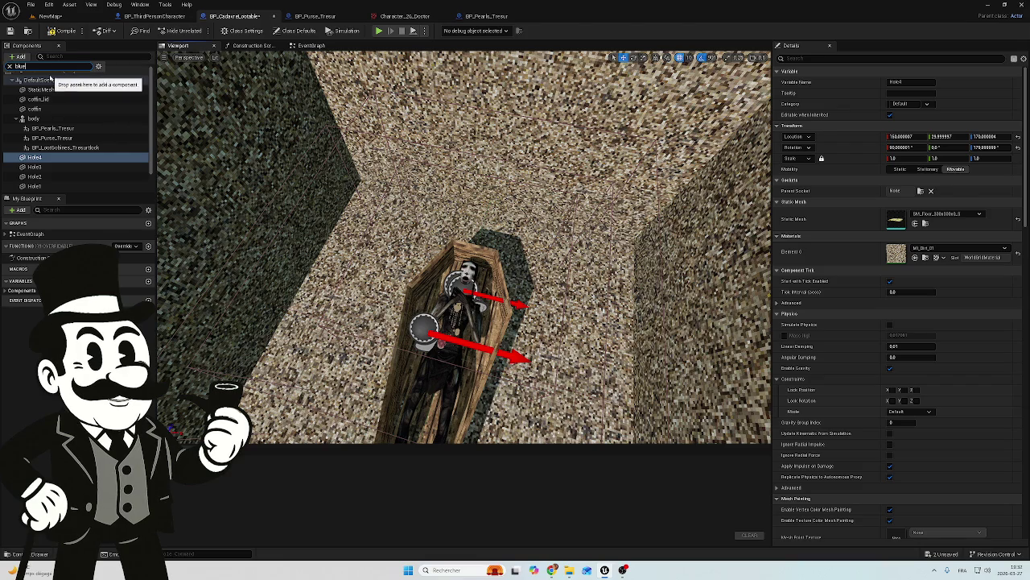
click(24, 57)
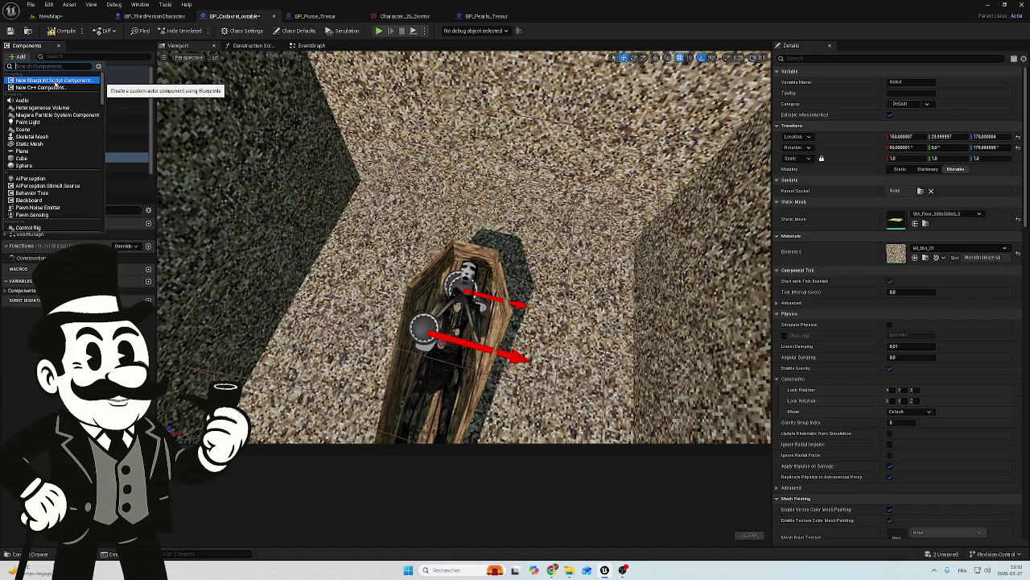
text(blu)
key(Escape)
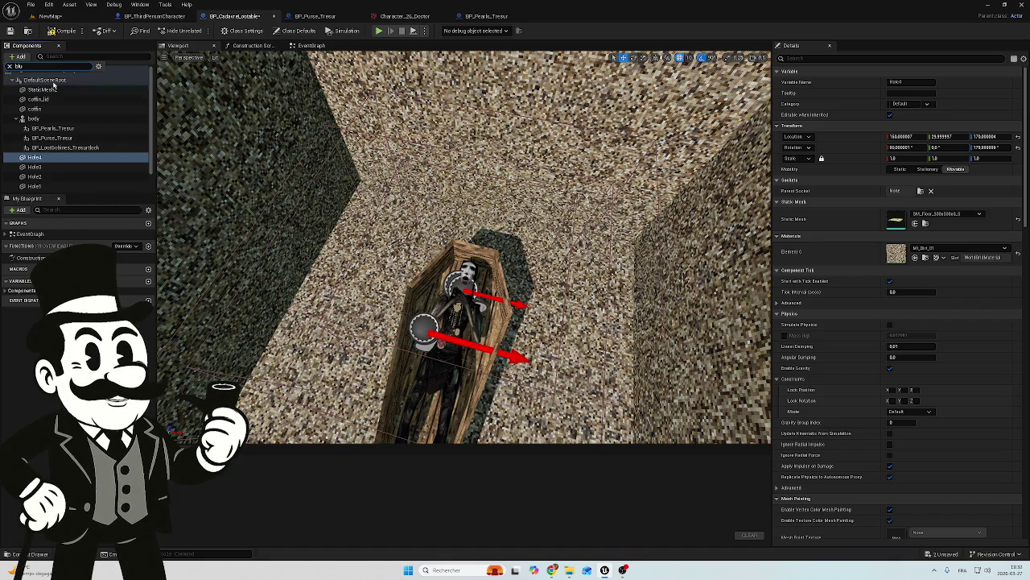
key(BackSpace)
key(BackSpace)
key(BackSpace)
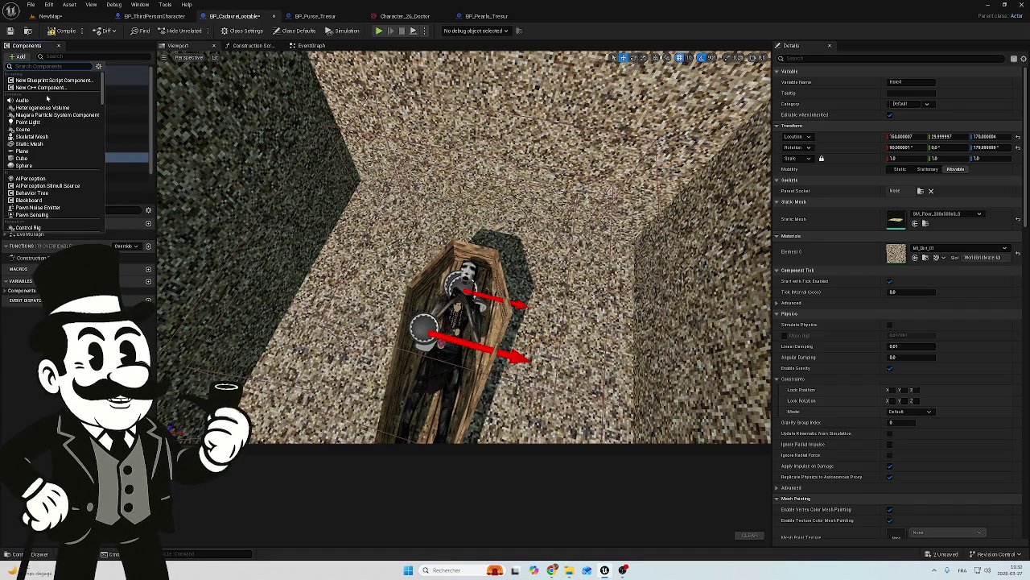
click(63, 31)
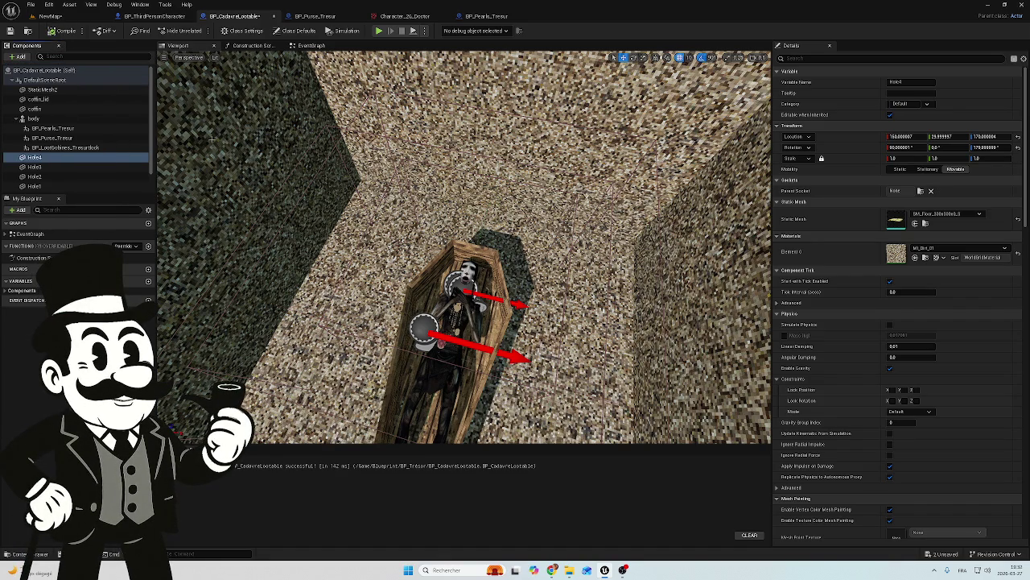
scroll(464, 246, down, 5)
Set rotation snapping to 30° and tilt the Hole1 and Hole2 walls.
drag(464, 246, 515, 226)
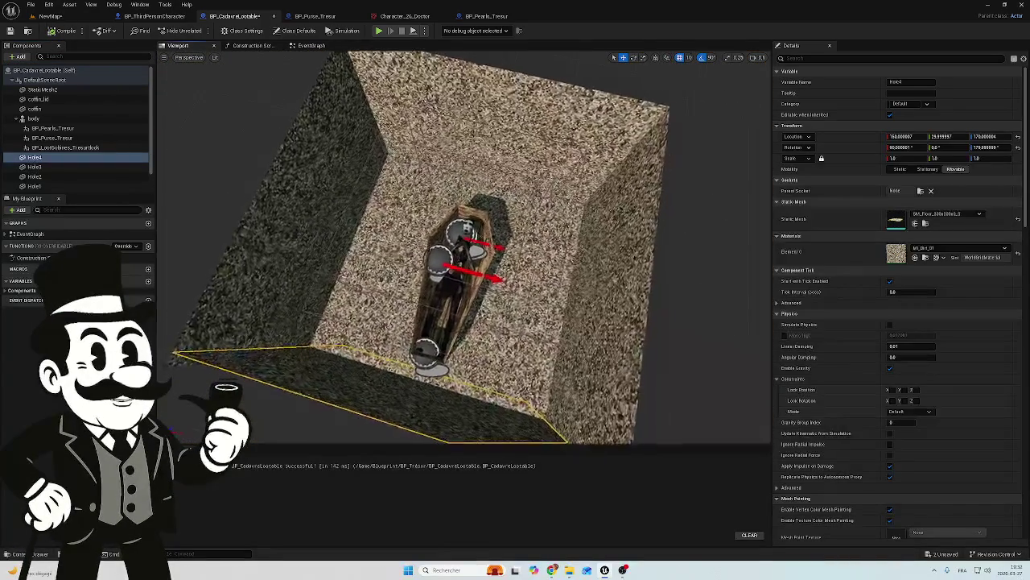
click(710, 60)
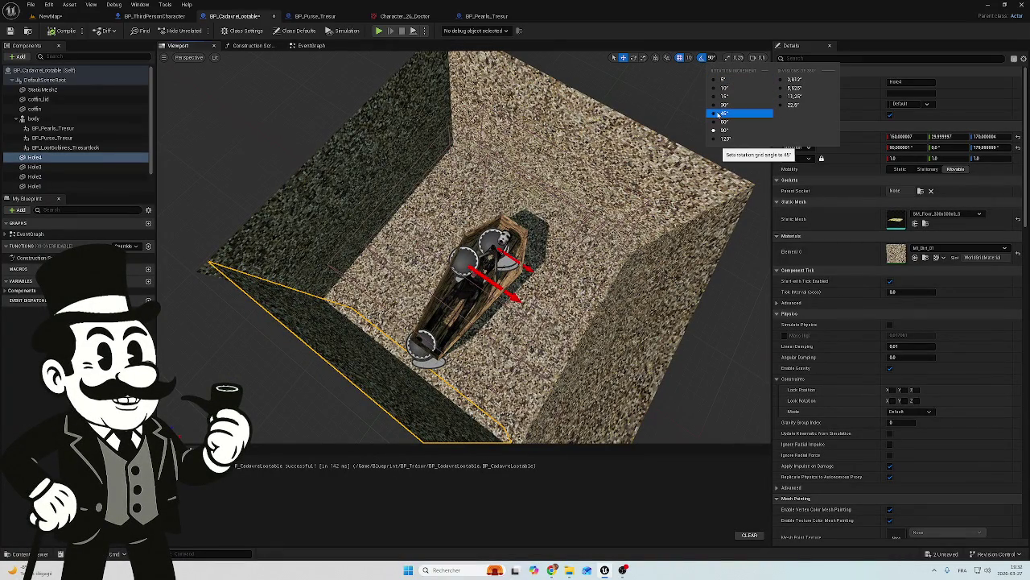
click(713, 107)
click(393, 139)
scroll(403, 129, up, 3)
key(e)
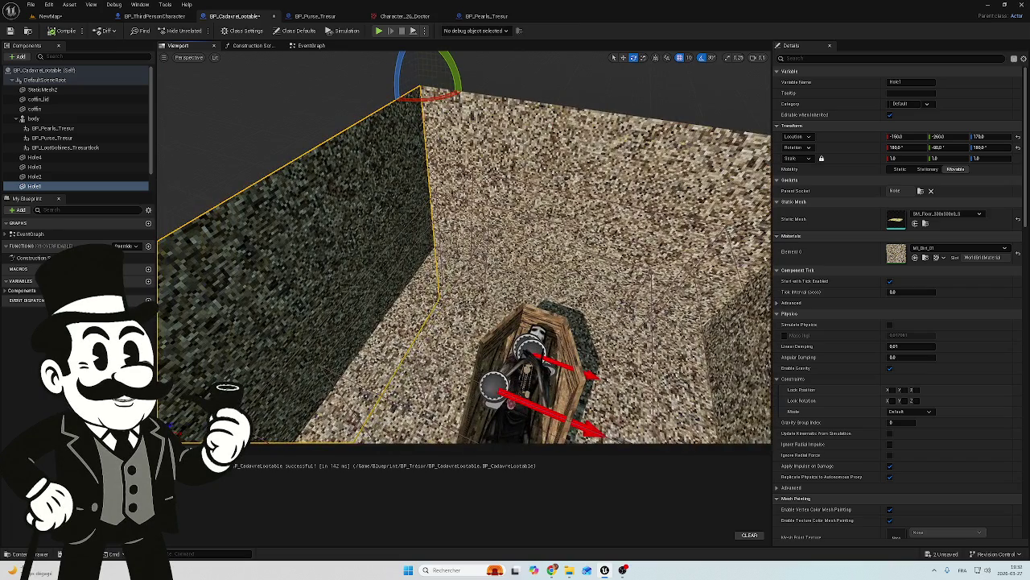
scroll(435, 161, down, 3)
drag(451, 89, 431, 165)
click(459, 122)
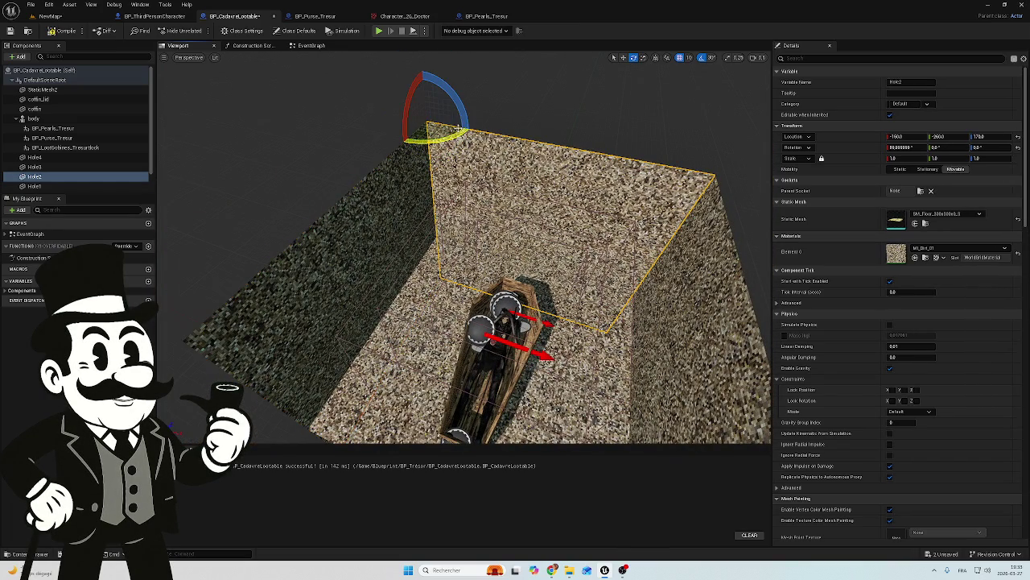
drag(459, 122, 461, 113)
click(370, 197)
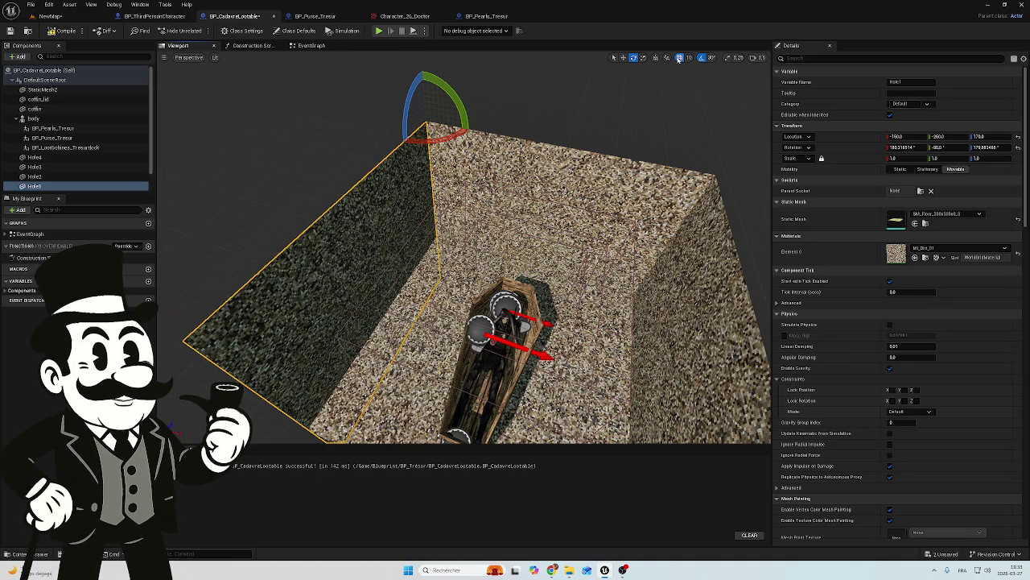
Switch rotation snapping to 10° and tilt the left, right and far walls outward.
click(711, 58)
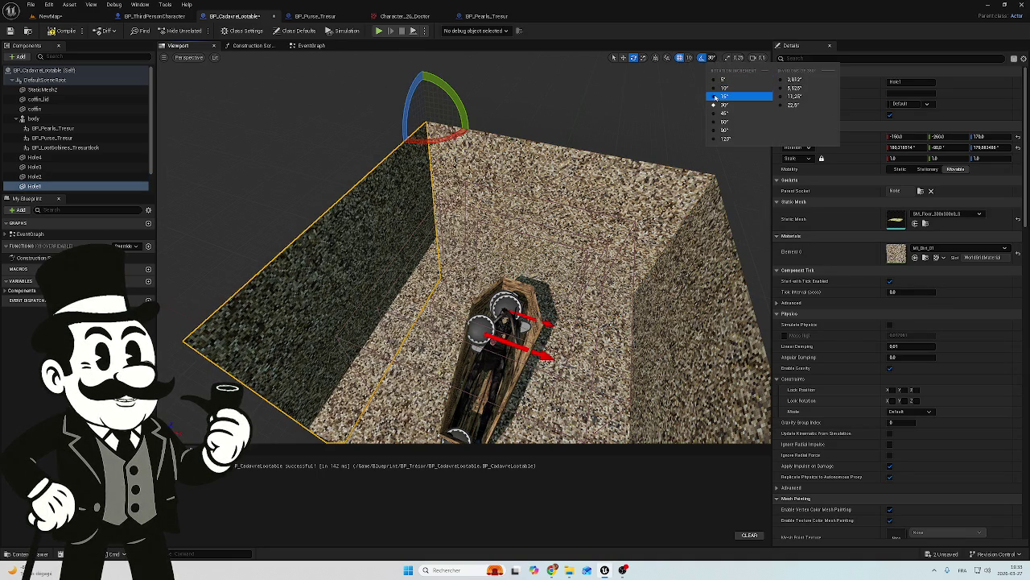
click(713, 90)
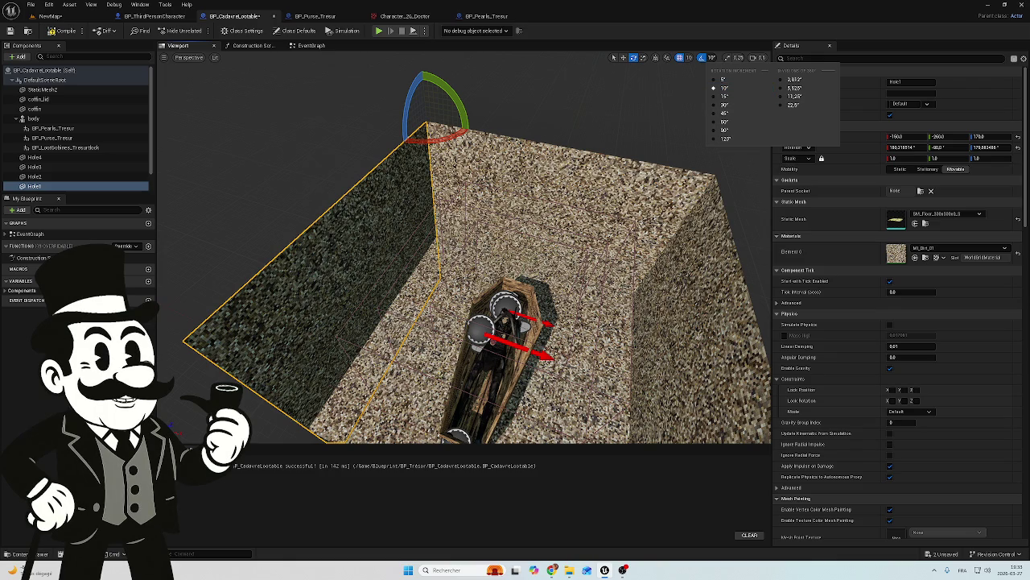
mouse_move(435, 107)
mouse_down()
mouse_move(402, 121)
mouse_move(426, 122)
mouse_up()
click(587, 281)
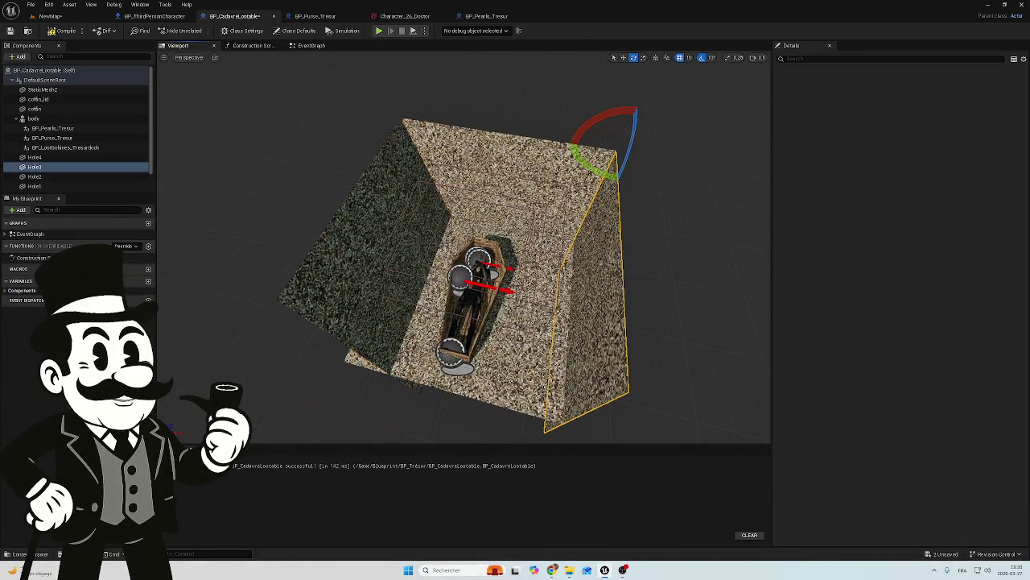
mouse_move(597, 139)
mouse_down()
mouse_move(563, 127)
mouse_move(572, 129)
mouse_move(556, 137)
mouse_up()
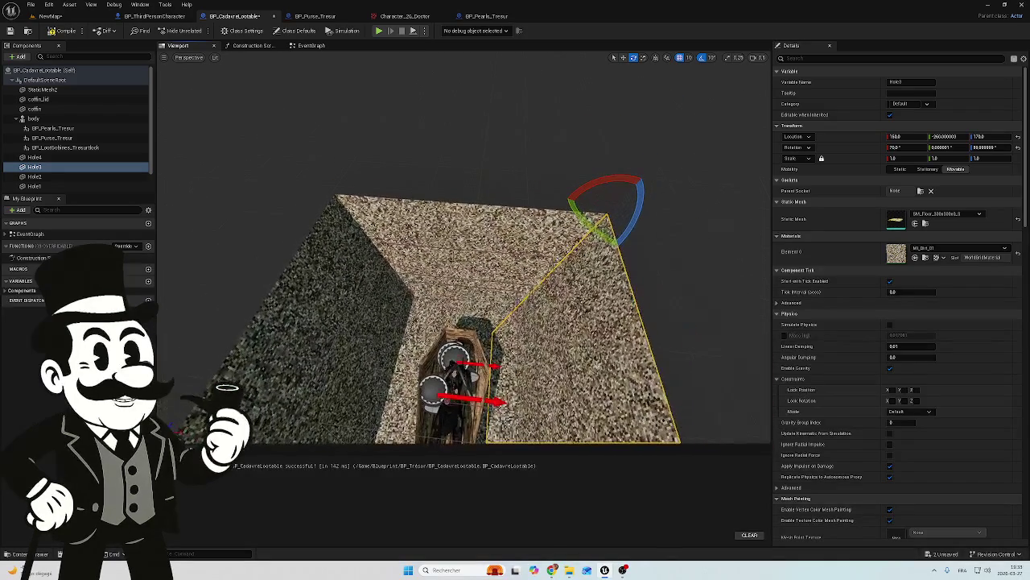
click(475, 265)
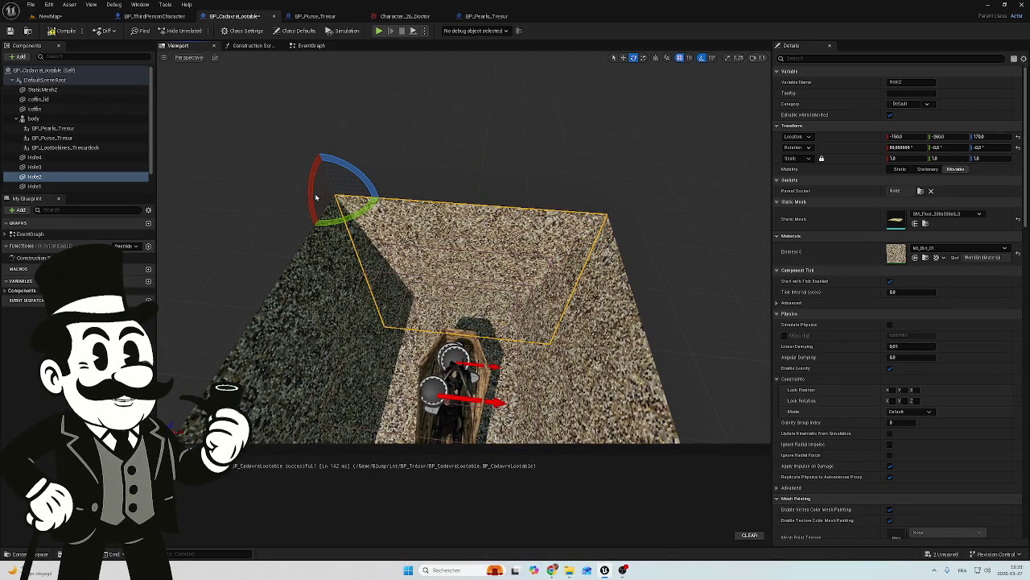
mouse_move(314, 196)
mouse_down()
mouse_move(306, 240)
mouse_move(298, 214)
mouse_up()
Check the Hole4, Hole1 and Hole3 walls around the coffin, then open the Content Drawer.
drag(483, 282, 459, 249)
drag(386, 266, 372, 254)
click(376, 257)
scroll(373, 254, down, 5)
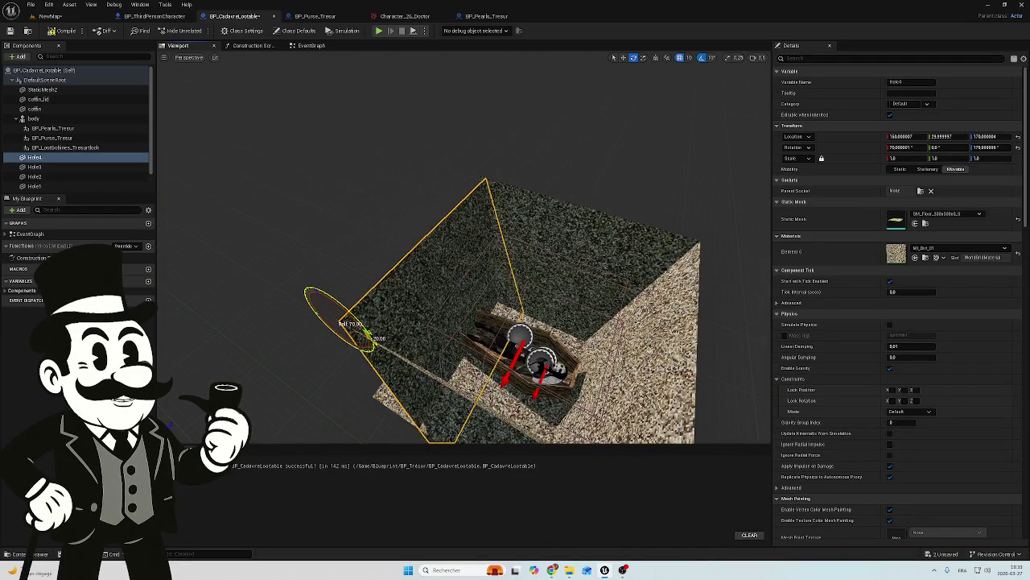
mouse_move(373, 254)
mouse_down()
mouse_move(394, 242)
mouse_move(471, 357)
mouse_move(407, 322)
mouse_move(385, 262)
mouse_up()
key(w)
click(354, 213)
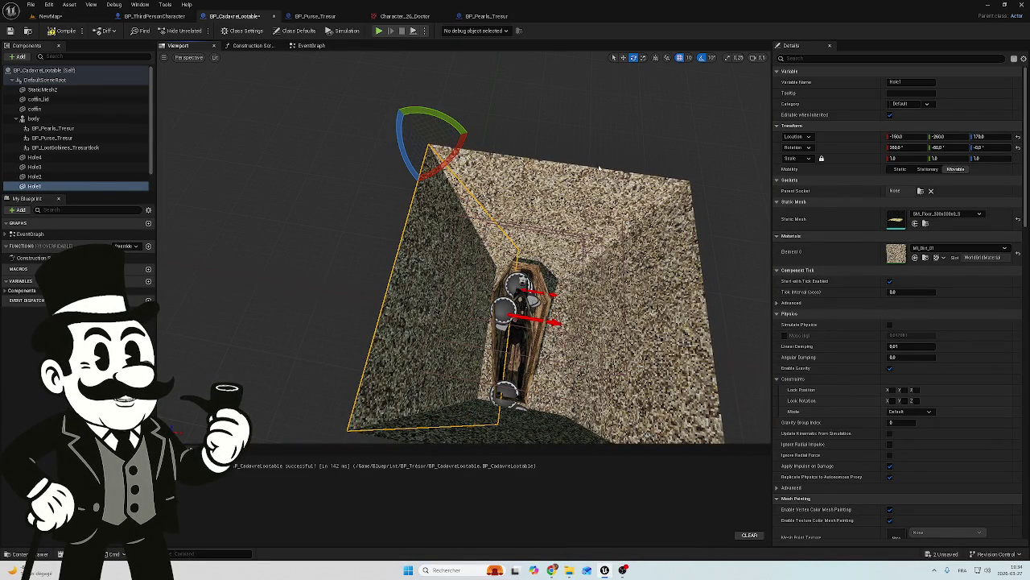
click(660, 339)
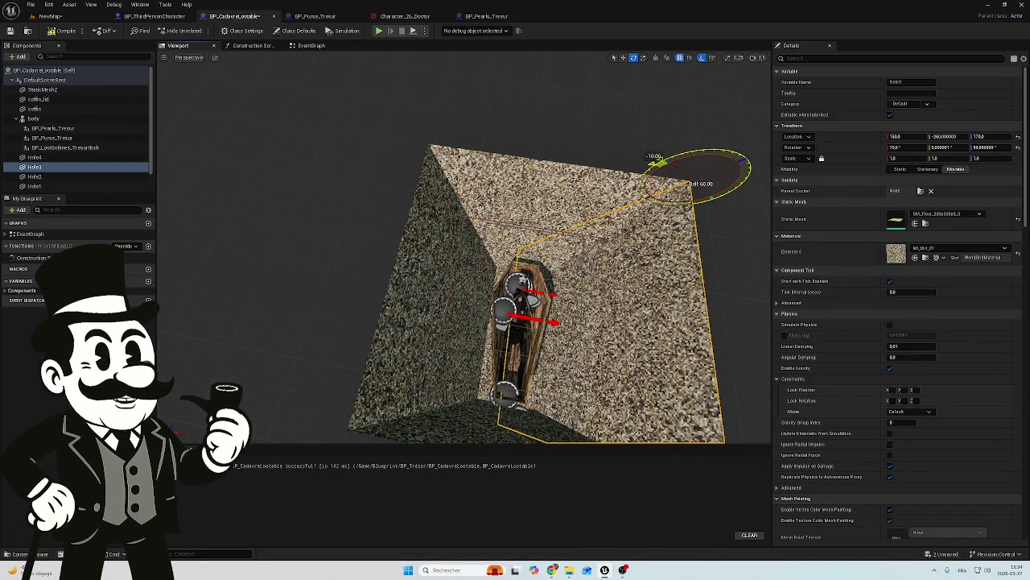
mouse_move(515, 322)
mouse_down()
mouse_move(483, 245)
mouse_move(419, 222)
mouse_move(387, 196)
mouse_up()
key(ctrl+space)
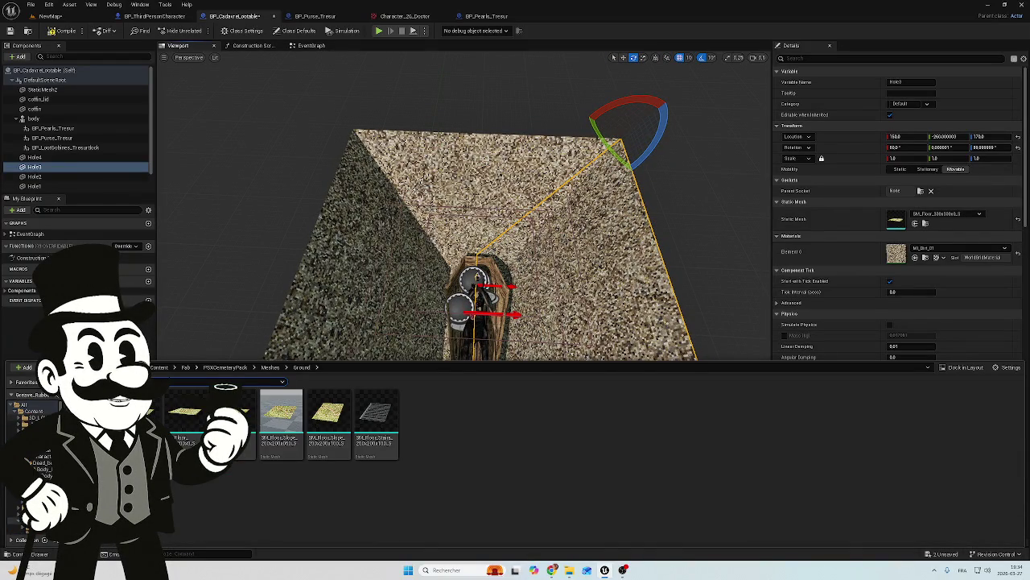
Search the Content folder for 'coffin' and drop the BP_Terre dirt asset over the pit.
click(33, 412)
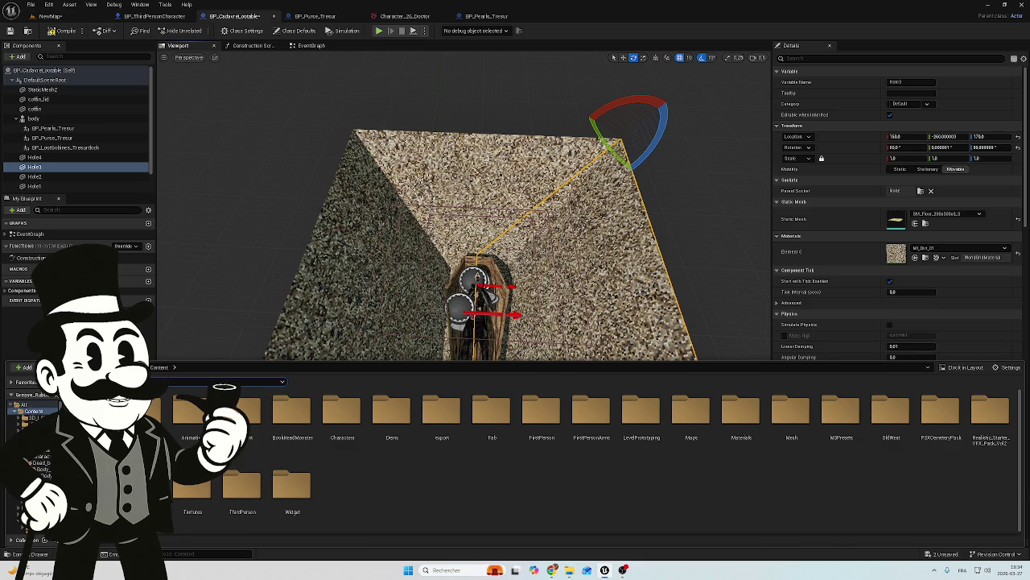
text(coffin)
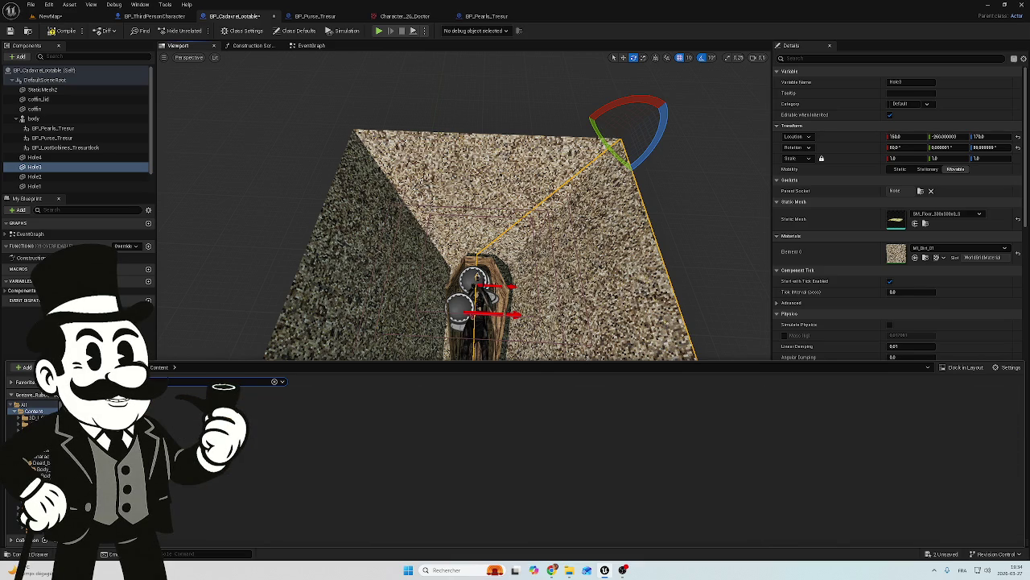
mouse_move(364, 391)
mouse_down()
mouse_move(444, 287)
mouse_move(457, 338)
mouse_up()
click(467, 280)
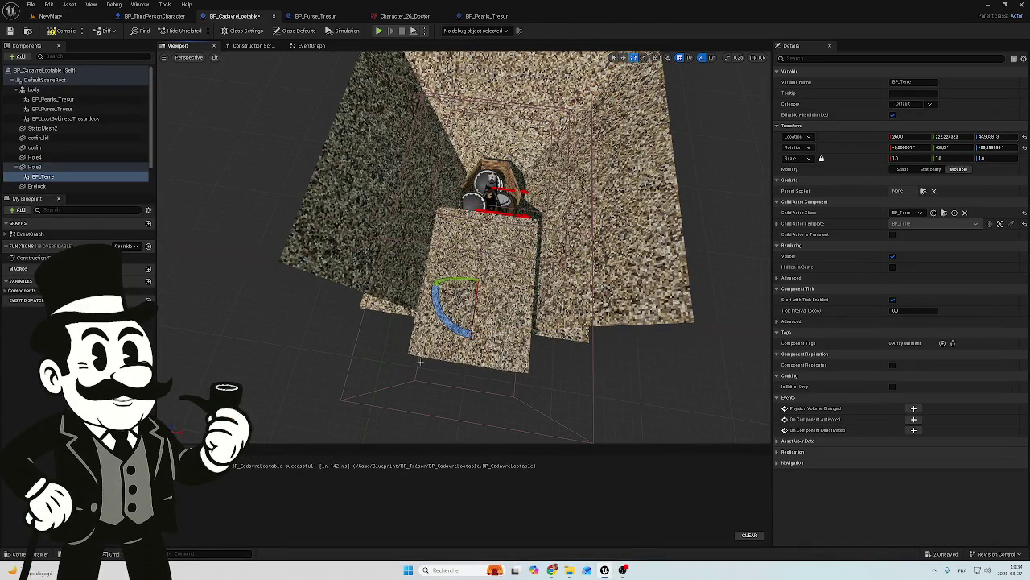
Inspect the BP_Terre box, undo a trial scale-up, and detach it from Hole3 to the root.
drag(467, 280, 479, 245)
key(w)
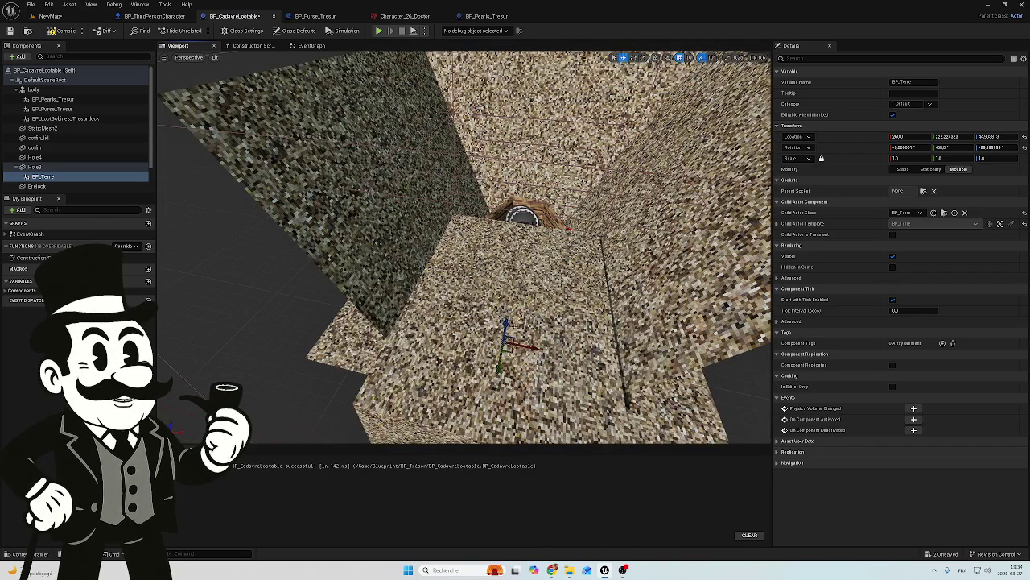
scroll(507, 322, down, 10)
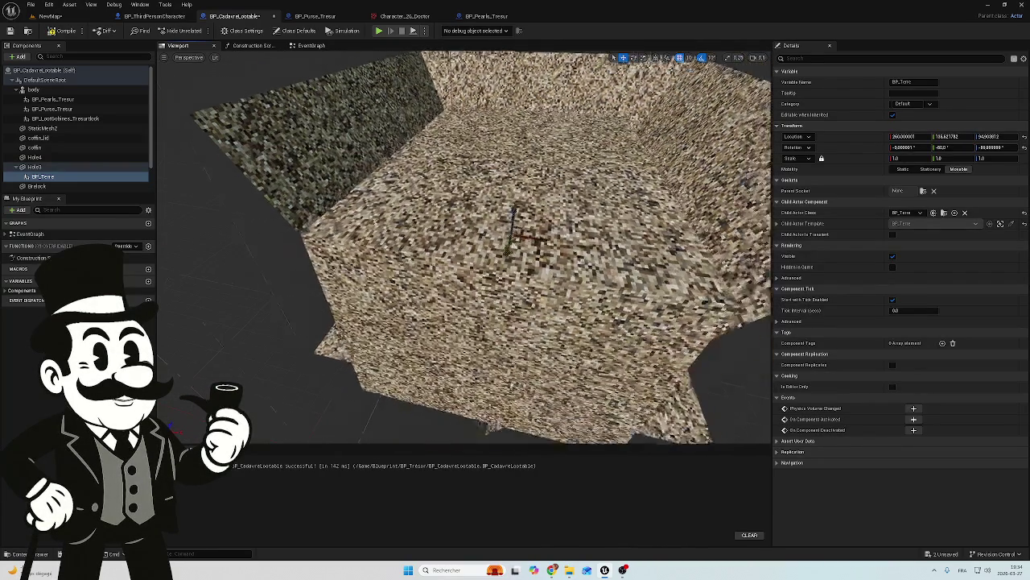
scroll(464, 241, up, 3)
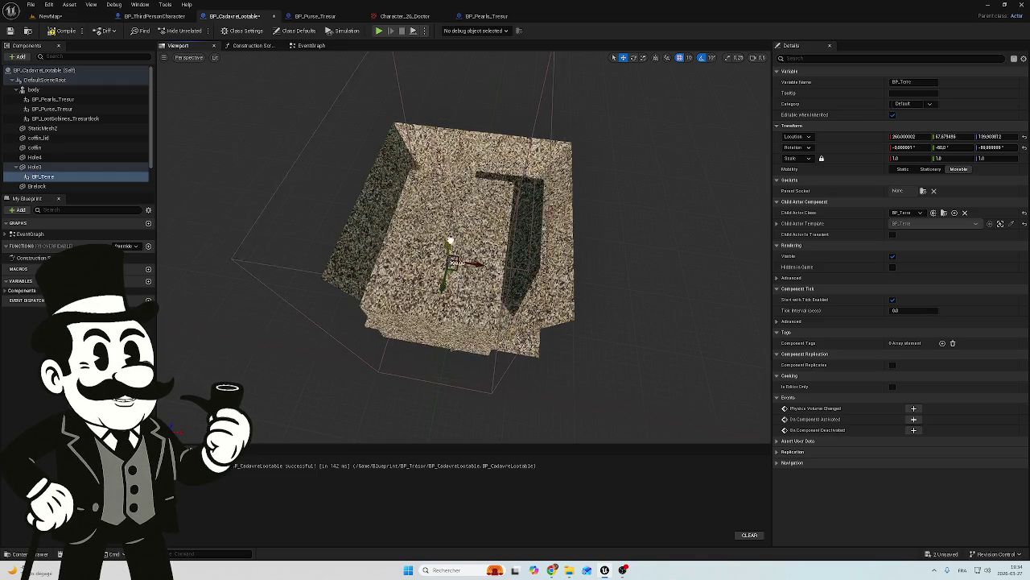
mouse_move(510, 210)
mouse_down()
mouse_move(531, 250)
mouse_move(543, 145)
mouse_move(495, 172)
mouse_move(499, 196)
mouse_up()
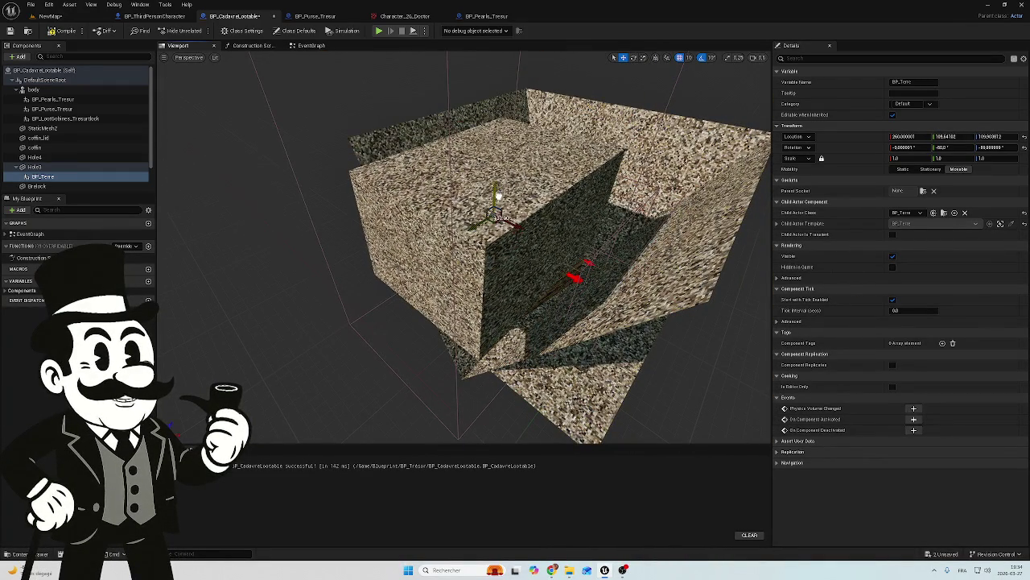
mouse_move(563, 196)
mouse_down()
mouse_move(563, 161)
mouse_move(547, 210)
mouse_up()
drag(503, 242, 507, 228)
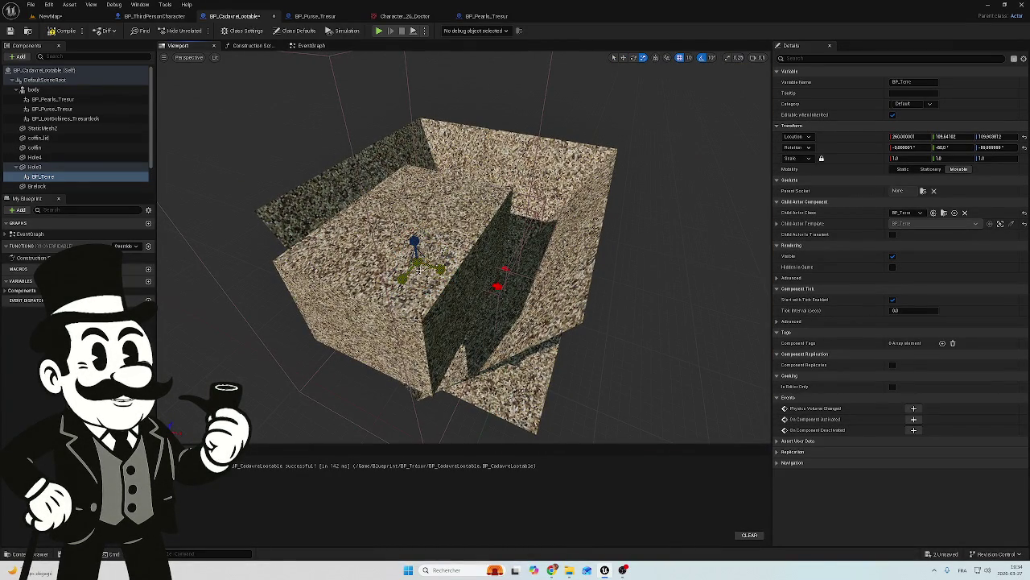
drag(418, 271, 434, 251)
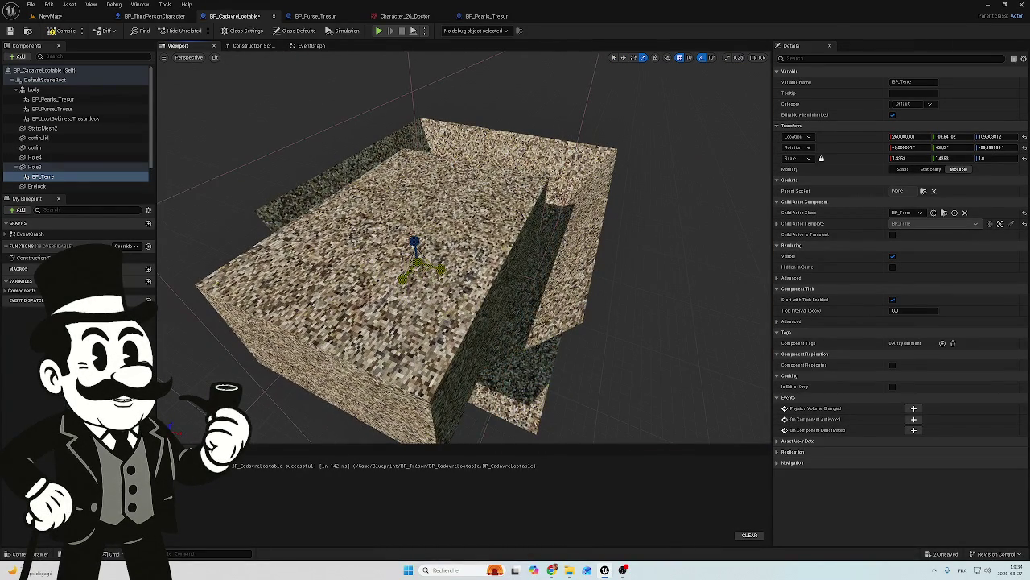
key(ctrl+z)
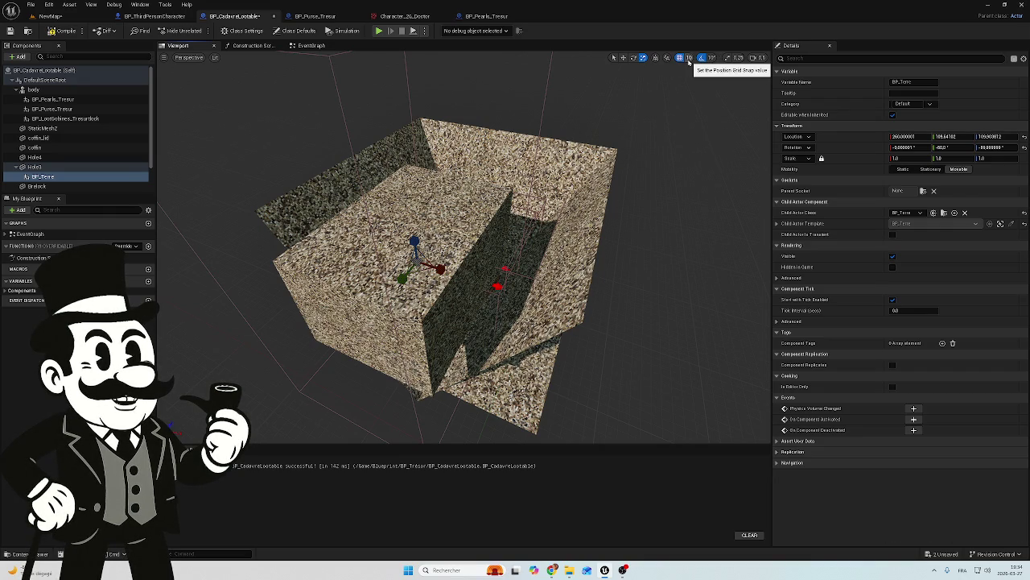
mouse_move(464, 242)
mouse_down()
mouse_move(451, 233)
mouse_move(466, 202)
mouse_move(523, 145)
mouse_up()
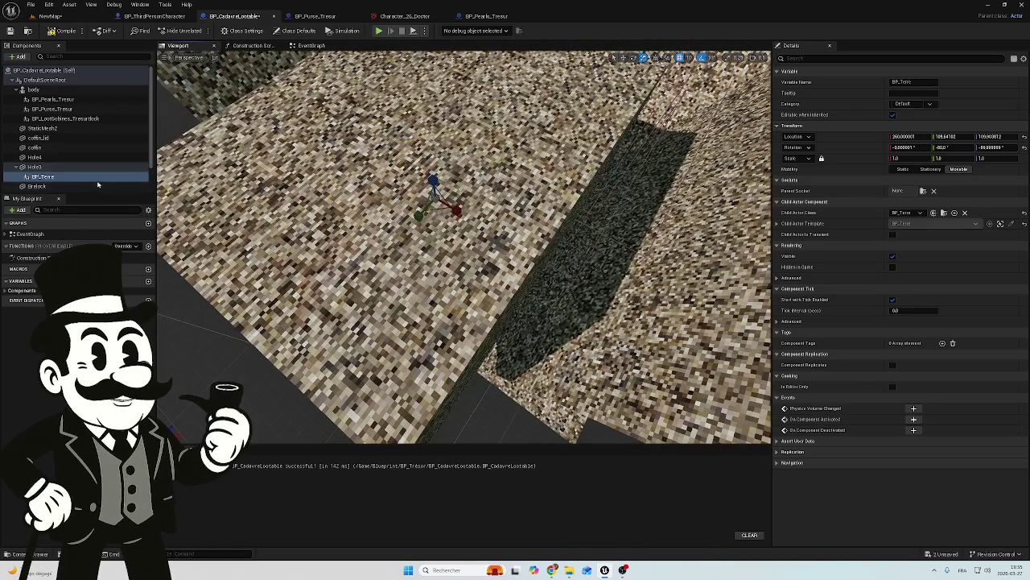
drag(38, 177, 45, 171)
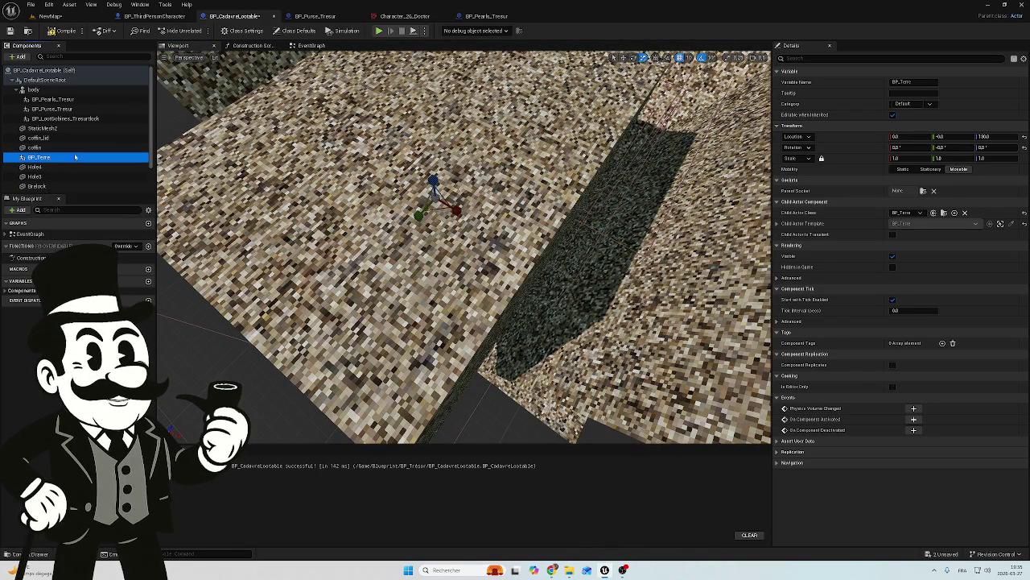
Scale BP_Terre uniformly to 2.0 and shift it along Y over the pit.
click(54, 159)
click(897, 157)
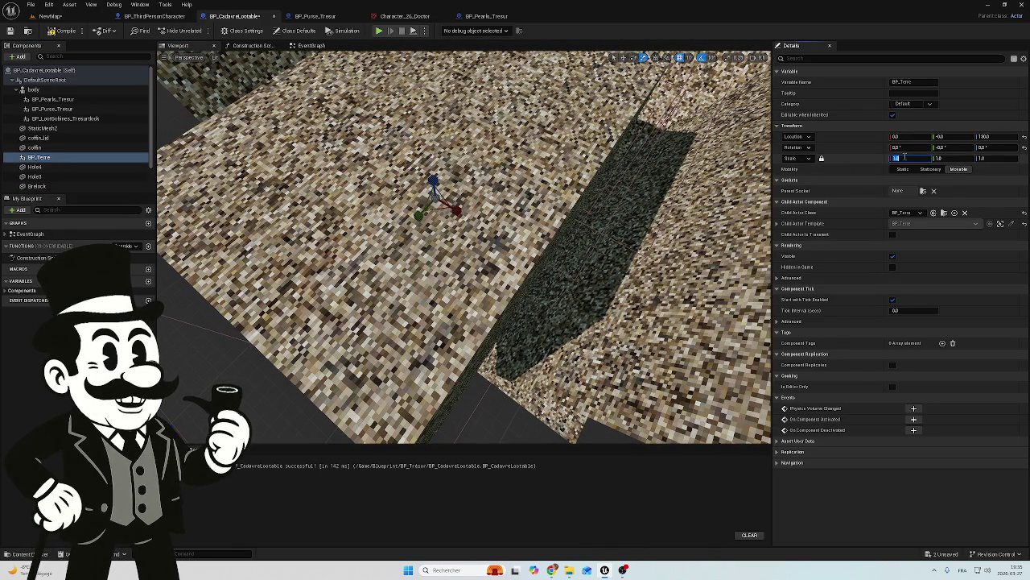
text(3)
text(2)
key(Return)
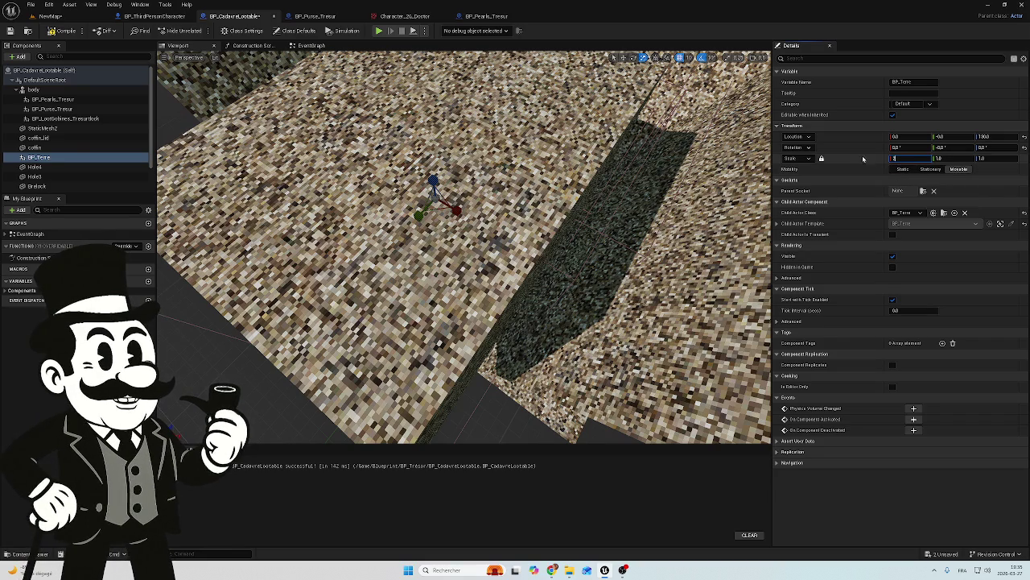
key(f)
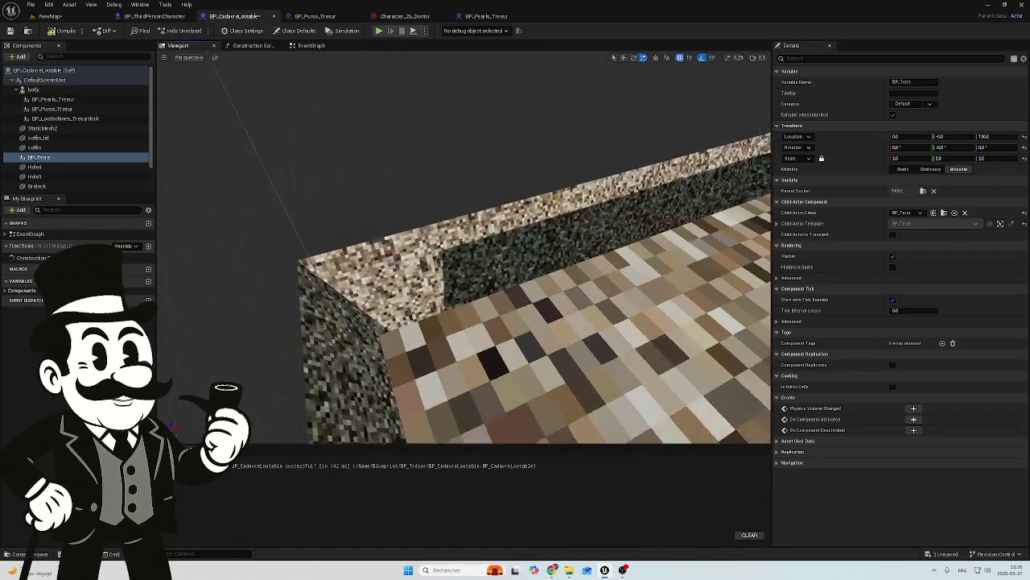
key(f)
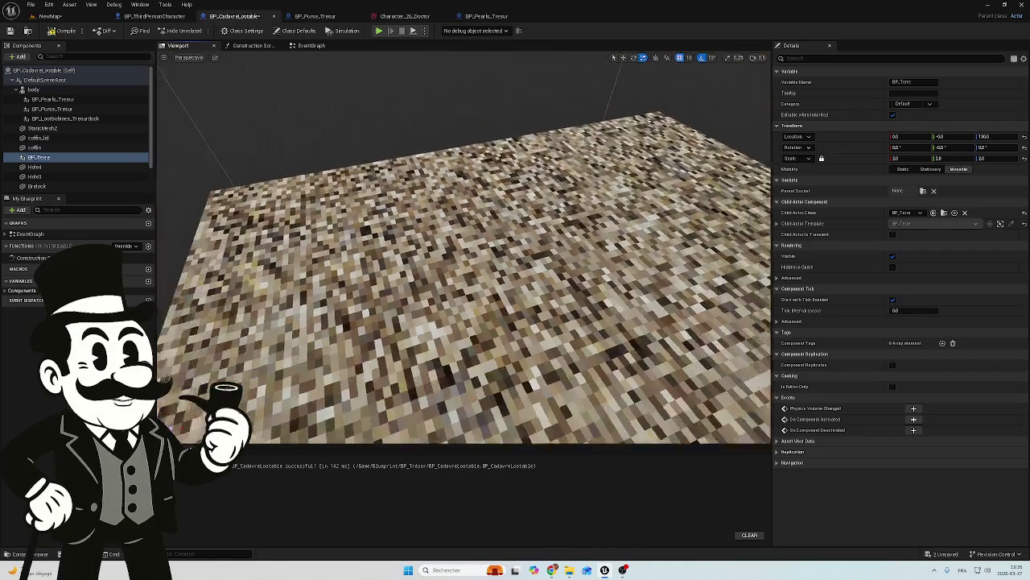
key(w)
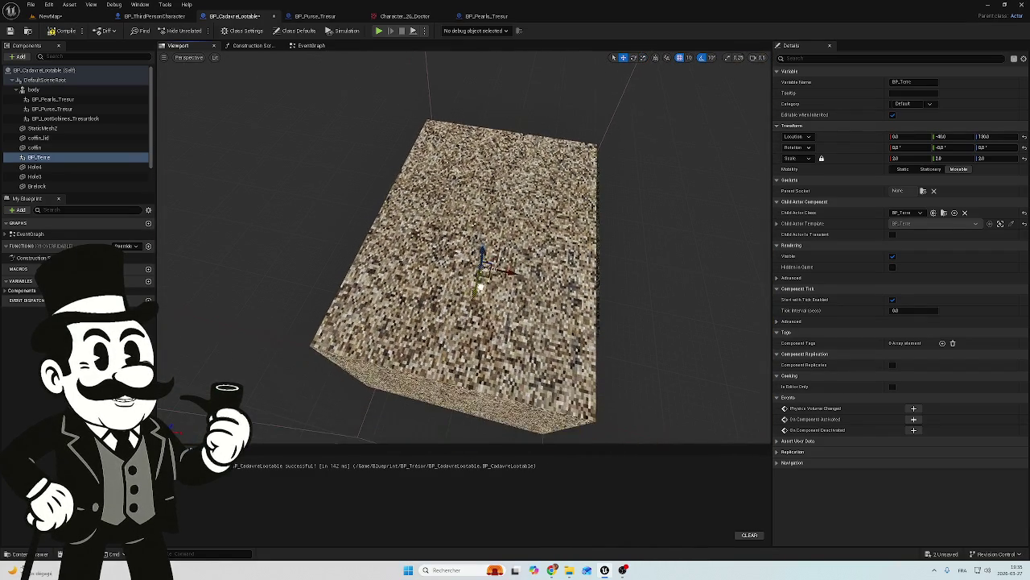
drag(481, 238, 480, 224)
mouse_move(497, 183)
mouse_down()
mouse_move(519, 185)
mouse_move(519, 169)
mouse_move(520, 186)
mouse_move(455, 159)
mouse_up()
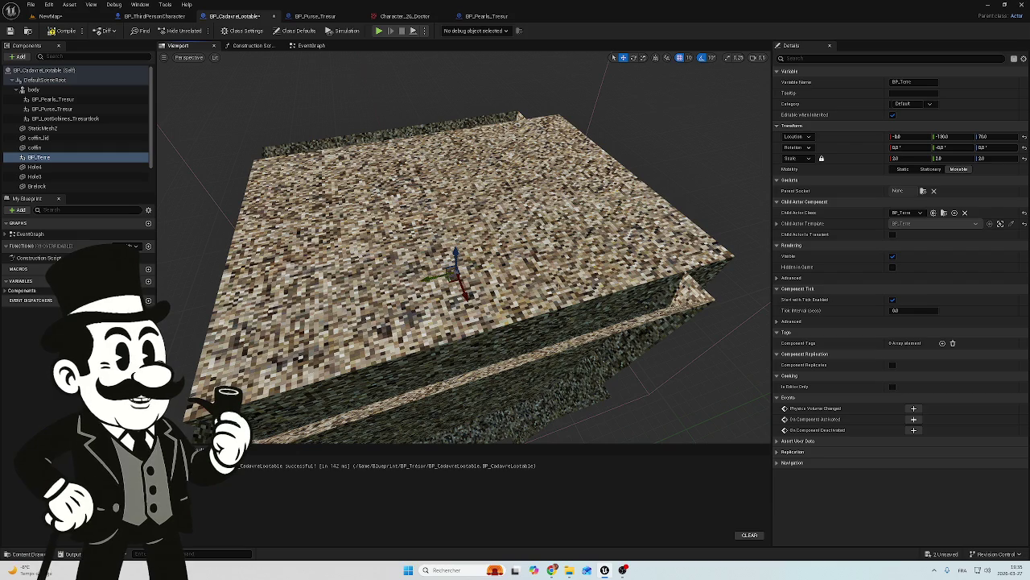
mouse_move(455, 159)
mouse_down()
mouse_move(443, 127)
mouse_move(428, 123)
mouse_move(413, 269)
mouse_up()
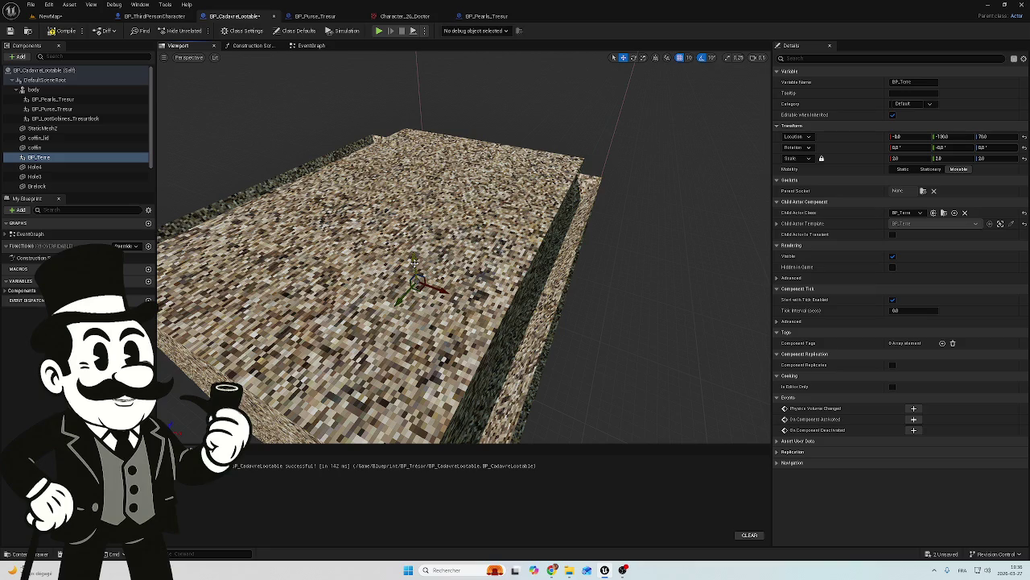
Set BP_Terre's mobility to Movable and recentre the view on it.
click(62, 158)
click(959, 169)
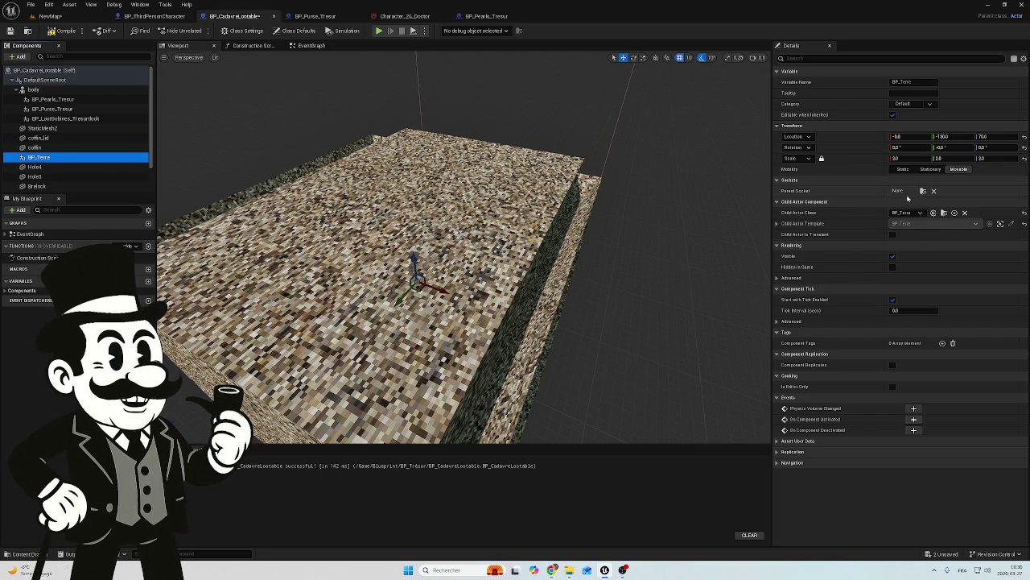
click(620, 212)
key(f)
drag(464, 242, 367, 248)
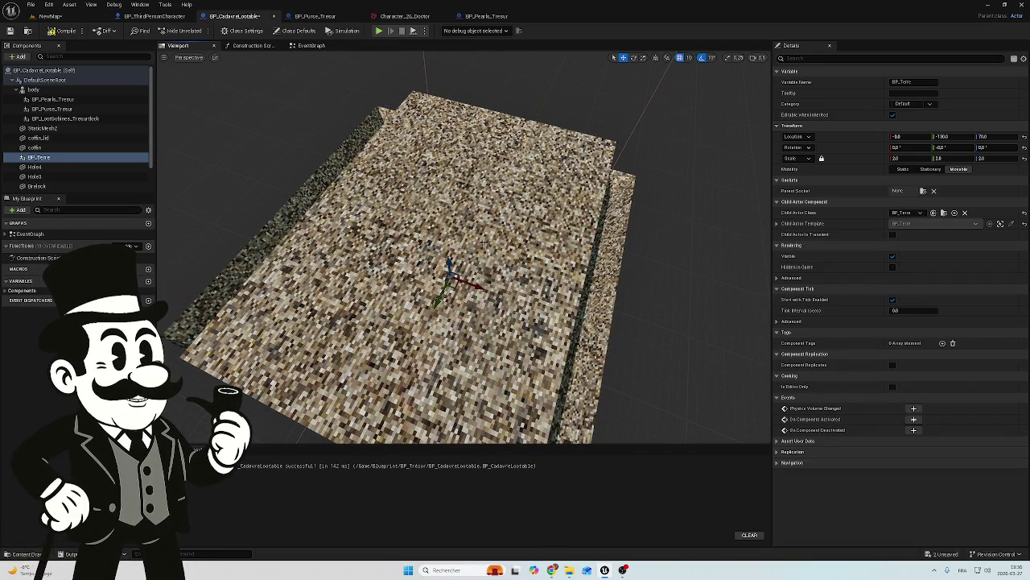
drag(463, 241, 432, 226)
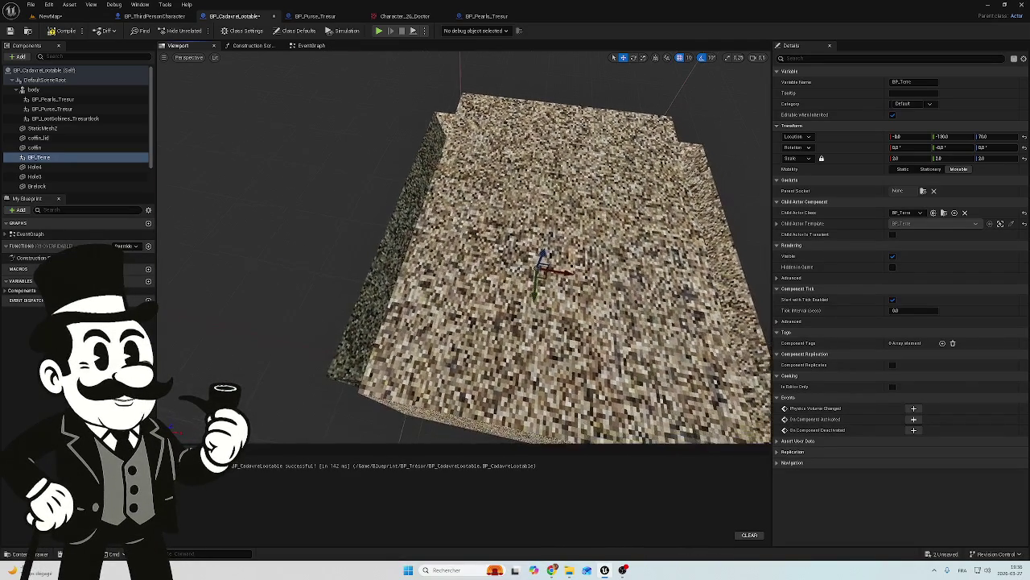
click(43, 158)
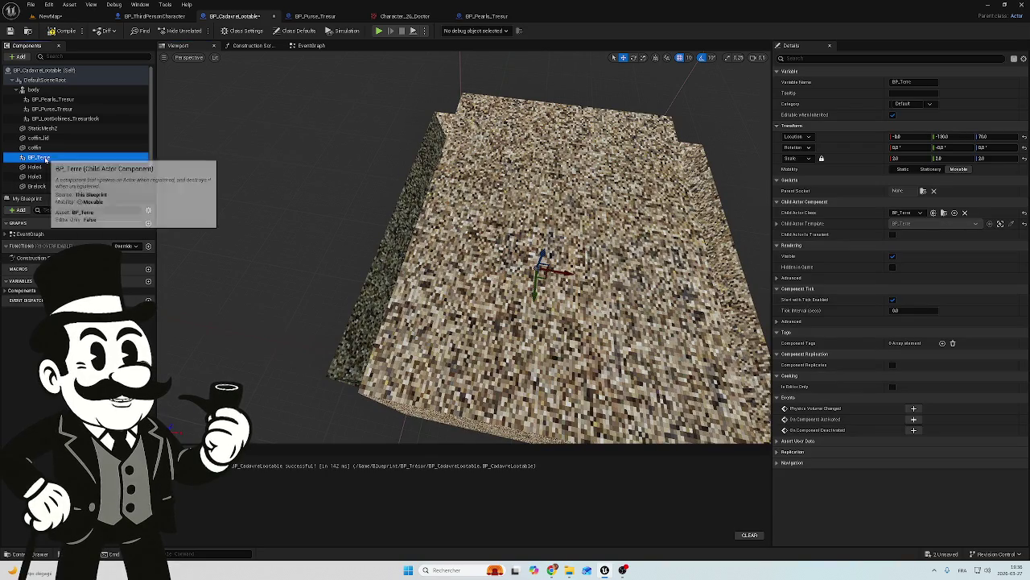
Uncheck Visible on BP_Terre via the Details search and switch the gizmo to world space.
click(822, 60)
text(is)
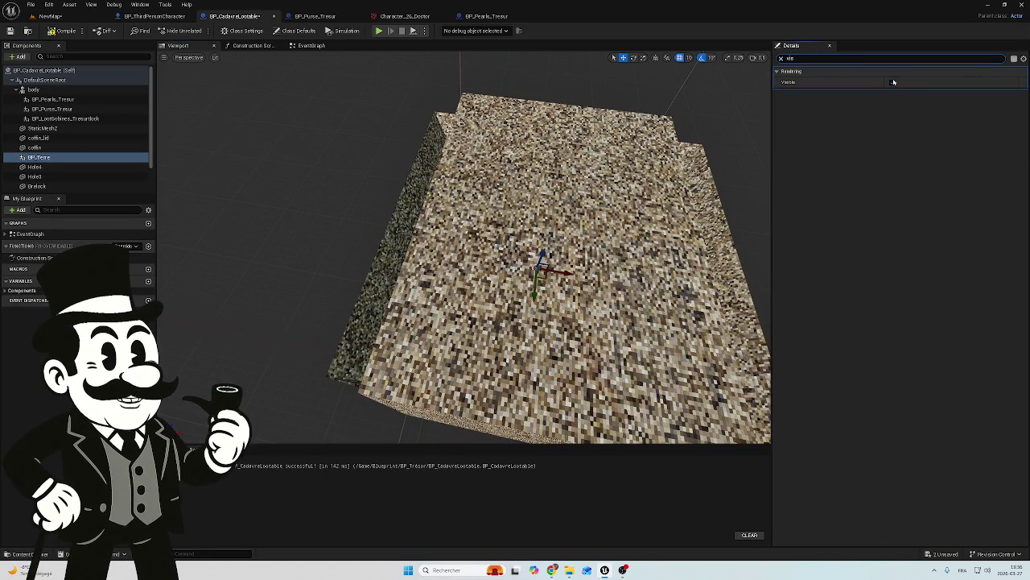
click(894, 82)
click(411, 223)
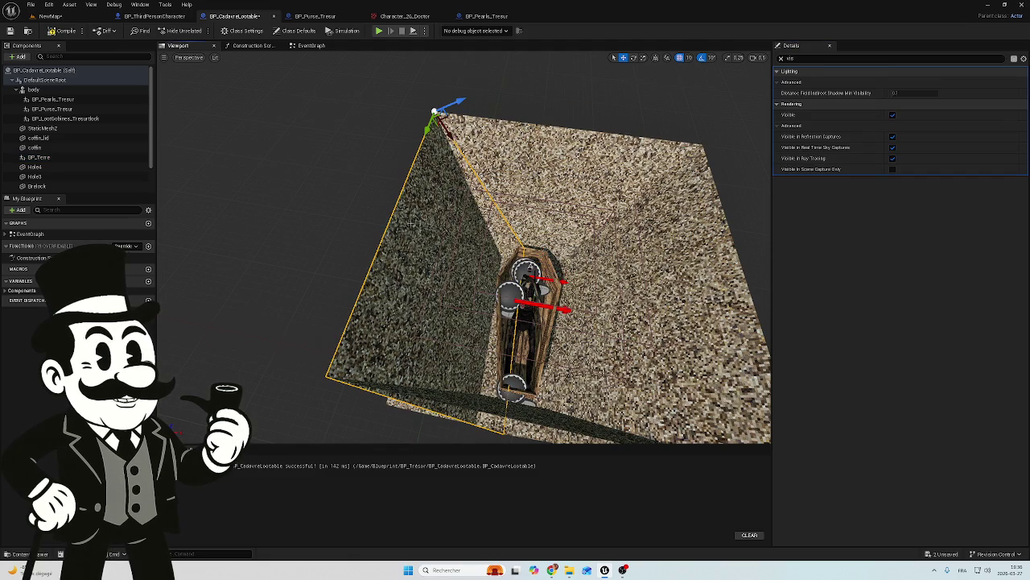
click(657, 59)
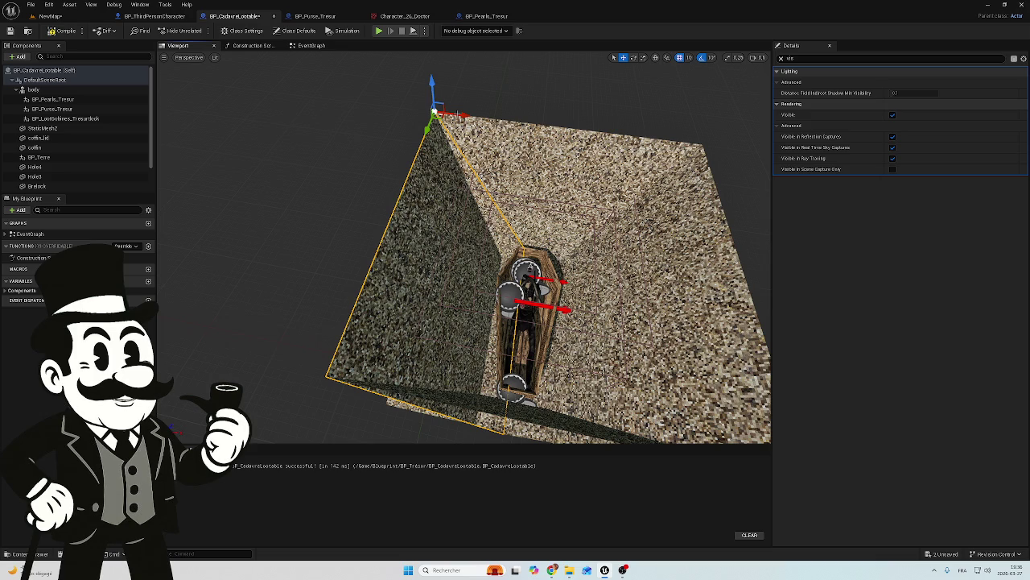
Slide the selected pit wall sideways and rotate it closer to the coffin.
drag(434, 111, 399, 114)
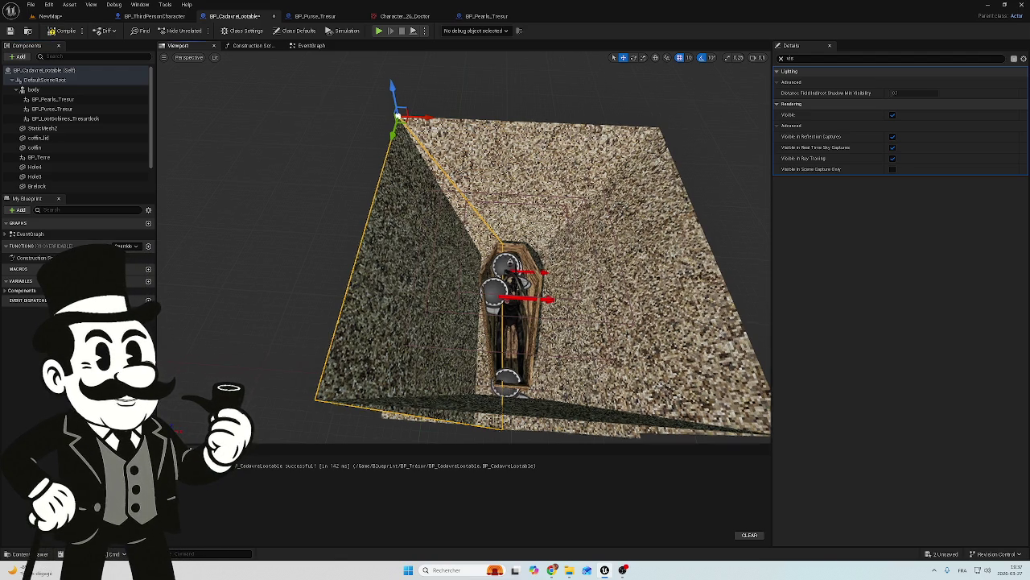
key(w)
key(s)
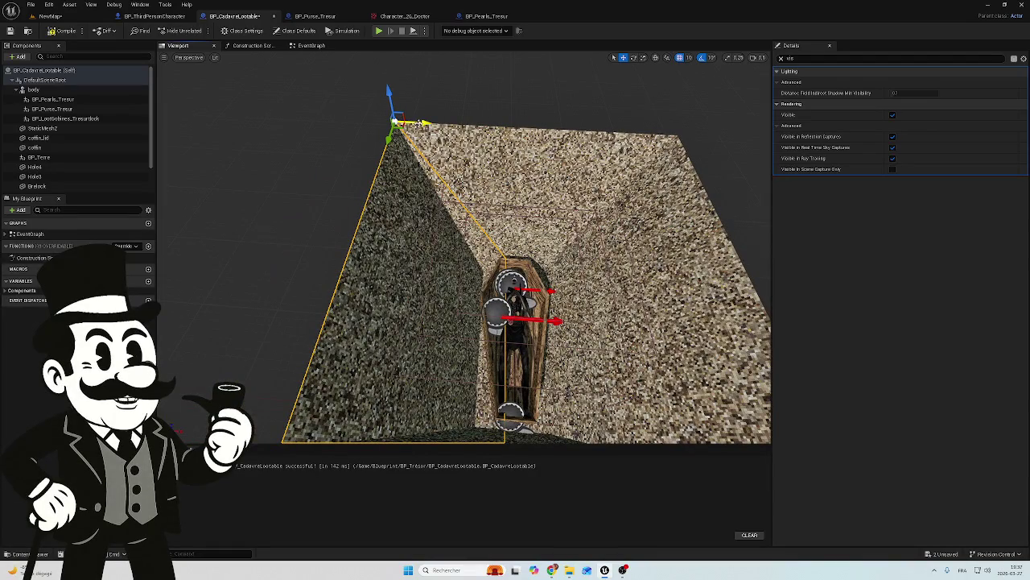
key(e)
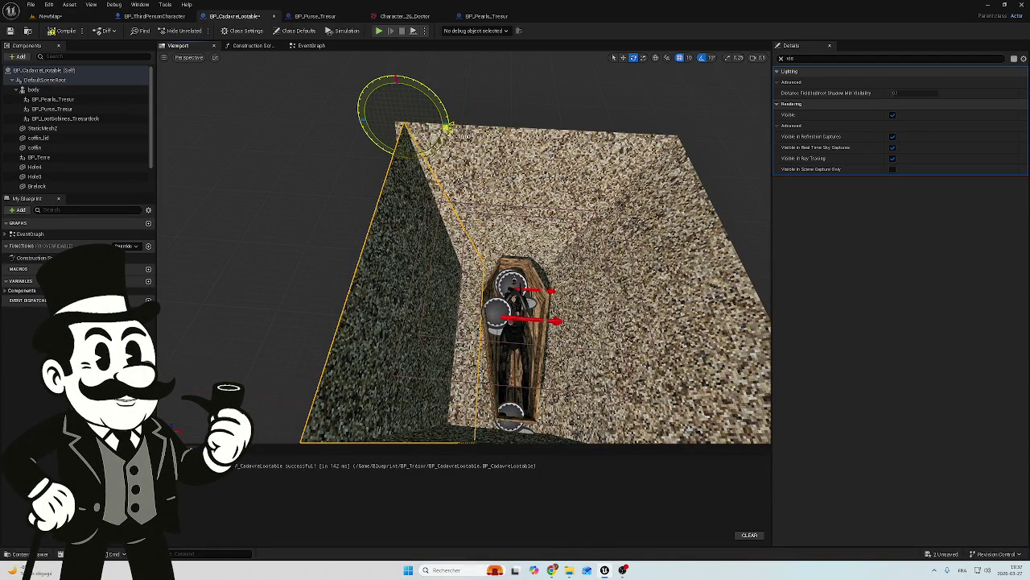
key(a)
key(d)
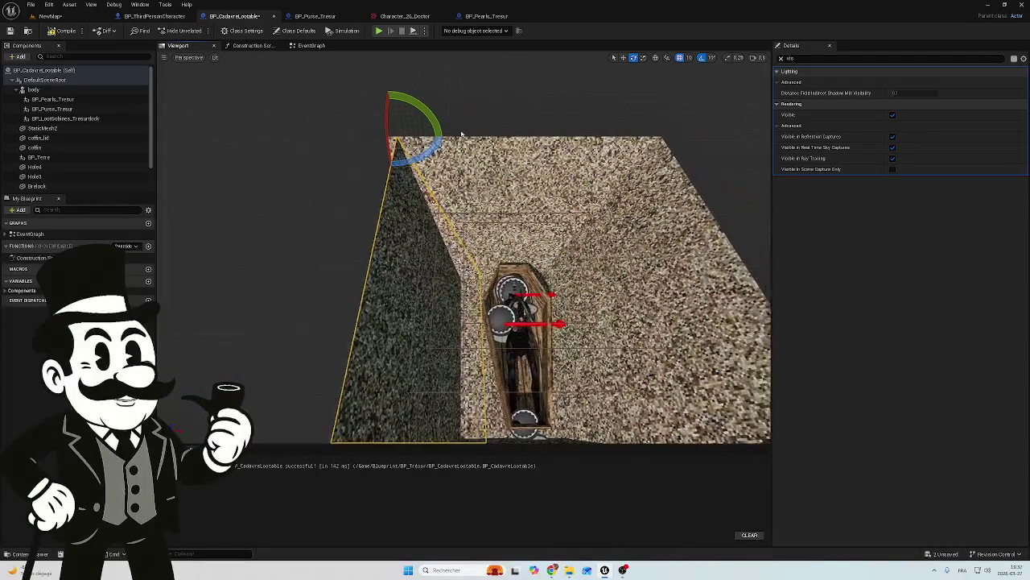
mouse_move(445, 131)
mouse_down()
mouse_move(438, 123)
mouse_move(443, 147)
mouse_move(441, 130)
mouse_up()
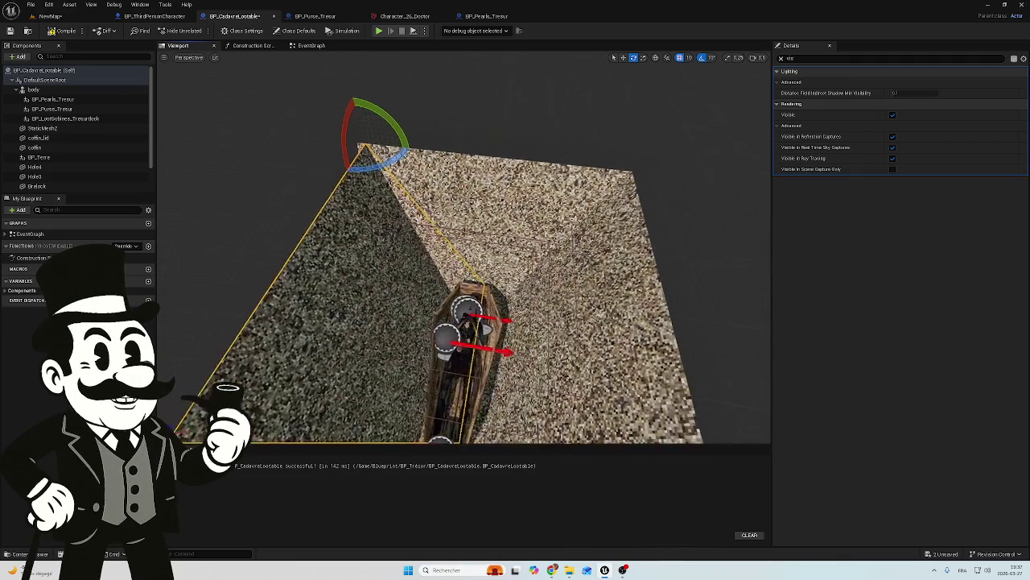
key(w)
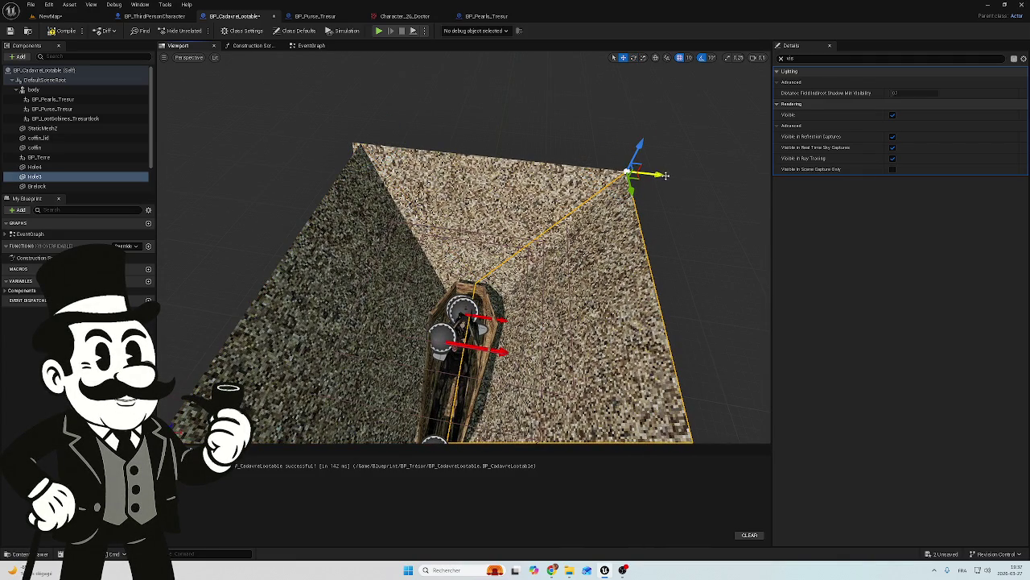
Move the left pit wall inward along X and select the right wall Hole3.
drag(648, 170, 769, 209)
drag(593, 215, 580, 215)
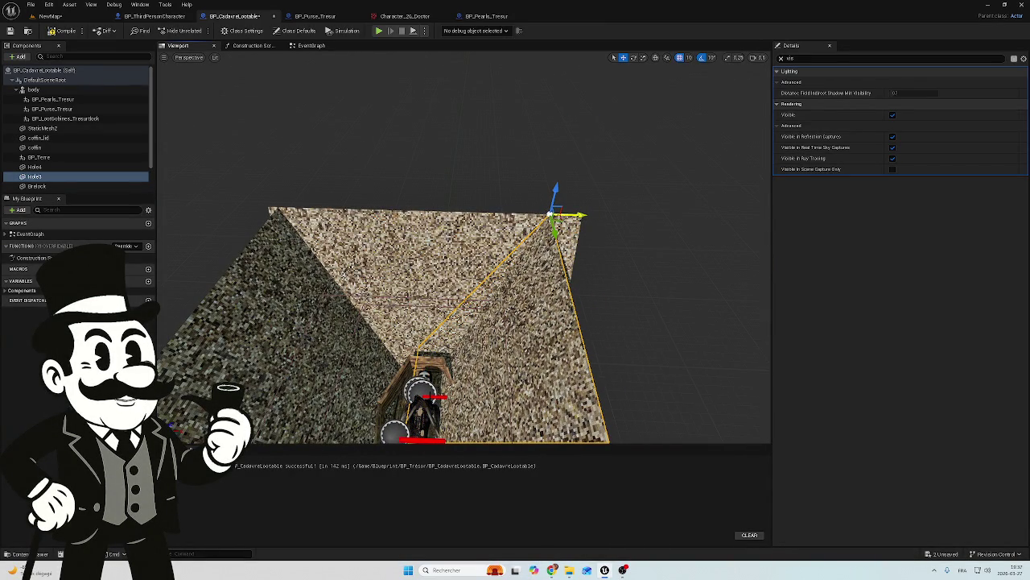
click(253, 275)
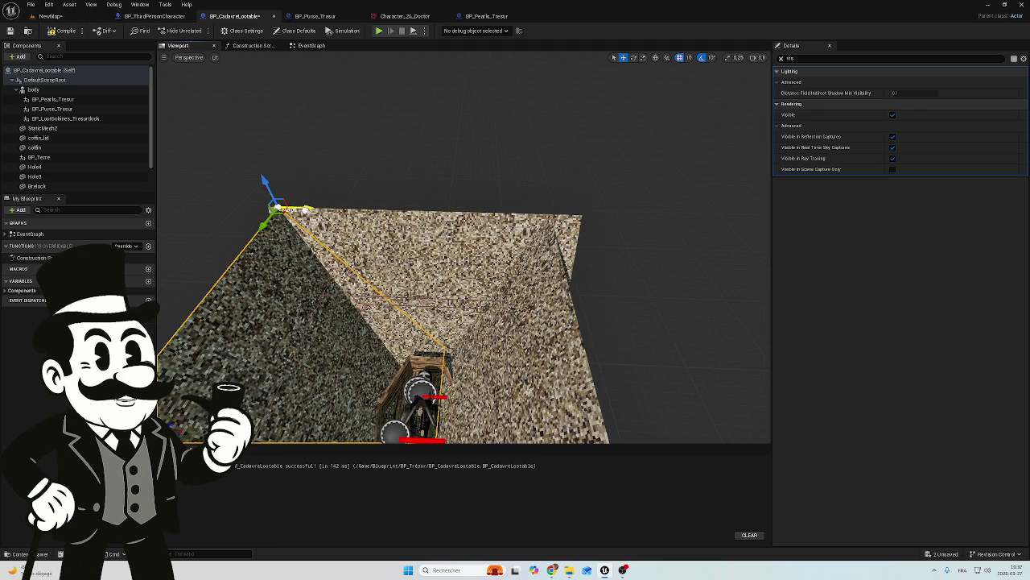
mouse_move(306, 208)
mouse_down()
mouse_move(355, 211)
mouse_move(346, 212)
mouse_up()
key(e)
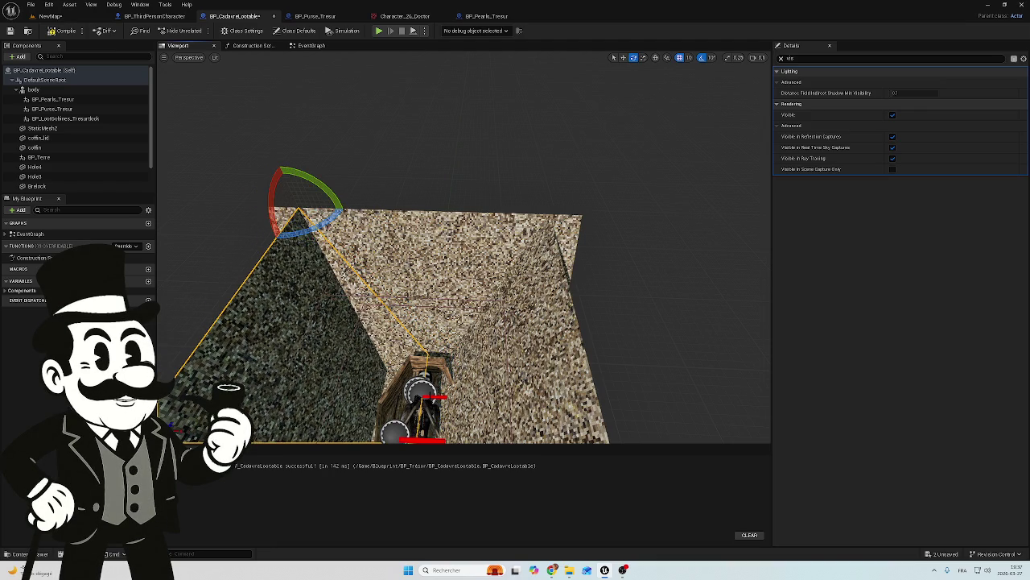
click(541, 233)
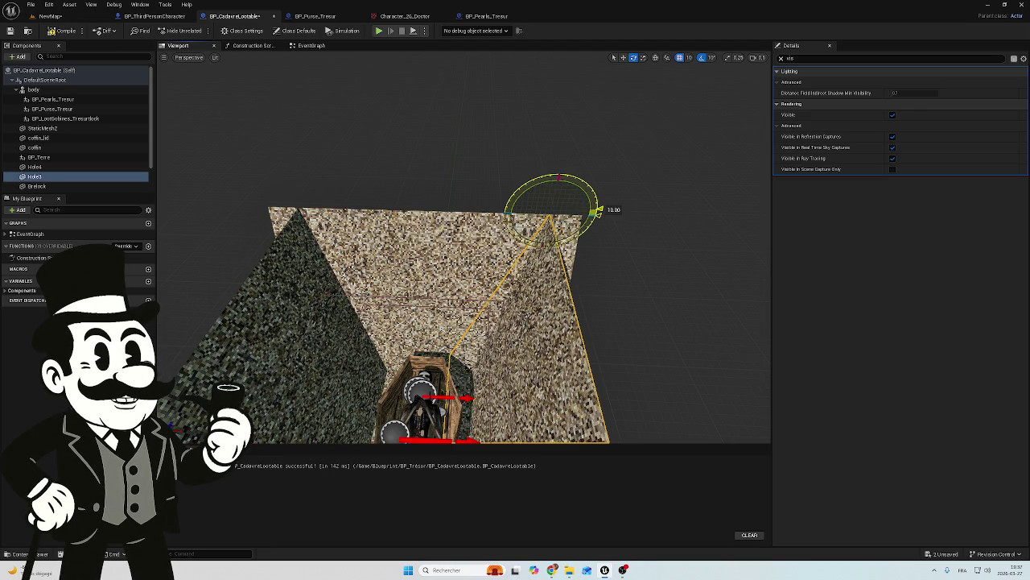
mouse_move(489, 206)
mouse_down()
mouse_move(474, 274)
mouse_move(523, 242)
mouse_move(563, 290)
mouse_move(564, 339)
mouse_move(539, 314)
mouse_move(524, 266)
mouse_move(495, 241)
mouse_up()
Toggle Hole3's visibility off and on to check it, then select BP_Terre.
click(892, 115)
click(892, 114)
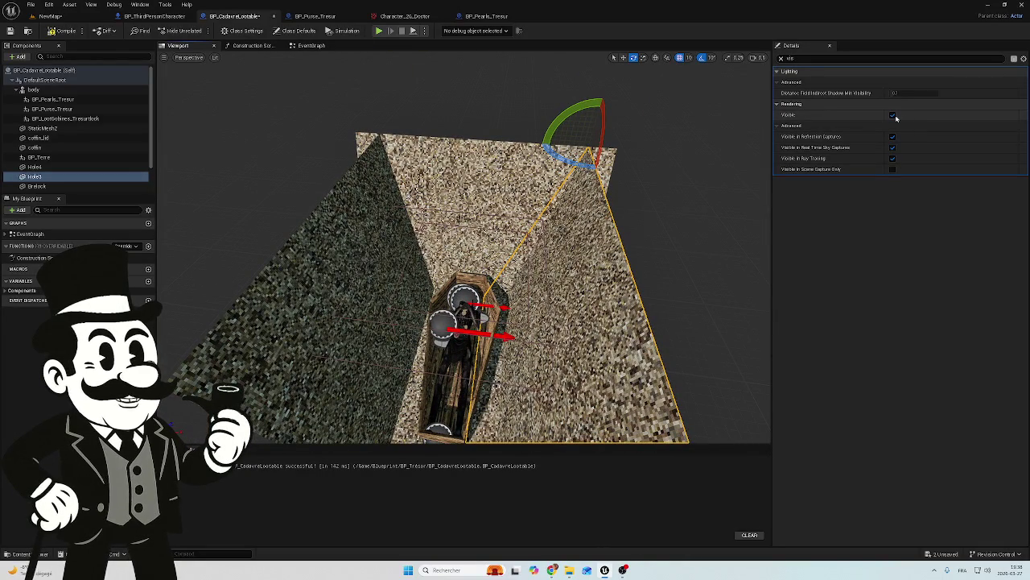
click(892, 115)
click(892, 115)
key(Up)
key(Up)
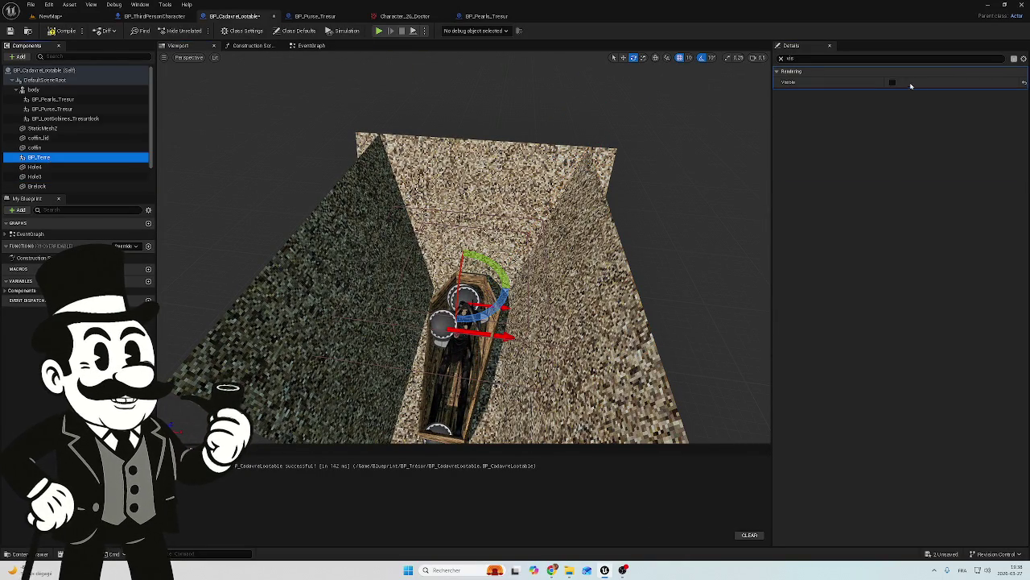
Turn BP_Terre's Visible back on and switch to the BP_ThirdPersonCharacter Event Graph.
click(891, 82)
mouse_move(464, 250)
mouse_down()
mouse_move(439, 241)
mouse_move(487, 250)
mouse_move(487, 266)
mouse_move(329, 63)
mouse_up()
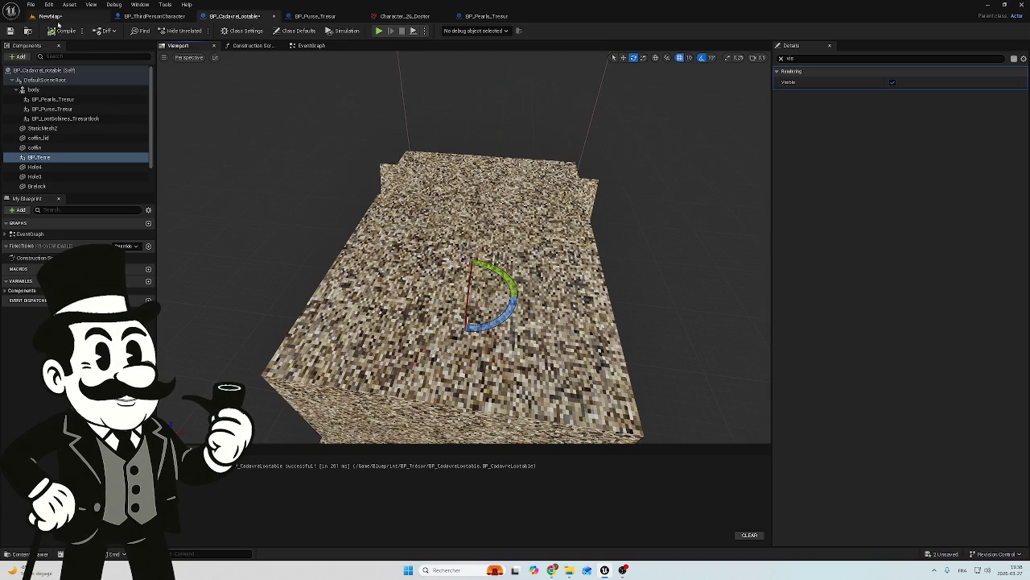
click(155, 16)
scroll(353, 152, down, 8)
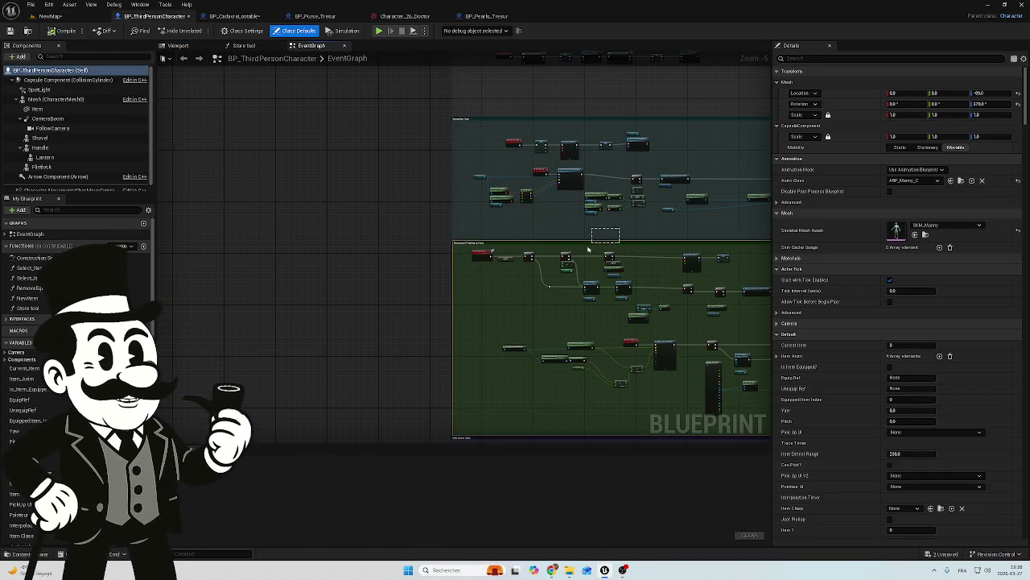
Pan and zoom across the EventGraph to review the teal, green and yellow comment groups.
mouse_move(617, 231)
mouse_down()
mouse_move(460, 352)
mouse_move(433, 172)
mouse_move(375, 301)
mouse_move(510, 355)
mouse_move(410, 361)
mouse_move(391, 415)
mouse_up()
scroll(407, 273, up, 6)
scroll(407, 362, down, 3)
drag(527, 368, 538, 362)
scroll(575, 315, down, 5)
mouse_move(575, 314)
mouse_down()
mouse_move(391, 333)
mouse_move(540, 265)
mouse_move(414, 277)
mouse_move(267, 105)
mouse_move(402, 202)
mouse_move(497, 154)
mouse_move(443, 363)
mouse_move(398, 150)
mouse_move(173, 281)
mouse_move(617, 217)
mouse_move(443, 373)
mouse_up()
scroll(399, 255, up, 2)
mouse_move(535, 326)
mouse_down()
mouse_move(471, 371)
mouse_move(432, 278)
mouse_move(324, 364)
mouse_up()
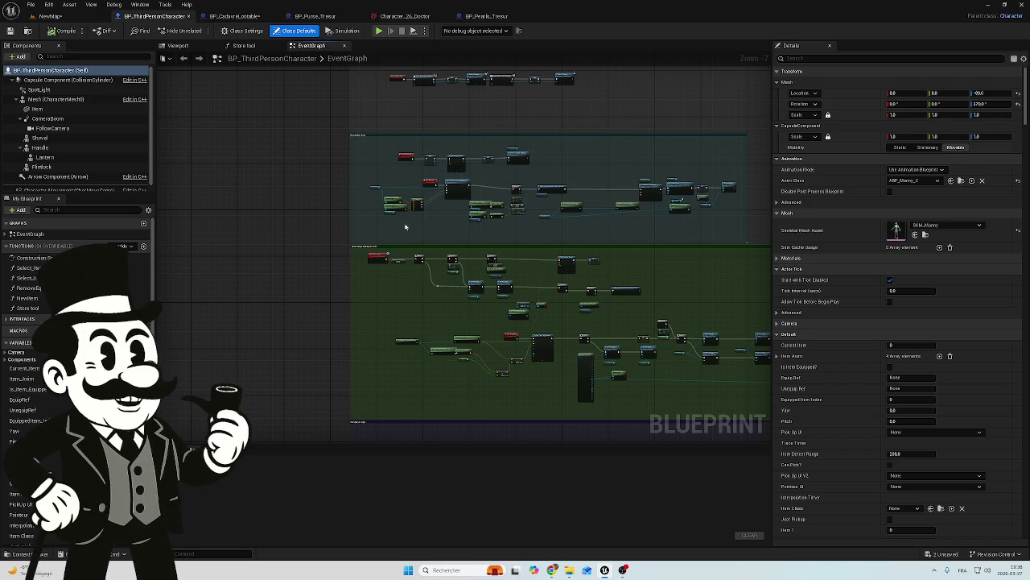
drag(386, 260, 344, 381)
scroll(338, 339, down, 5)
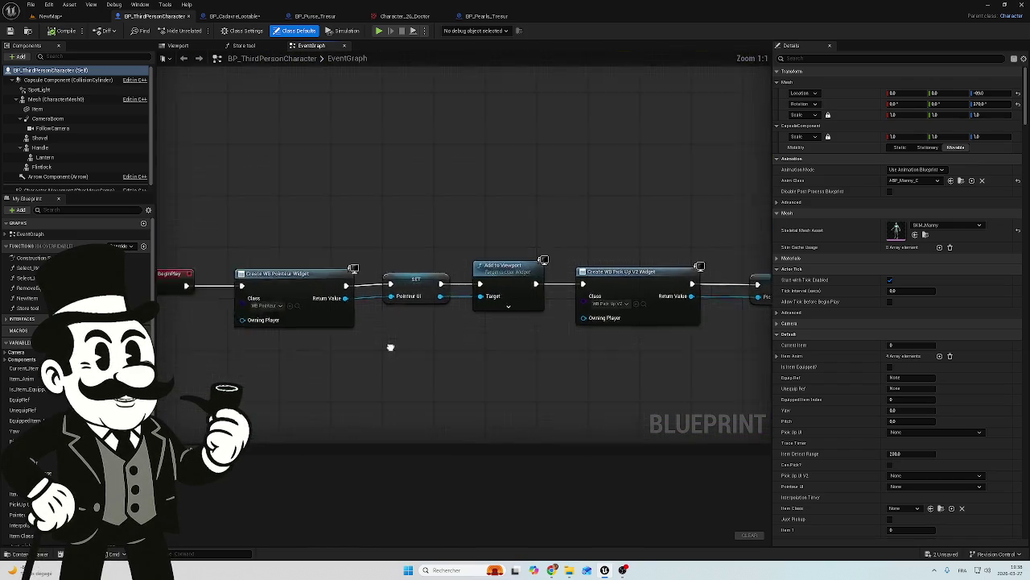
scroll(338, 363, up, 5)
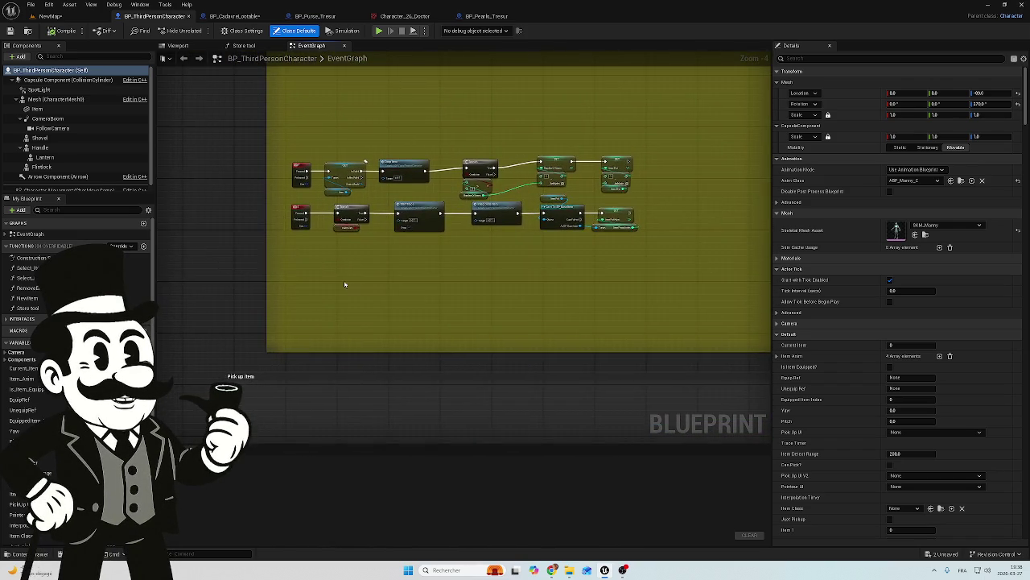
scroll(244, 318, down, 3)
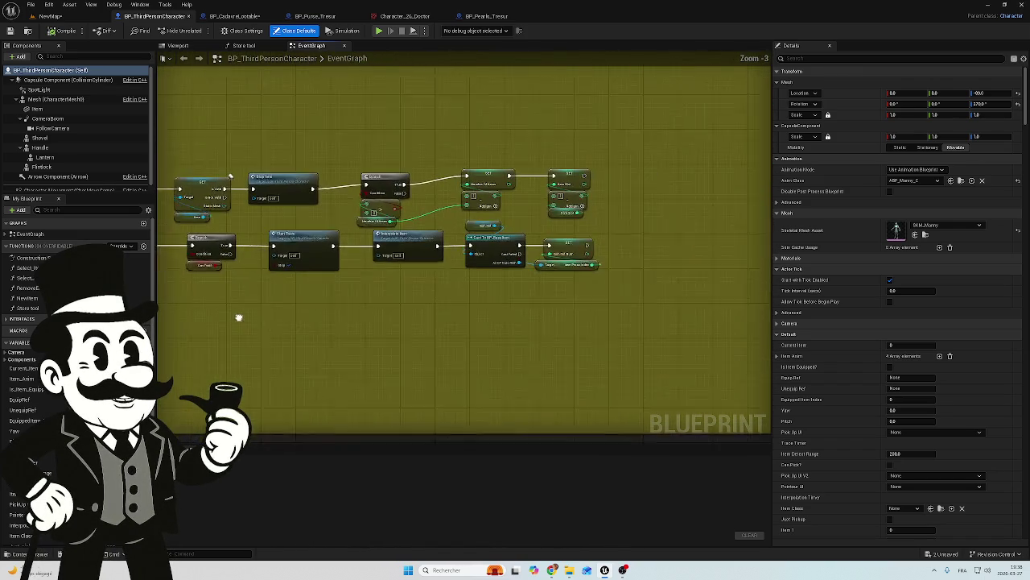
scroll(315, 271, down, 7)
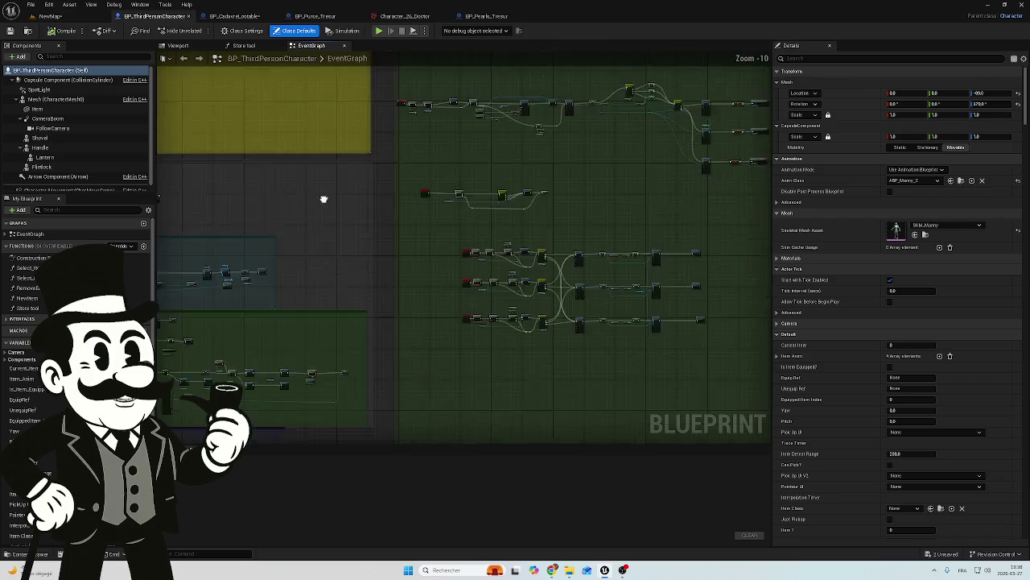
scroll(195, 293, up, 10)
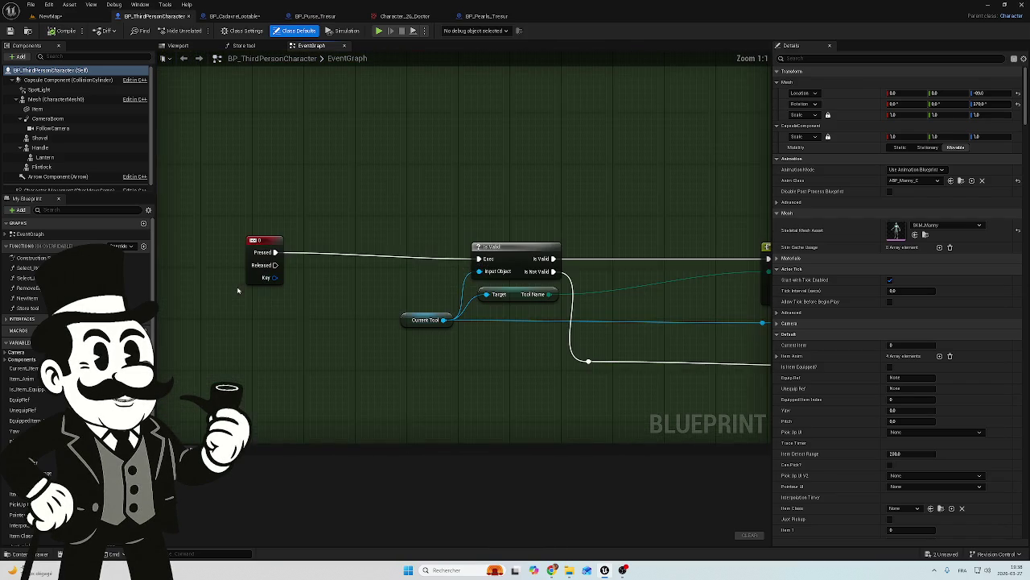
scroll(326, 352, down, 5)
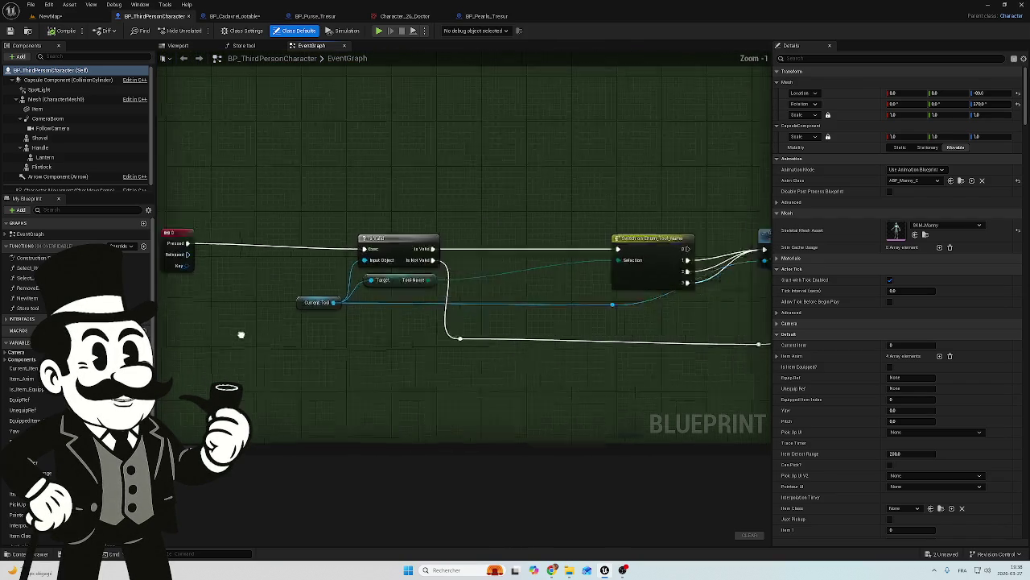
Survey the remaining node groups, then switch back to the NewMap level.
mouse_move(437, 338)
mouse_down()
mouse_move(451, 389)
mouse_move(430, 285)
mouse_move(397, 367)
mouse_up()
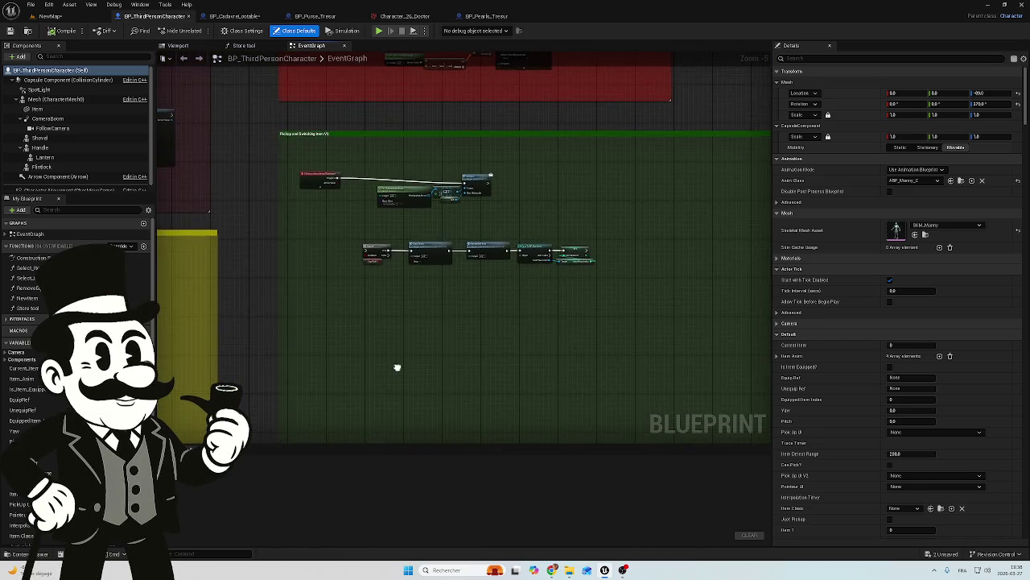
scroll(352, 381, down, 2)
scroll(269, 169, up, 4)
scroll(495, 301, down, 1)
scroll(495, 301, down, 2)
mouse_move(377, 363)
mouse_down()
mouse_move(609, 226)
mouse_move(568, 379)
mouse_move(345, 211)
mouse_move(660, 375)
mouse_move(499, 226)
mouse_up()
scroll(495, 228, up, 6)
mouse_move(558, 92)
mouse_down()
mouse_move(558, 237)
mouse_move(483, 269)
mouse_up()
scroll(278, 363, down, 5)
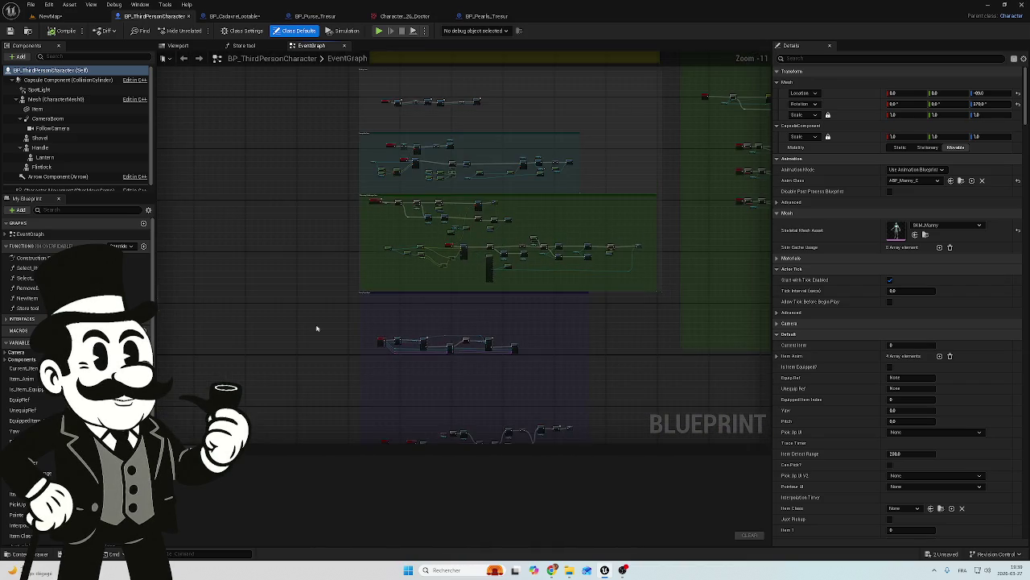
drag(510, 205, 442, 338)
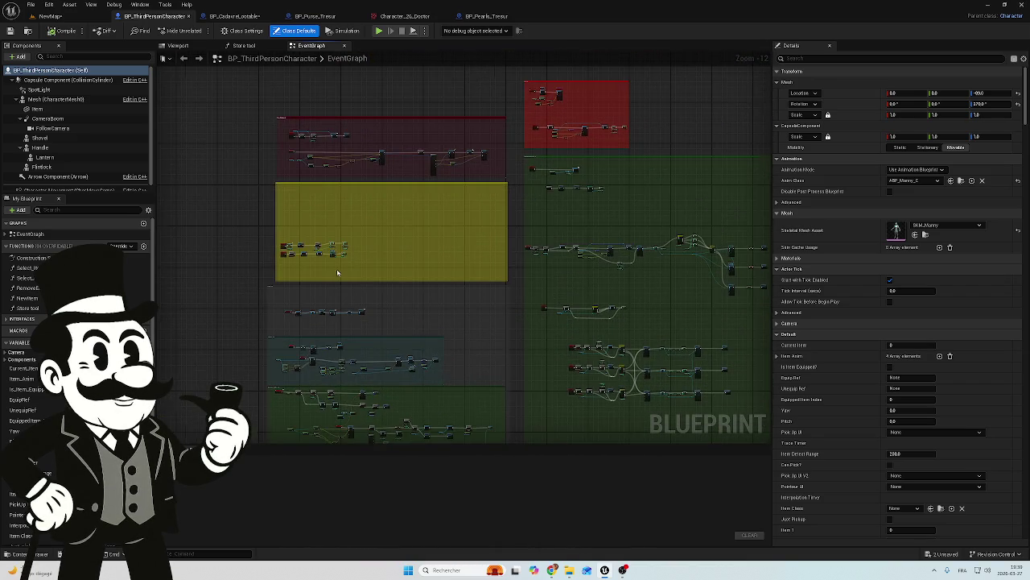
scroll(375, 324, up, 5)
drag(376, 325, 459, 233)
scroll(246, 221, up, 5)
scroll(269, 239, down, 4)
drag(424, 343, 379, 212)
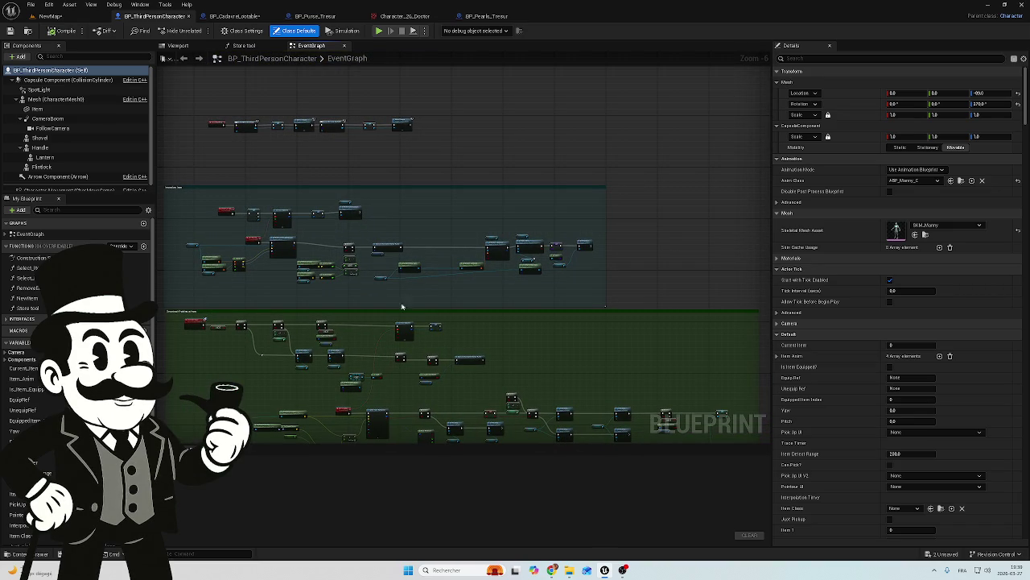
click(68, 20)
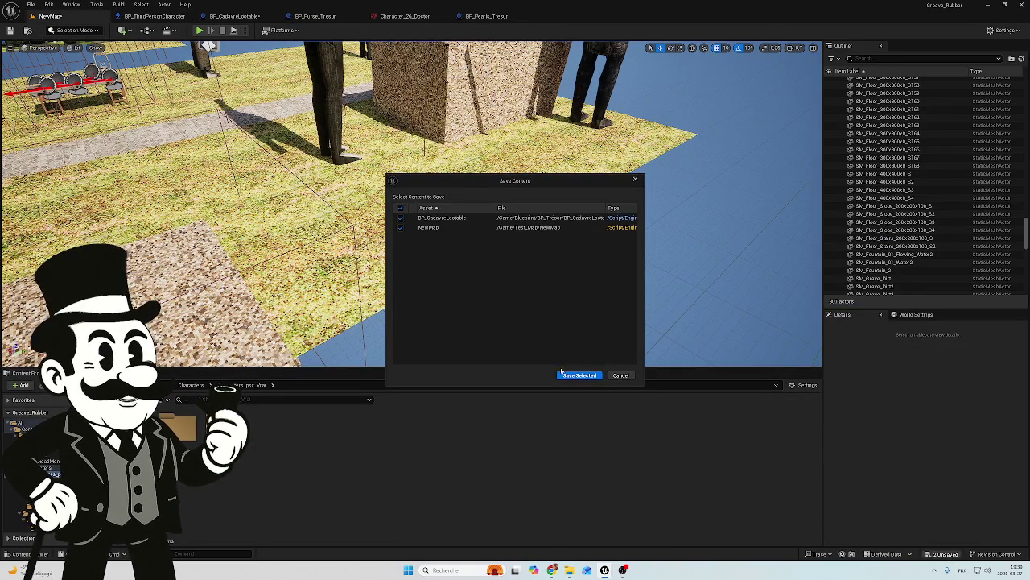
Save BP_CadavreLootable and NewMap, select the coffin actor, and open its blueprint editor.
click(577, 376)
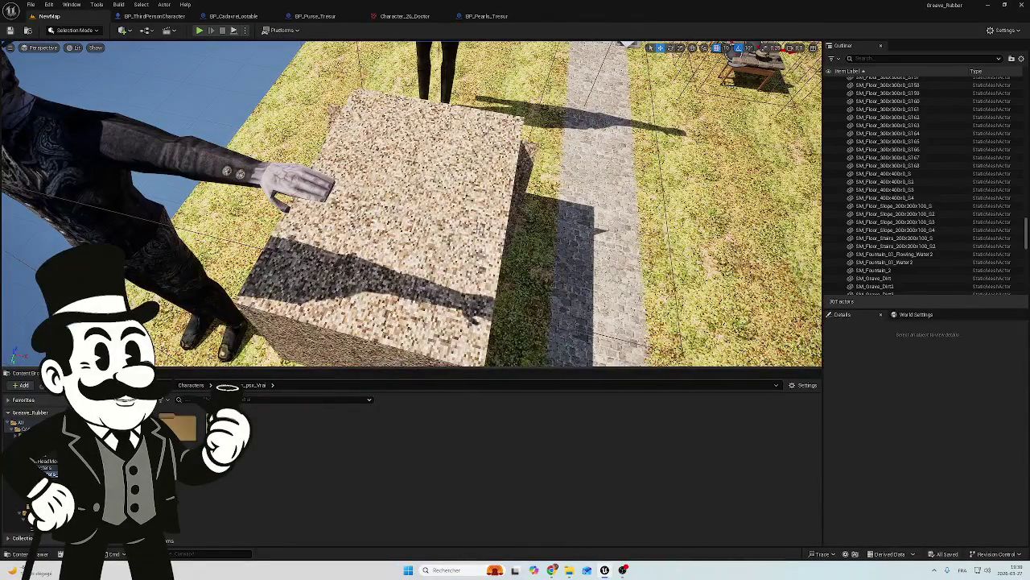
click(403, 201)
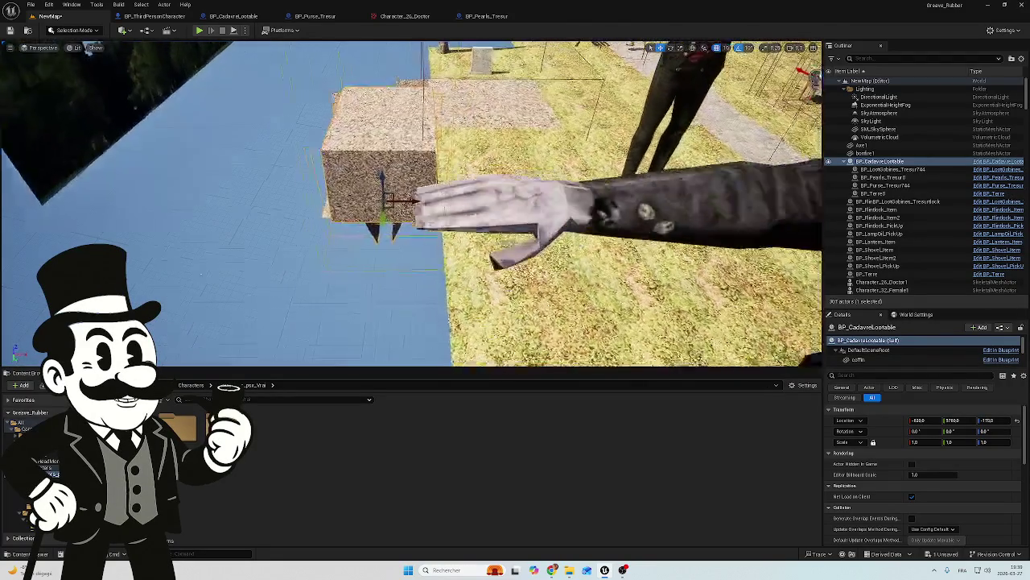
click(318, 16)
click(218, 17)
Add a Static Mesh component to the coffin blueprint and name it ground.
mouse_move(207, 223)
mouse_down()
mouse_move(266, 209)
mouse_move(207, 223)
mouse_up()
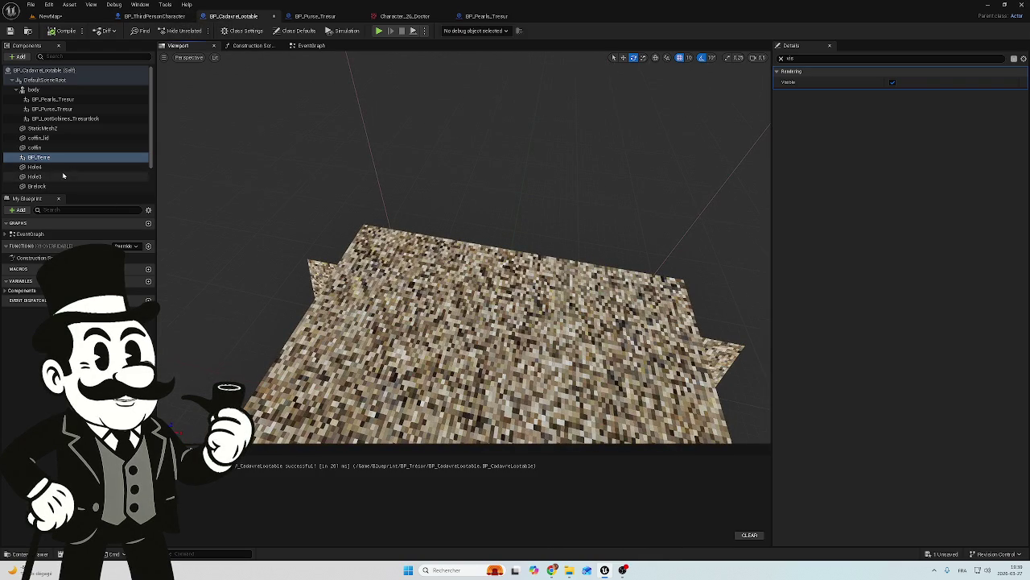
click(20, 57)
text(m)
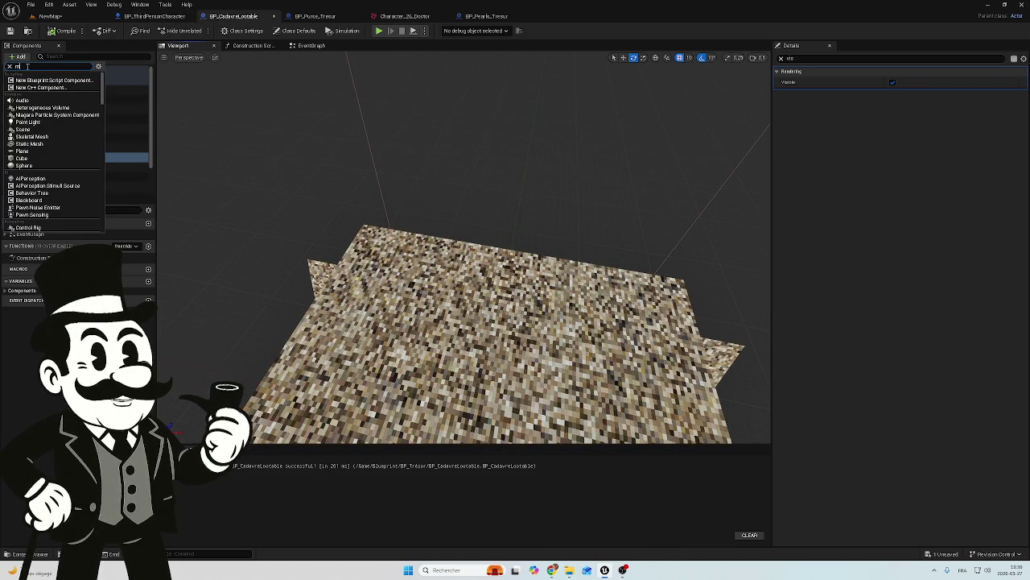
text(esh)
key(Escape)
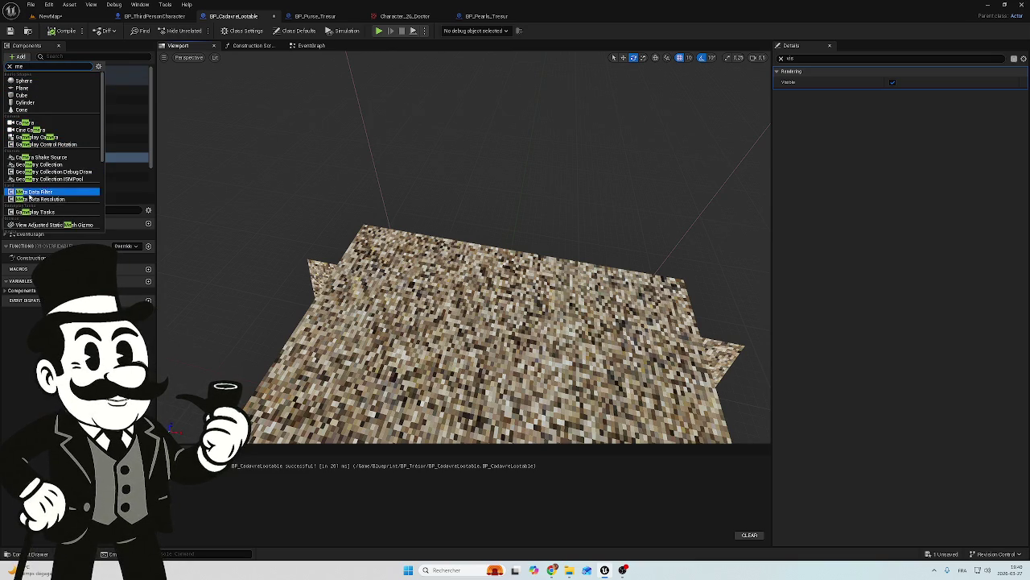
text(sh)
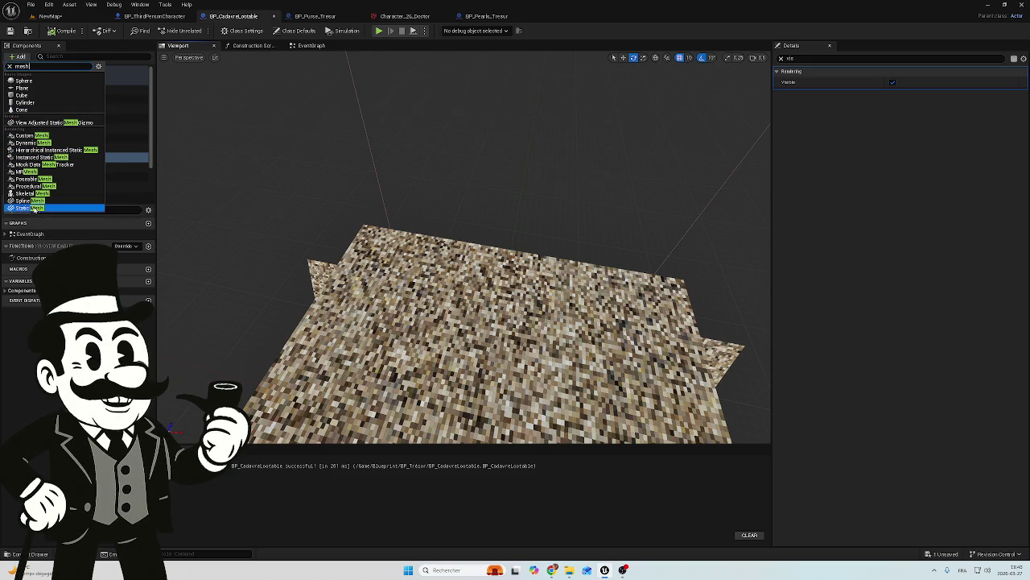
click(34, 209)
text(ground)
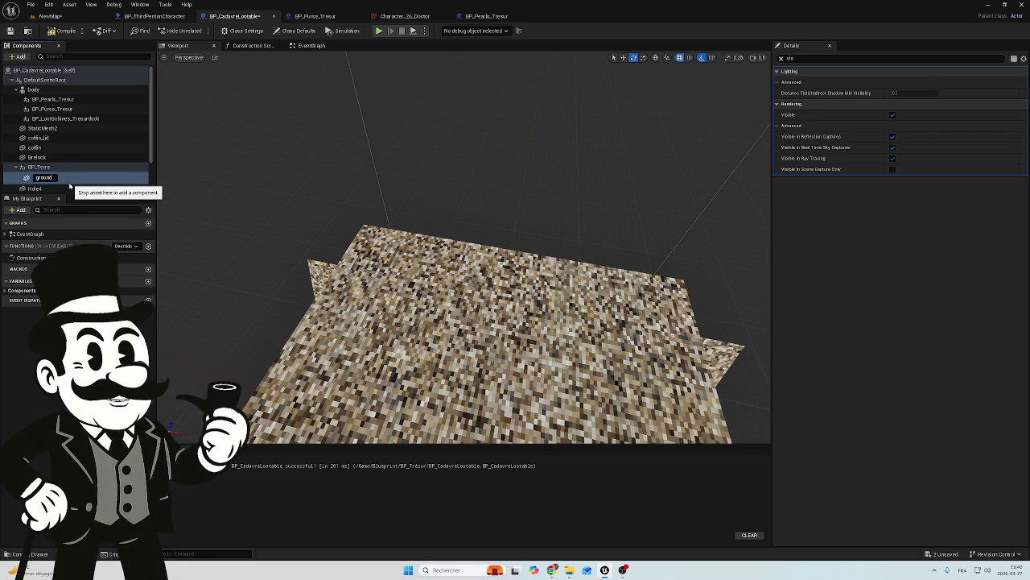
key(Return)
Move ground out from under BP_Terre and clear the Details 'vis' filter.
mouse_move(55, 179)
mouse_down()
mouse_move(47, 166)
mouse_move(51, 189)
mouse_up()
click(56, 177)
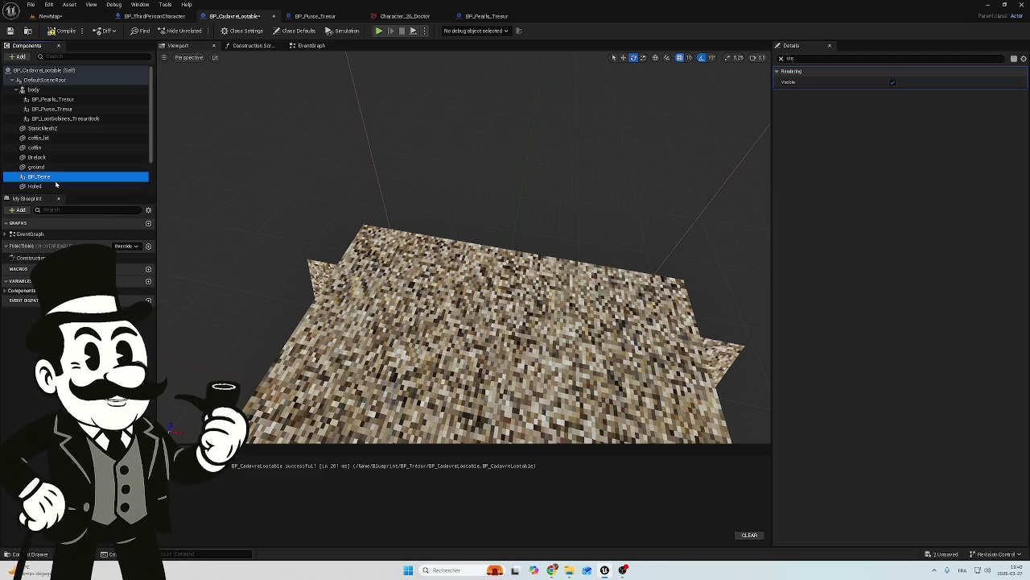
click(780, 58)
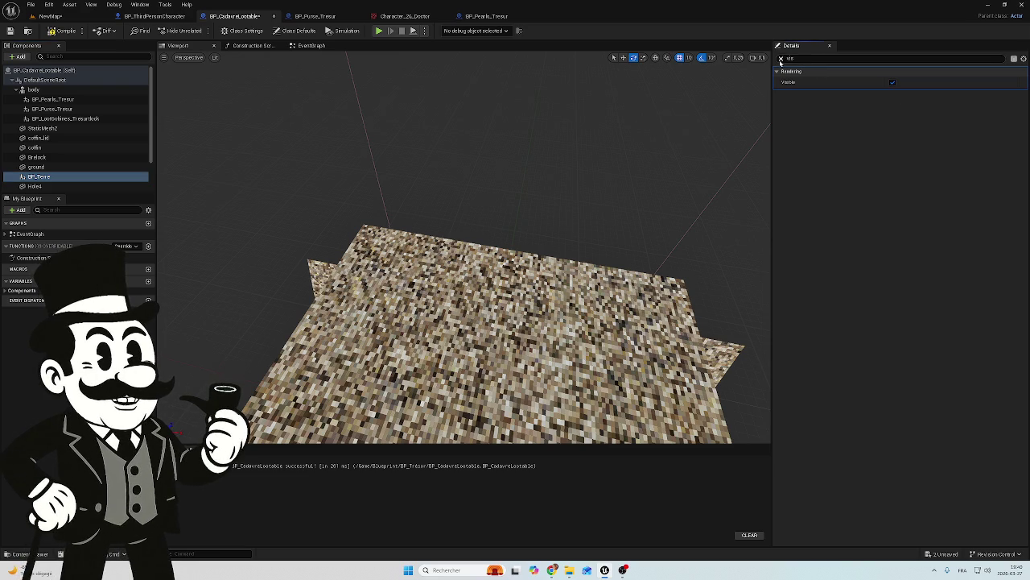
drag(345, 229, 326, 234)
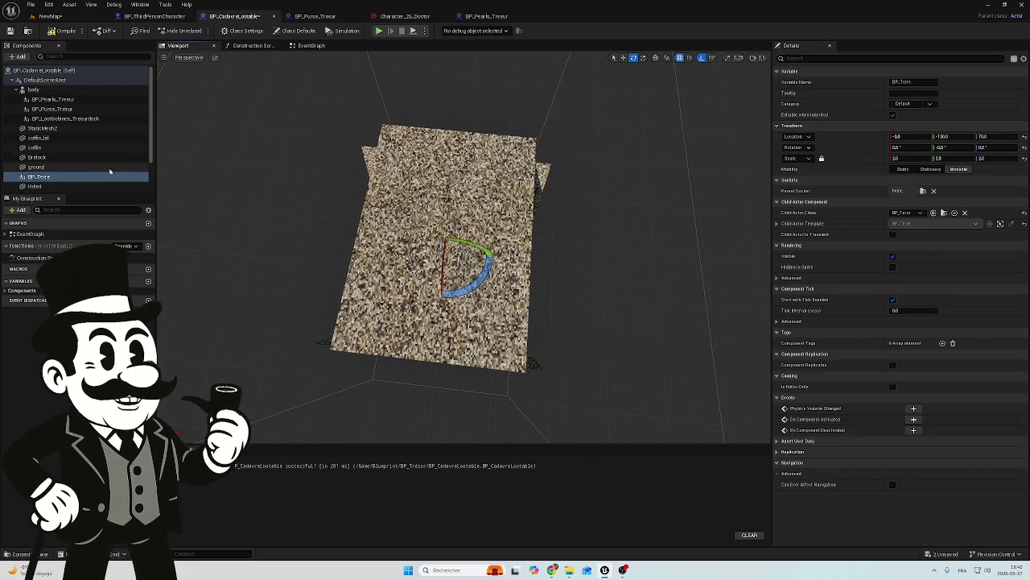
Assign the SM_Floor_200x200x8_S mesh to the ground component and focus the view on it.
click(48, 167)
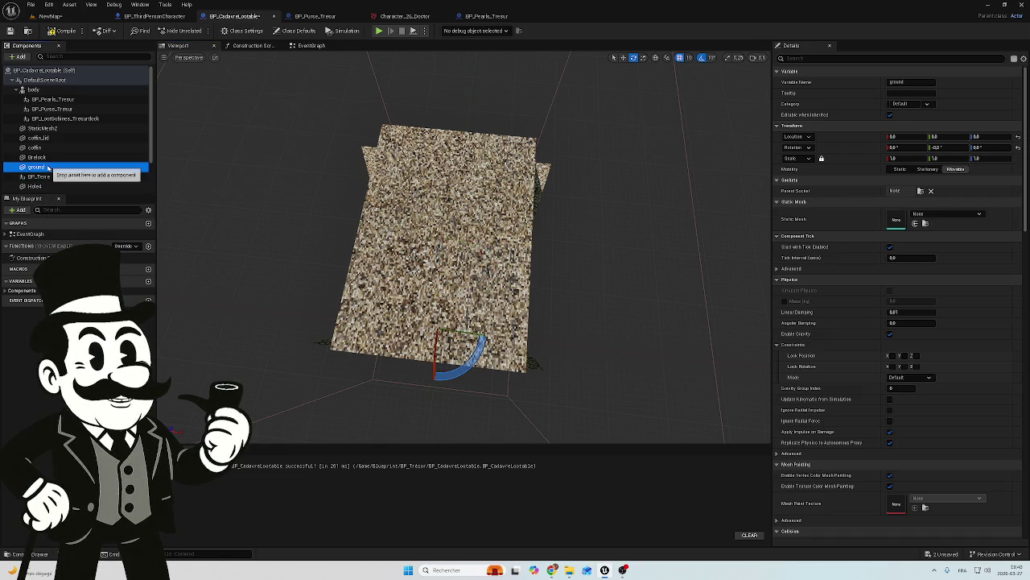
click(946, 213)
text(ti)
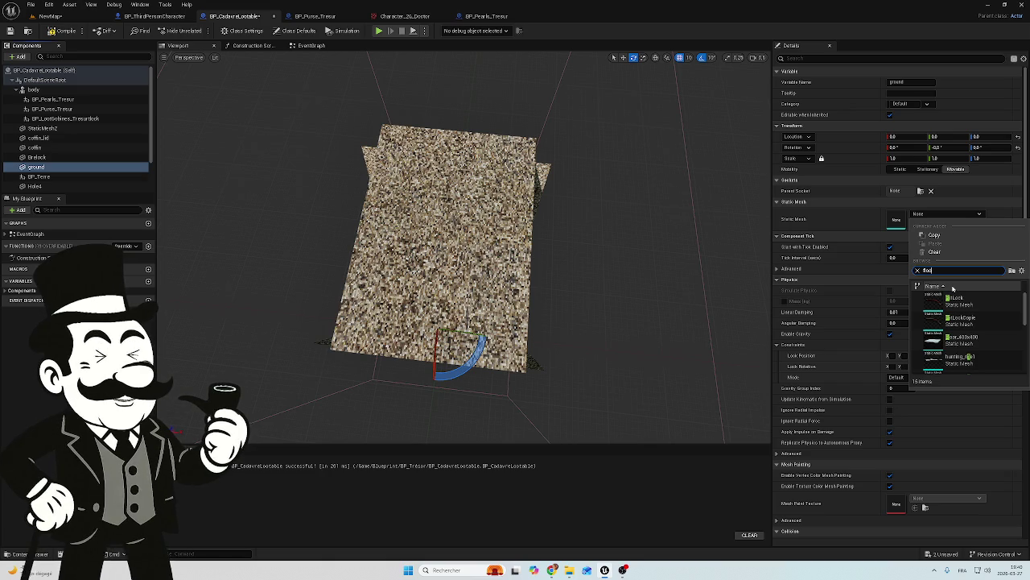
click(985, 322)
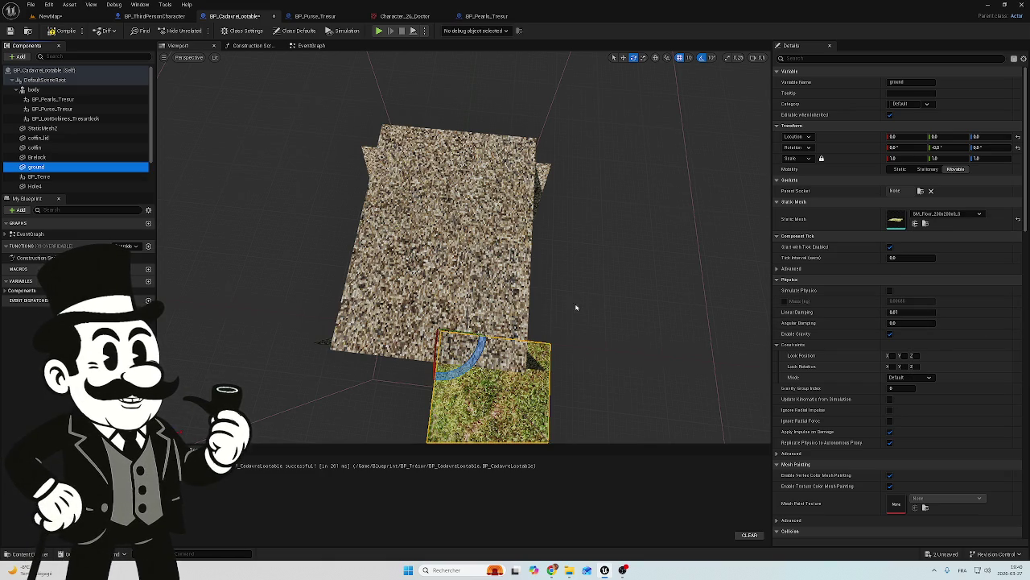
drag(506, 372, 506, 372)
key(w)
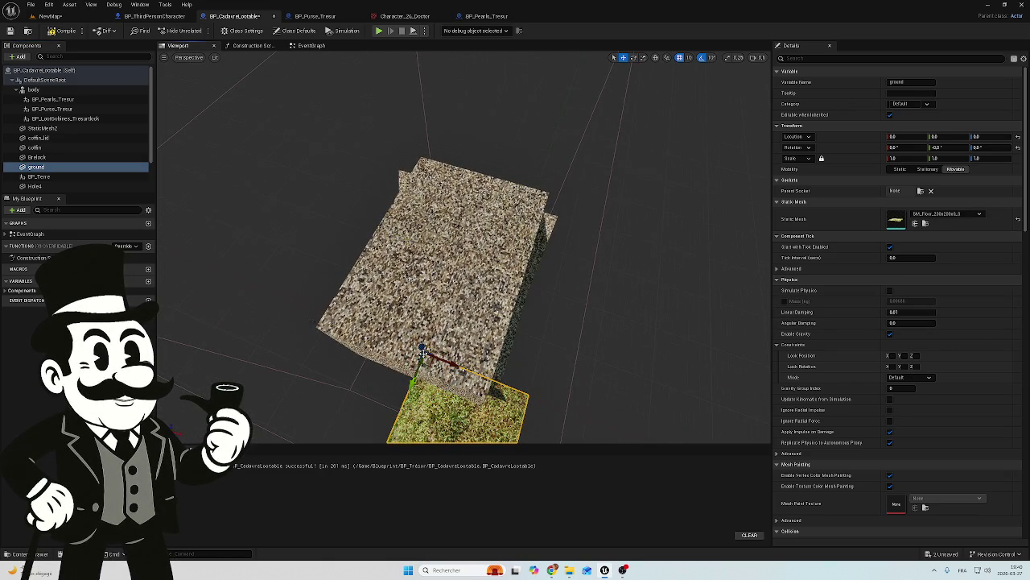
mouse_move(400, 382)
mouse_down()
mouse_move(369, 355)
mouse_move(372, 342)
mouse_move(382, 362)
mouse_move(320, 345)
mouse_move(368, 214)
mouse_move(427, 154)
mouse_up()
key(f)
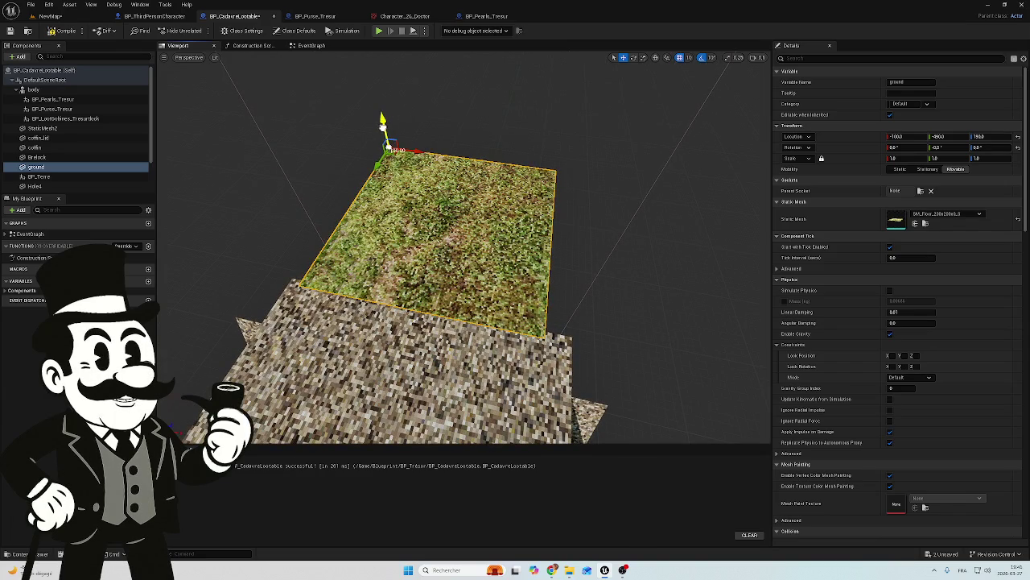
Drag the ground mesh along its vertical and Y axes toward the gravel floor.
drag(382, 121, 384, 127)
mouse_move(380, 171)
mouse_down()
mouse_move(380, 157)
mouse_move(472, 140)
mouse_move(473, 149)
mouse_up()
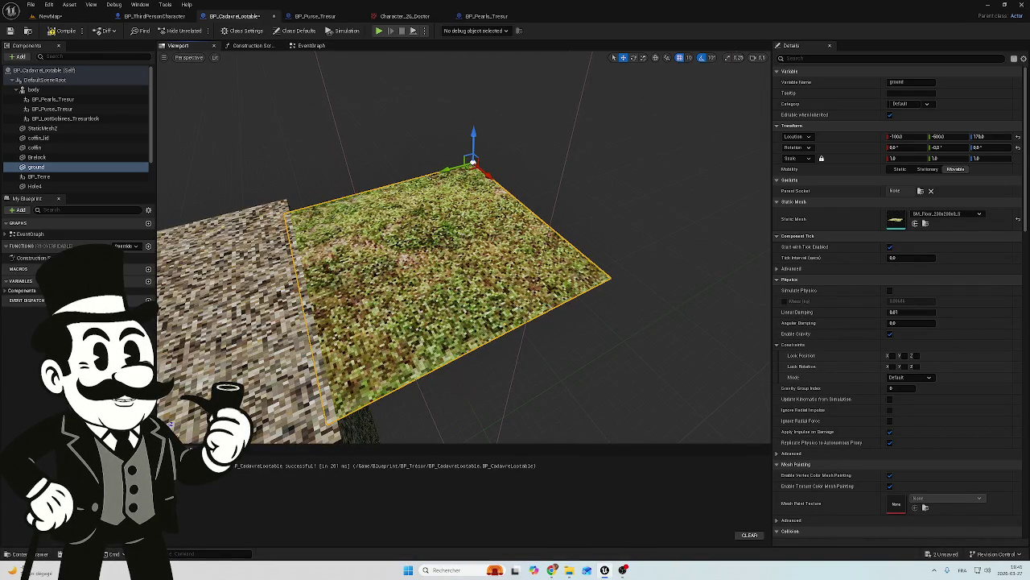
scroll(463, 264, up, 5)
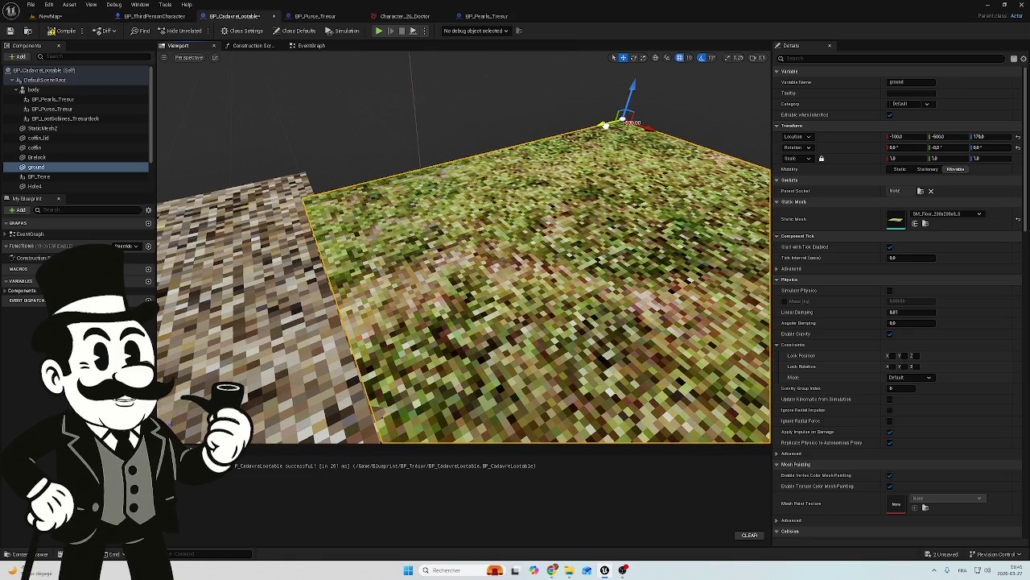
drag(604, 125, 615, 121)
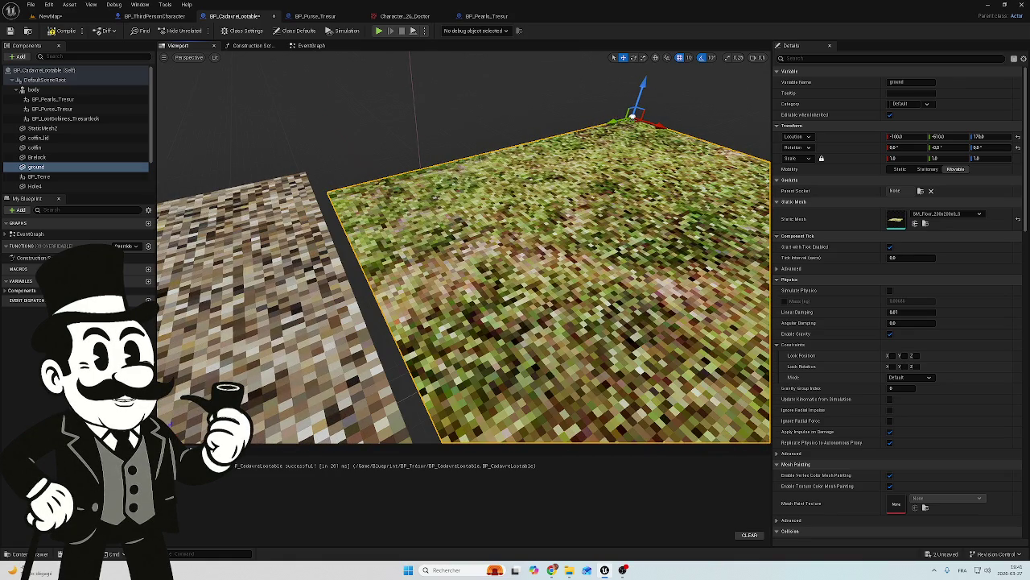
scroll(464, 265, down, 3)
drag(462, 114, 462, 115)
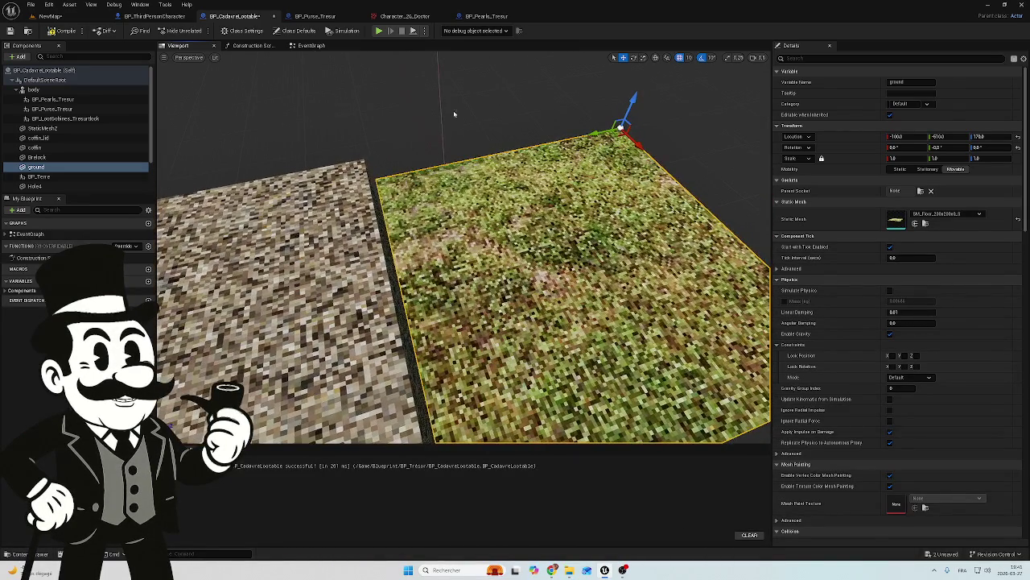
drag(435, 156, 436, 156)
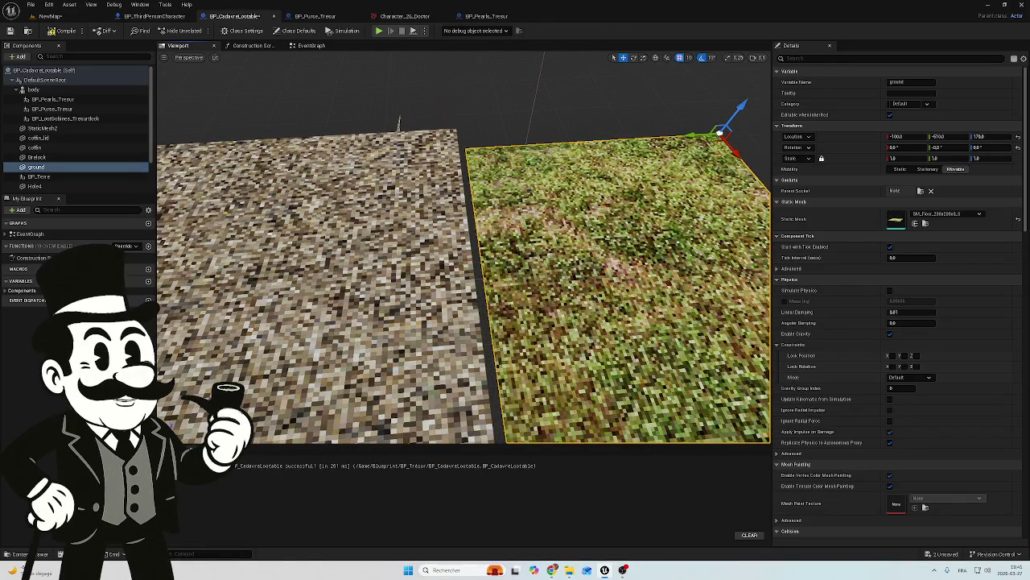
Fine-tune the grass plane along Y and X so it borders the gravel floor at -97.46, -606.02, 170.
click(39, 177)
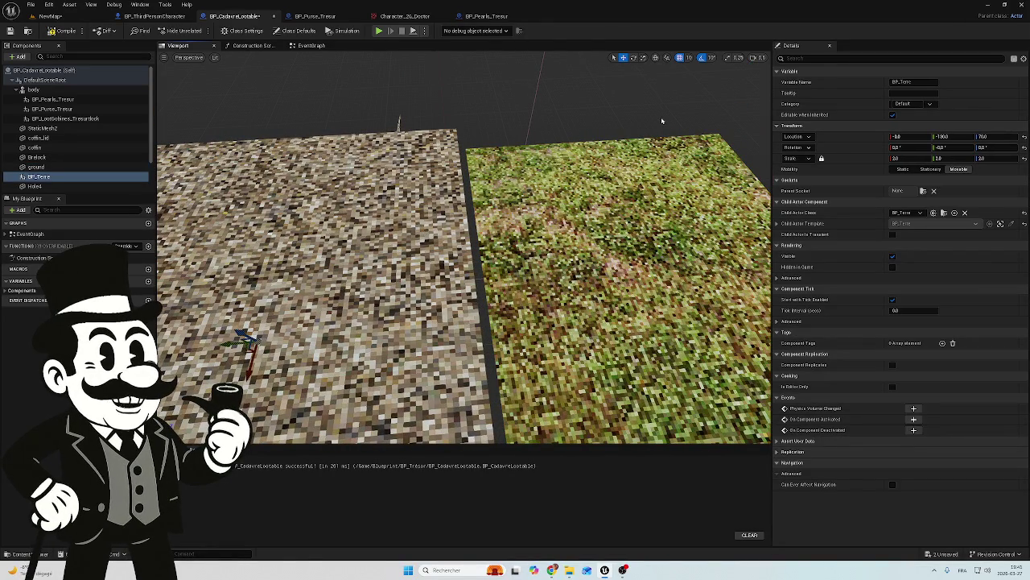
drag(665, 94, 665, 94)
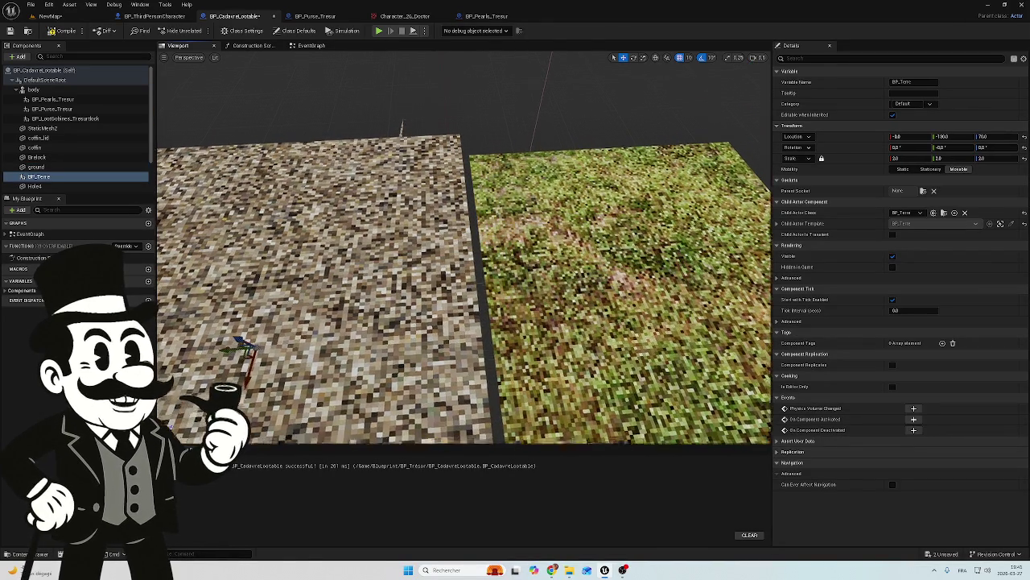
click(636, 137)
drag(636, 127, 636, 126)
drag(717, 65, 716, 64)
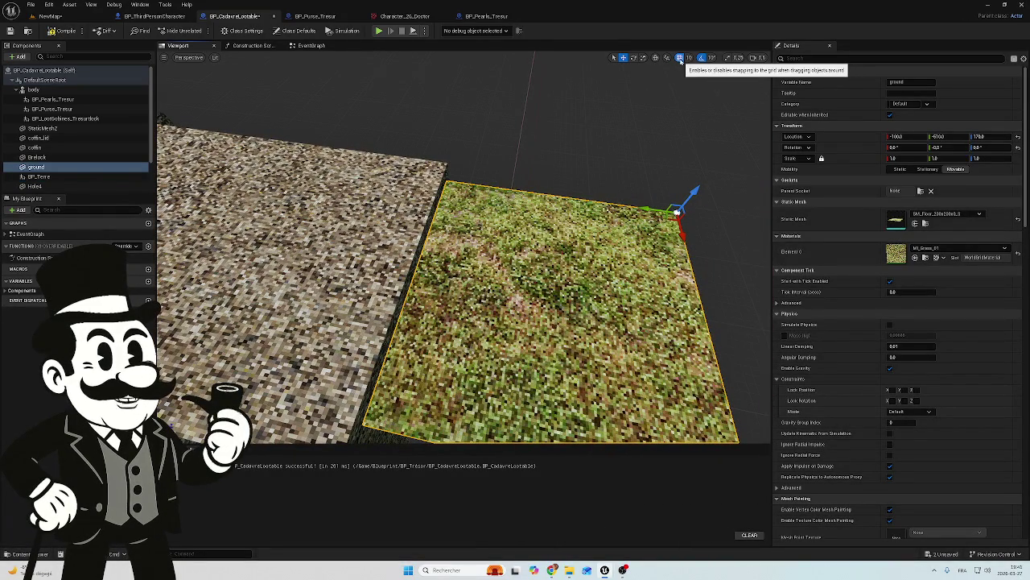
drag(650, 209, 645, 213)
drag(483, 282, 483, 282)
drag(552, 164, 552, 164)
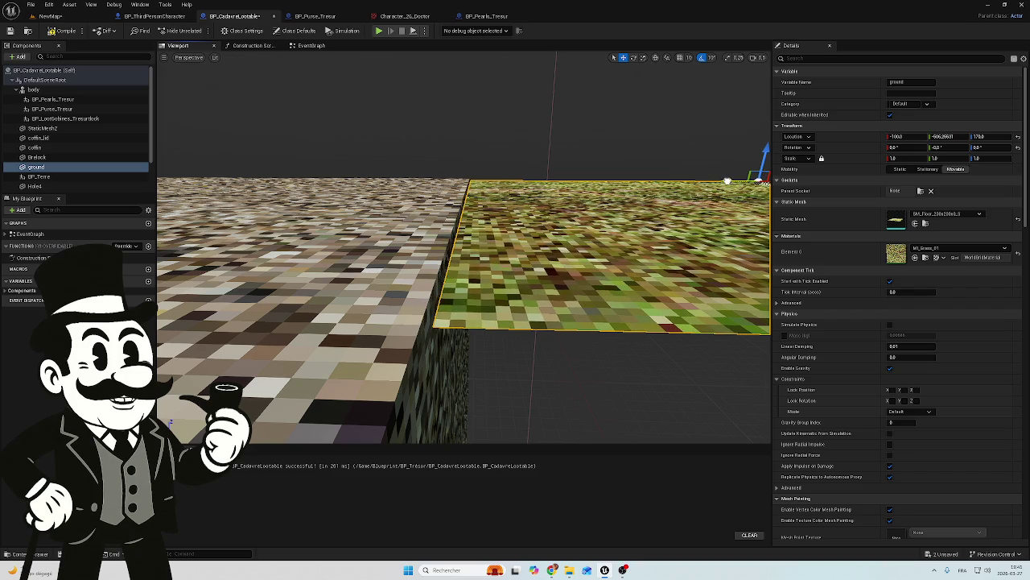
drag(552, 163, 552, 164)
drag(691, 182, 683, 190)
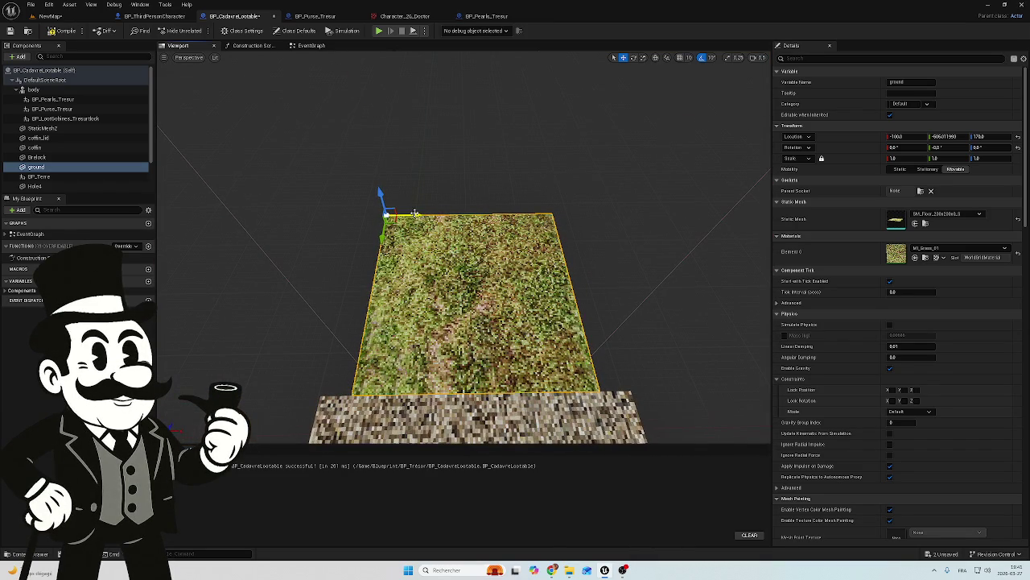
drag(414, 213, 417, 215)
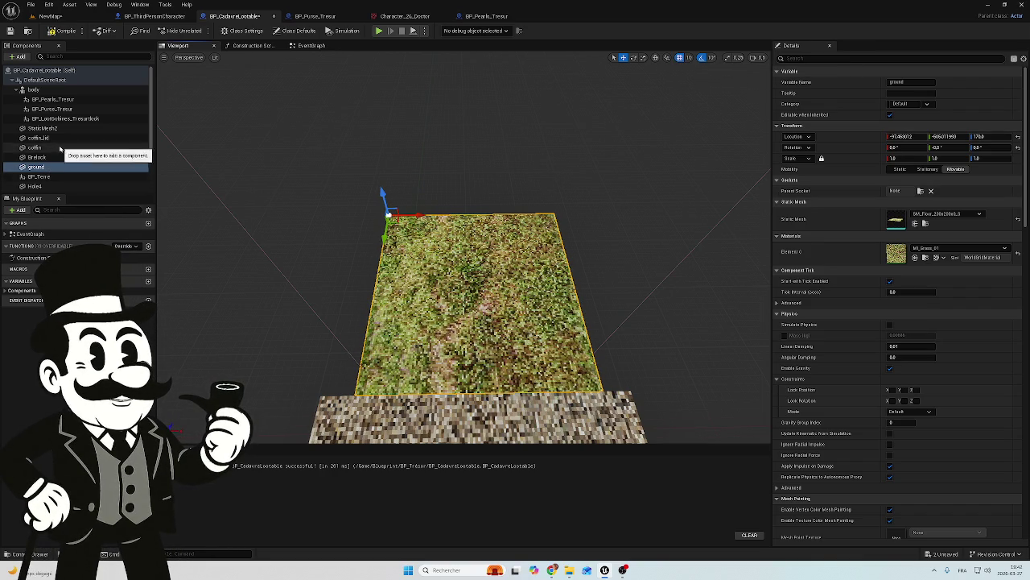
click(21, 552)
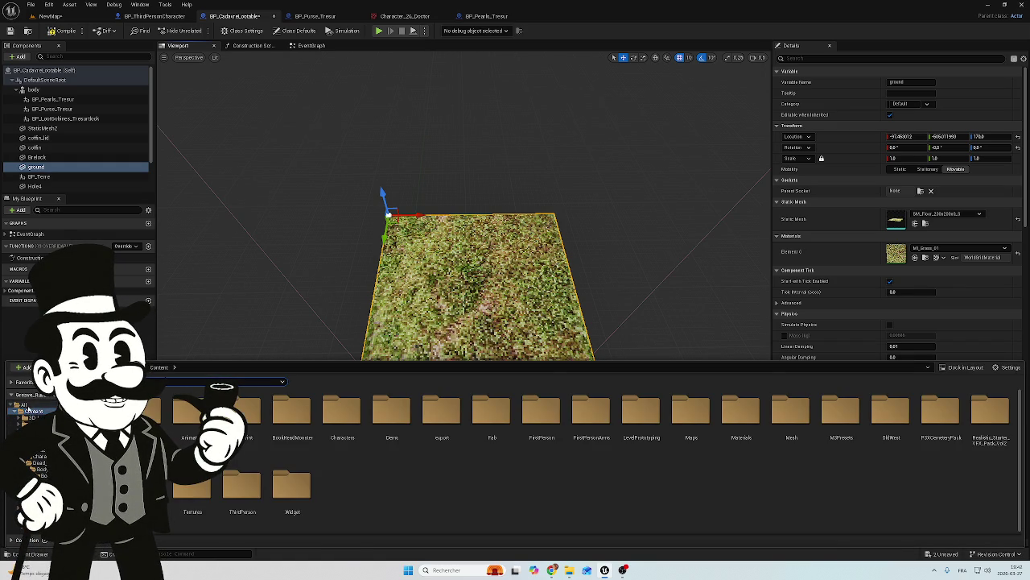
Navigate the Content Drawer through Fab > PSXCemeteryPack > Meshes to the Gravestones folder.
click(33, 410)
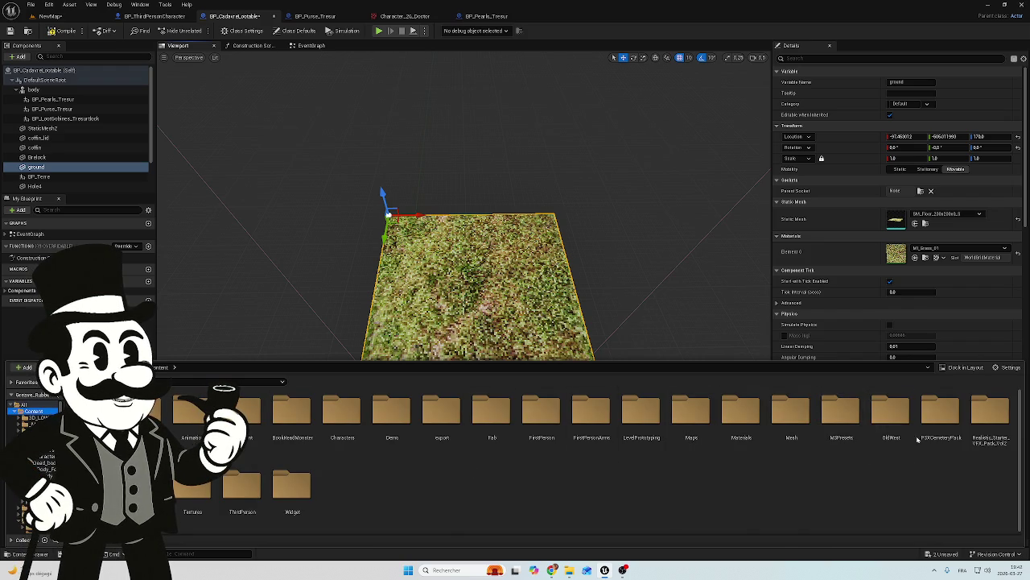
double_click(491, 412)
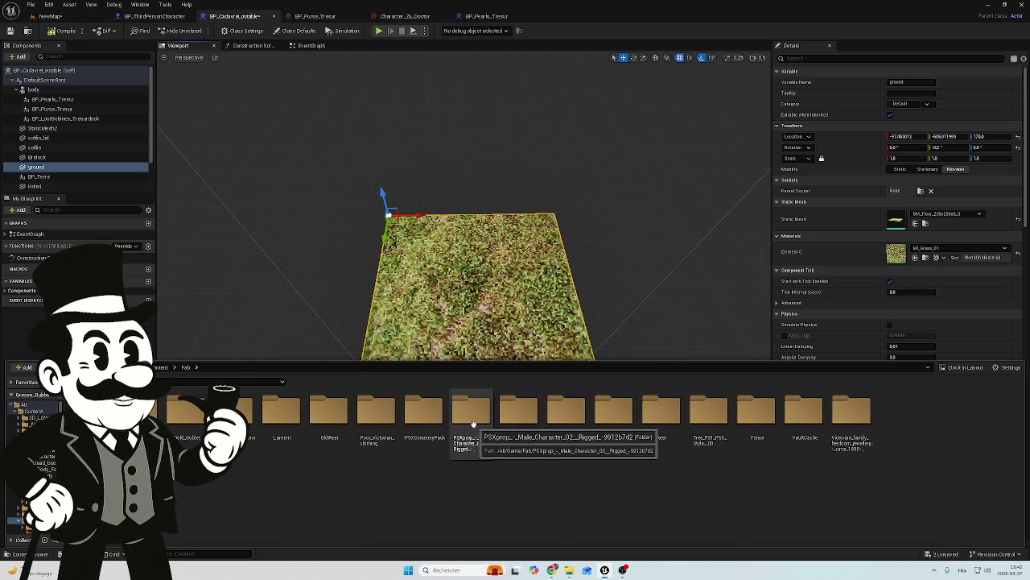
double_click(423, 427)
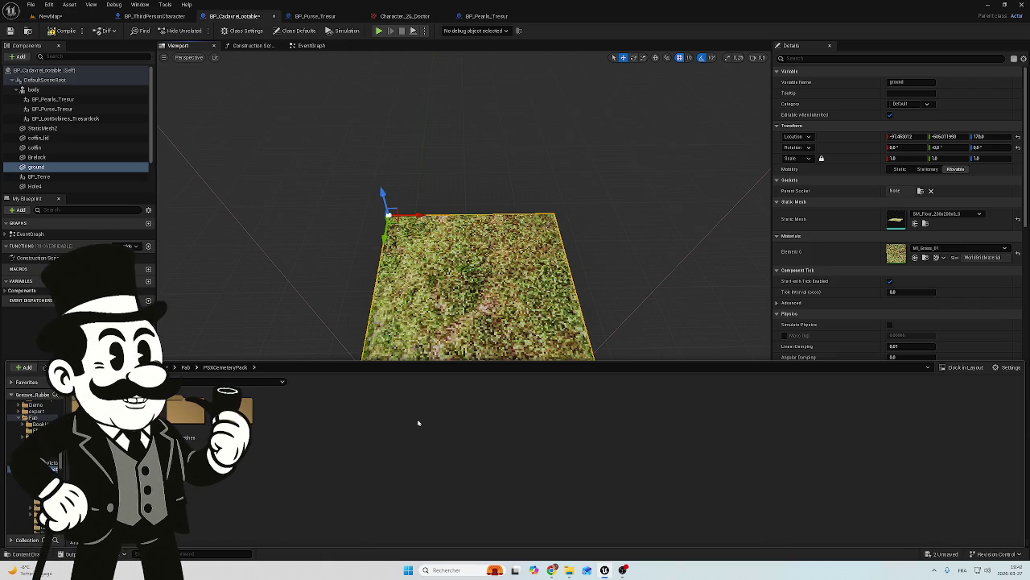
double_click(188, 429)
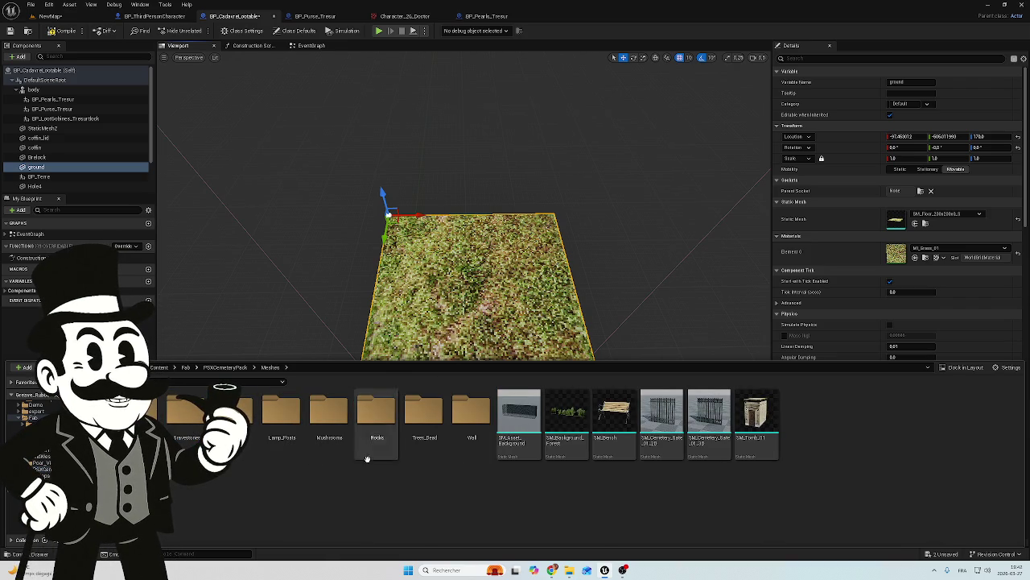
double_click(187, 411)
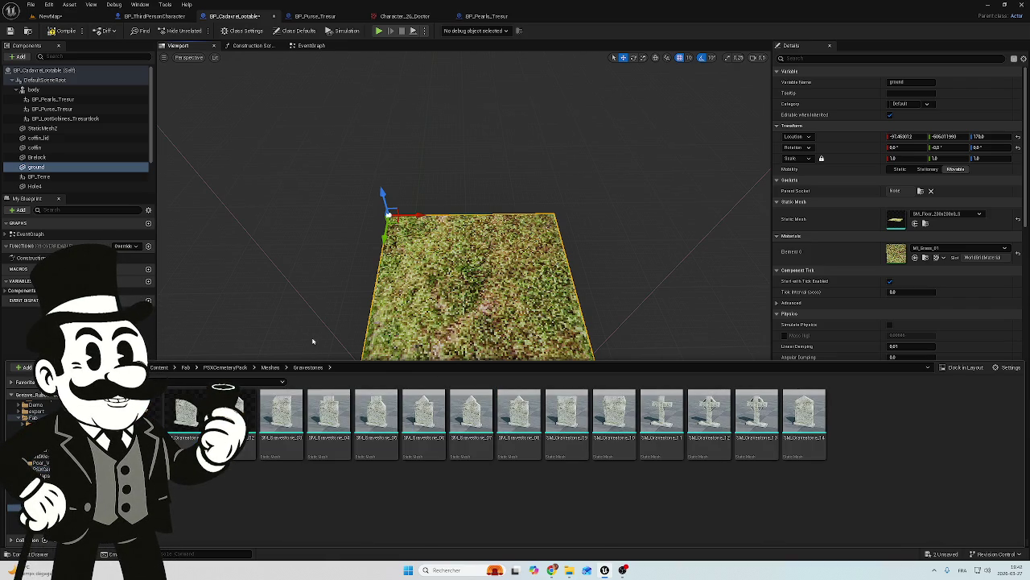
Close and reopen the Content Drawer to look over the SM_Gravestone meshes.
key(ctrl+space)
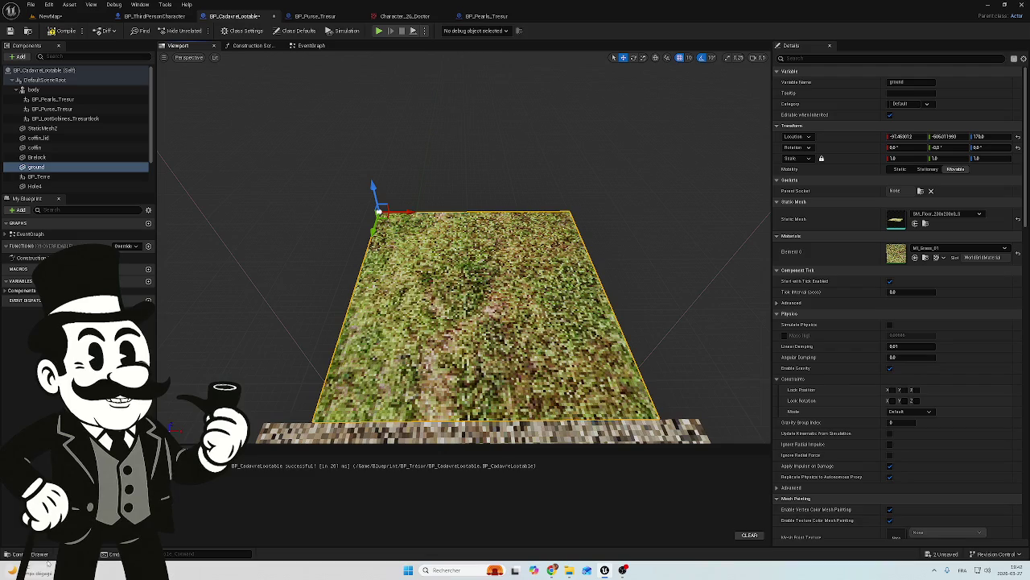
key(ctrl+space)
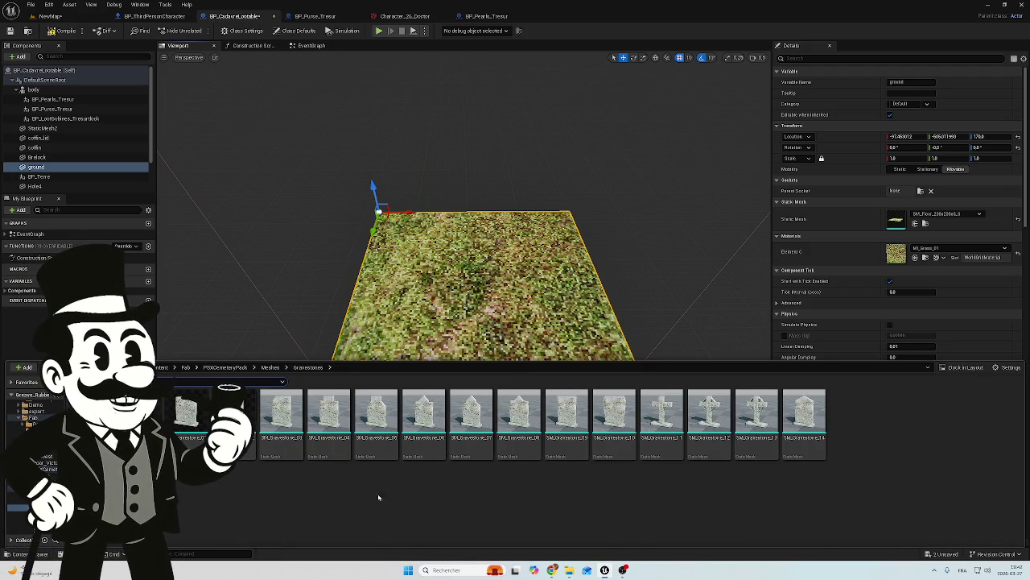
key(ctrl+space)
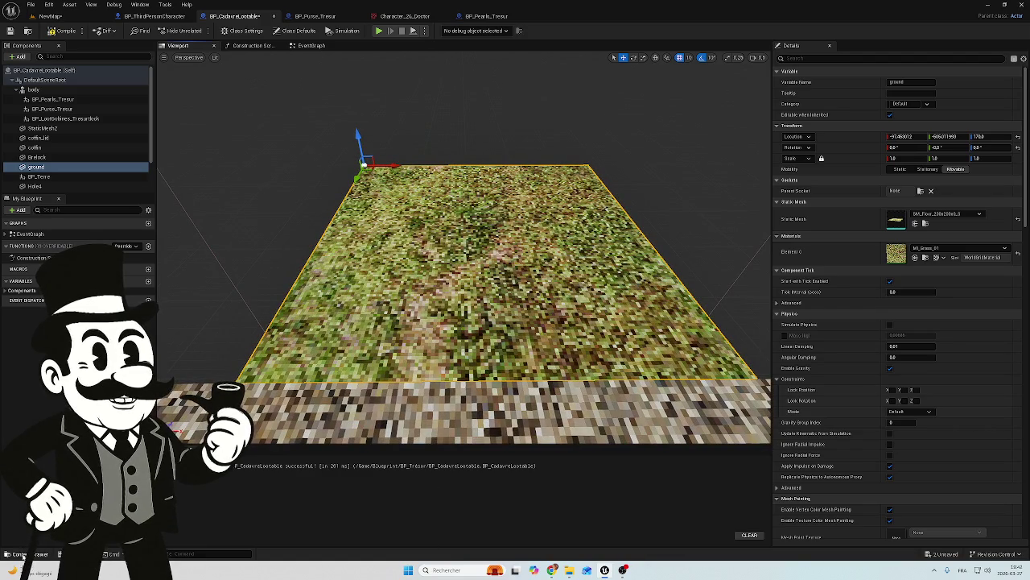
click(24, 555)
mouse_move(289, 440)
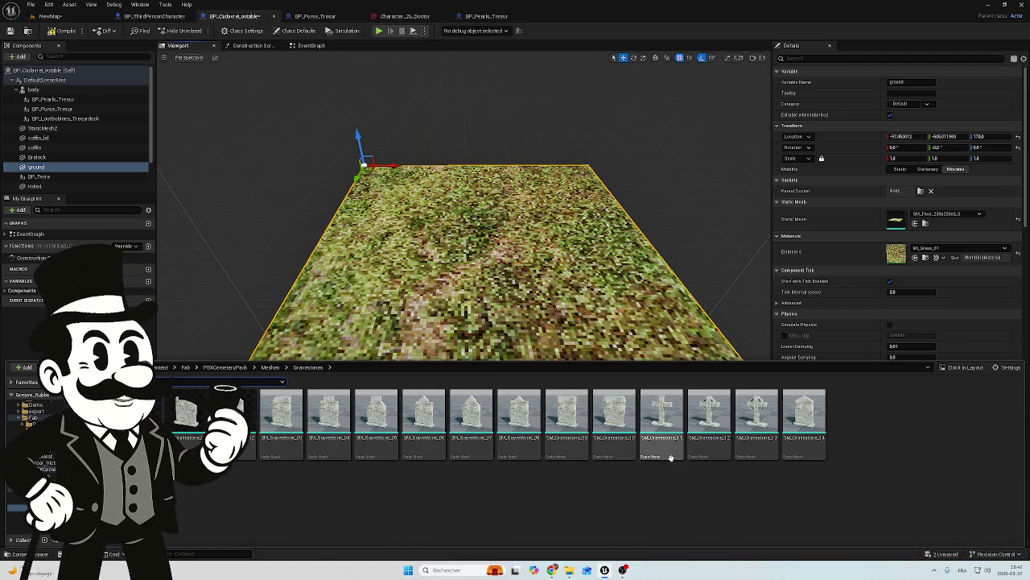
mouse_move(526, 421)
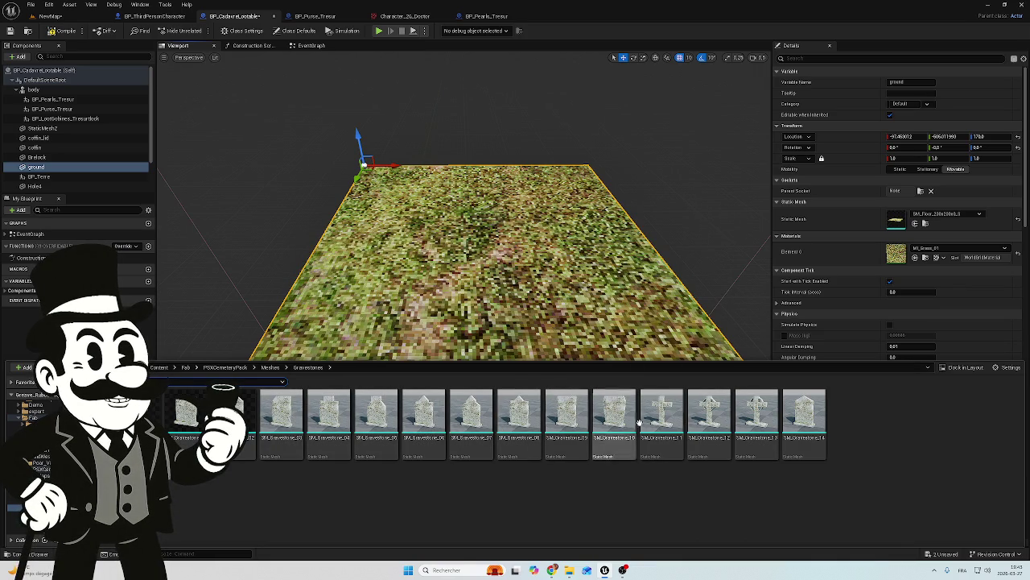
mouse_move(786, 419)
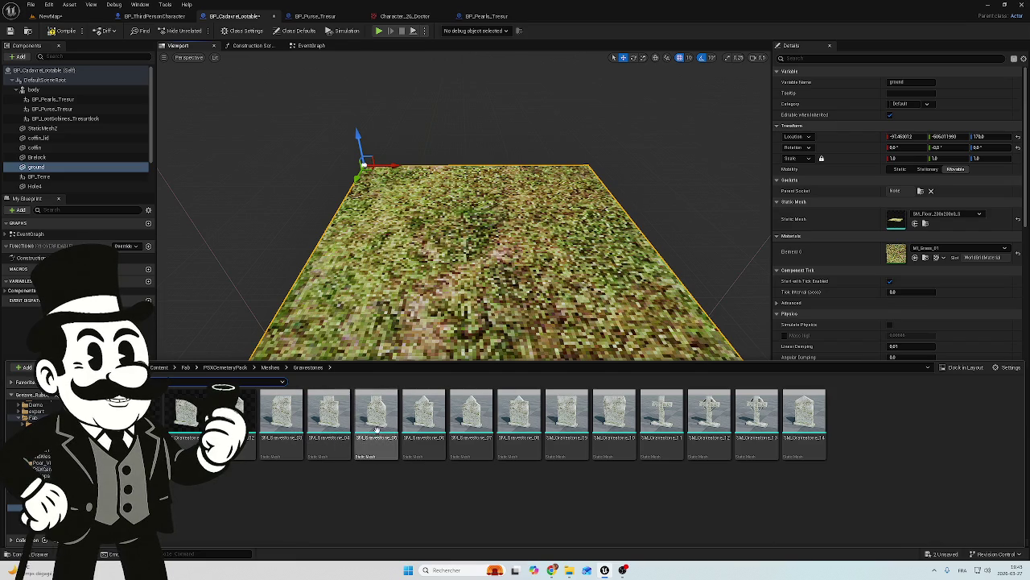
Drop SM_Gravestone_14 into the coffin blueprint and reparent it under the ground component.
drag(805, 415, 483, 318)
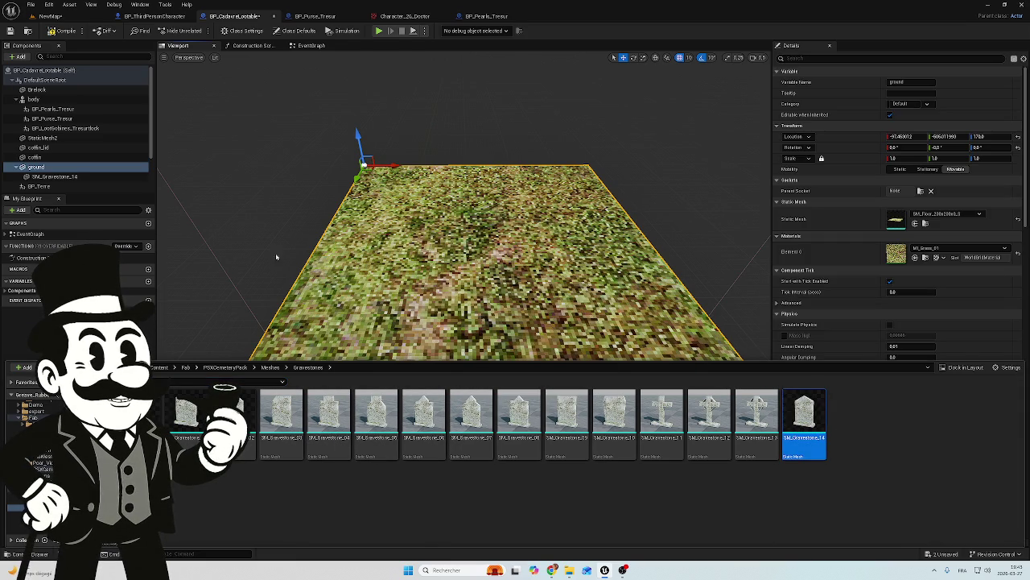
click(62, 177)
drag(61, 178, 57, 165)
drag(180, 199, 145, 190)
drag(50, 167, 38, 176)
Lower the gravestone to ground level, frame it, and detach it from ground.
drag(483, 281, 326, 282)
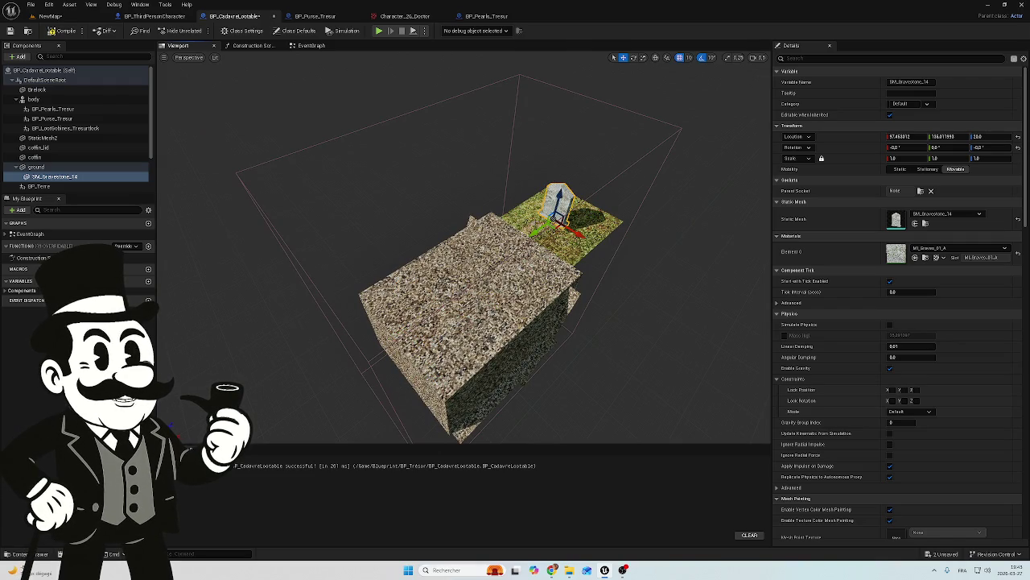
mouse_move(387, 282)
mouse_down()
mouse_move(387, 201)
mouse_move(386, 229)
mouse_up()
drag(465, 256, 465, 288)
mouse_move(387, 229)
mouse_down()
mouse_move(338, 266)
mouse_move(338, 185)
mouse_move(338, 207)
mouse_move(348, 185)
mouse_move(348, 218)
mouse_move(347, 189)
mouse_move(252, 261)
mouse_up()
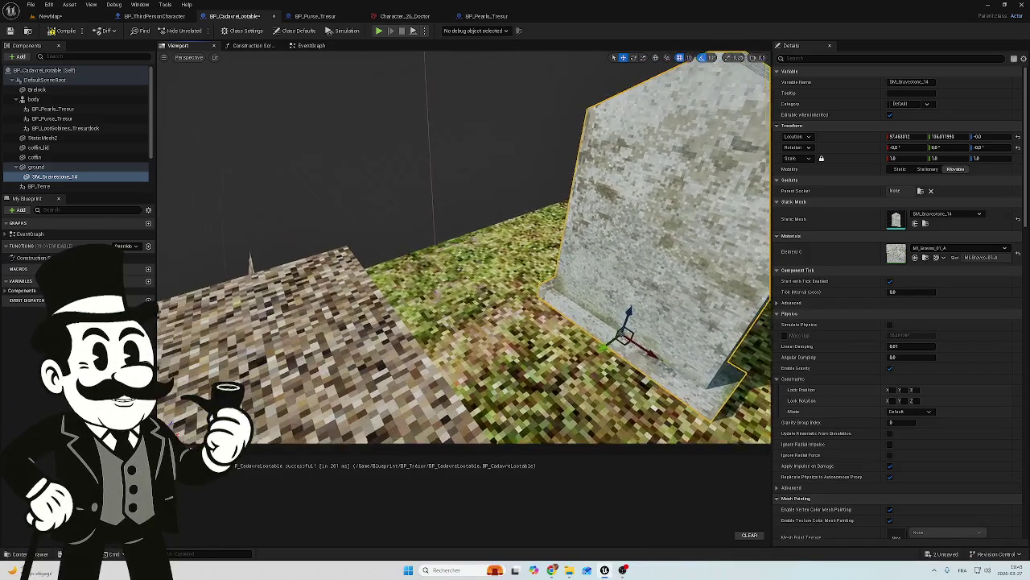
key(f)
drag(64, 178, 43, 169)
mouse_move(172, 210)
mouse_down()
mouse_move(234, 258)
mouse_move(294, 270)
mouse_move(306, 257)
mouse_move(282, 260)
mouse_up()
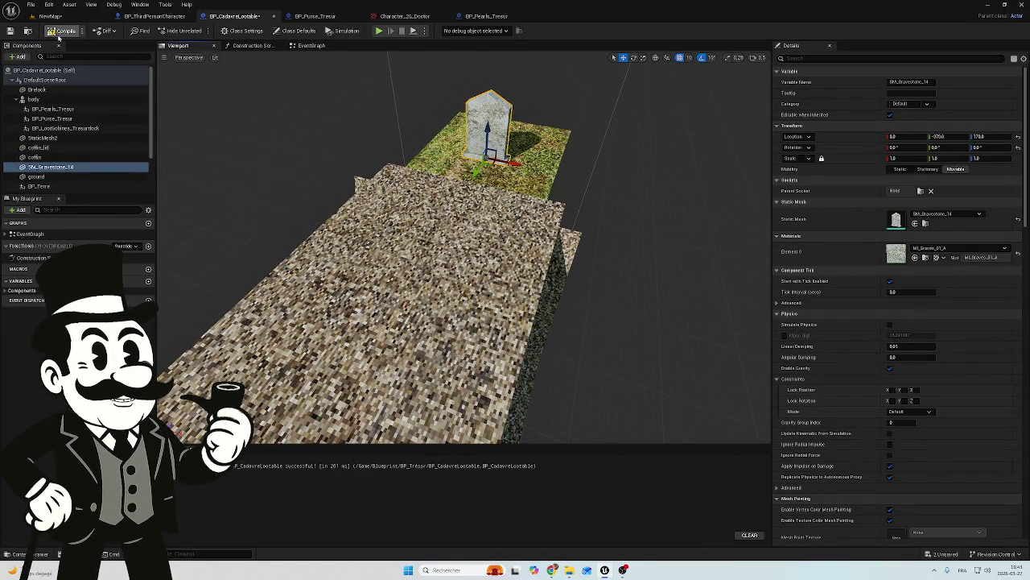
click(153, 16)
Search the EventGraph's node menu for 'key' and browse the Keyboard Events list.
scroll(485, 220, up, 5)
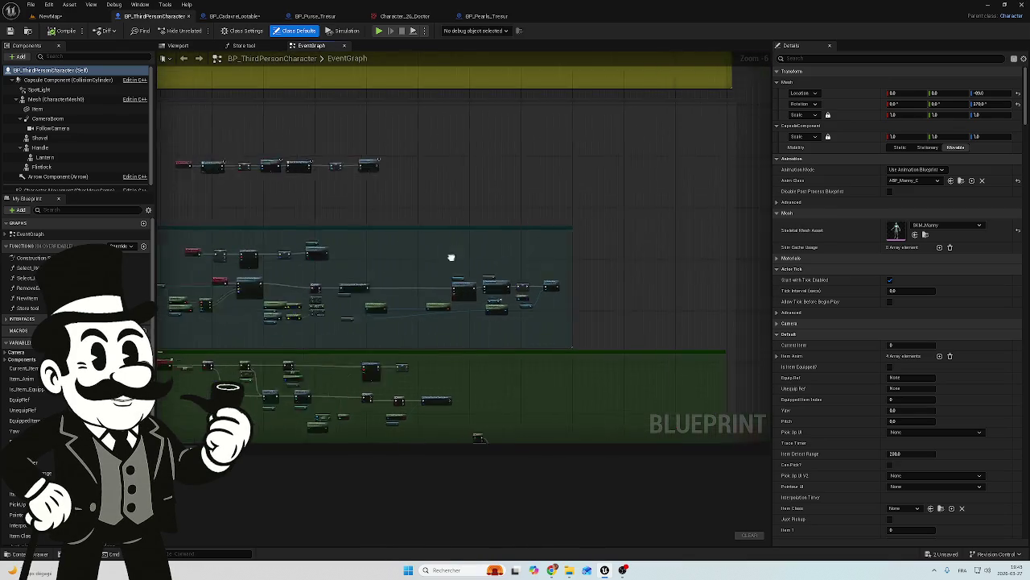
scroll(382, 272, up, 4)
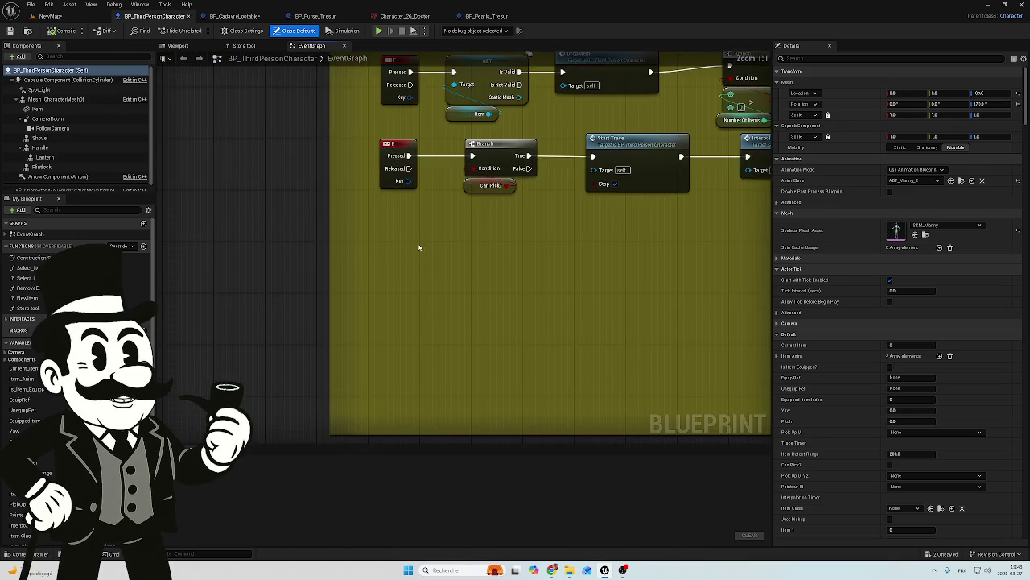
right_click(384, 318)
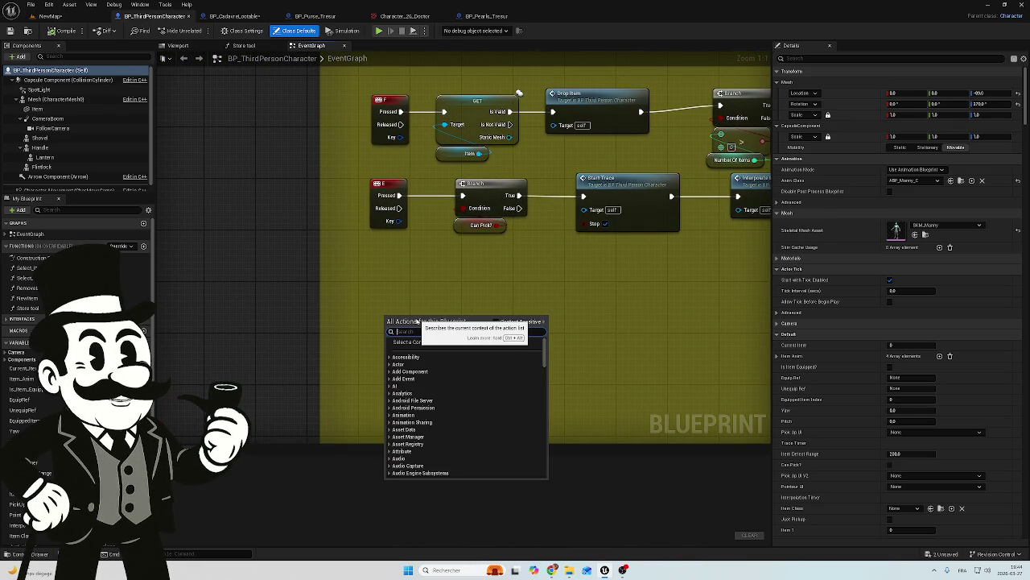
text(key)
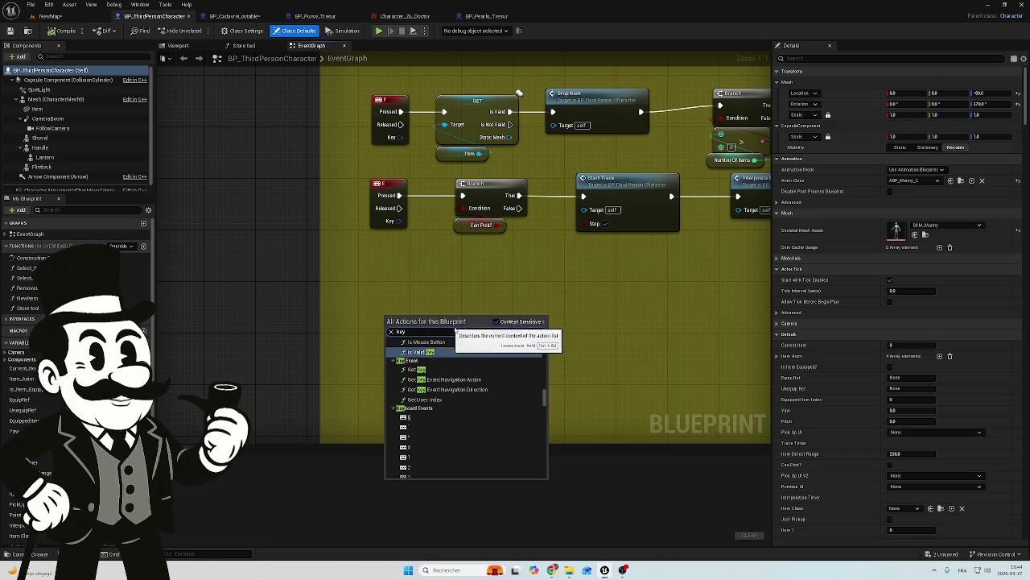
click(423, 410)
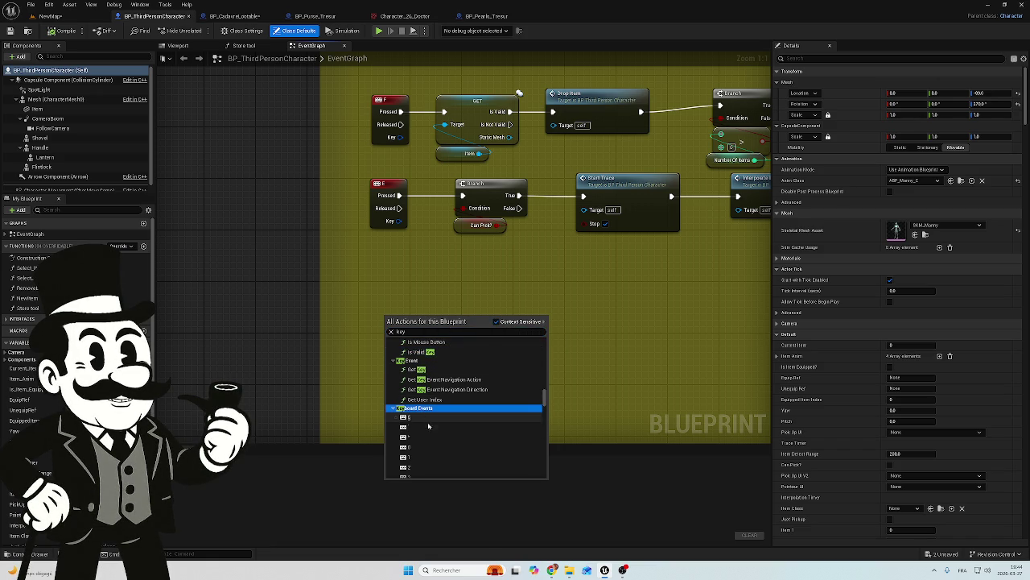
scroll(434, 447, down, 3)
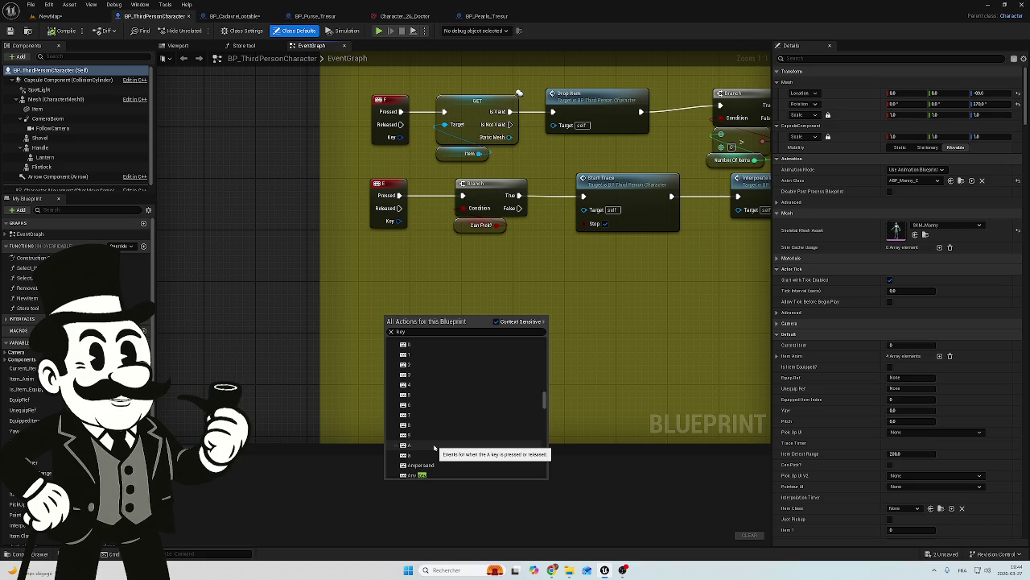
scroll(434, 447, down, 5)
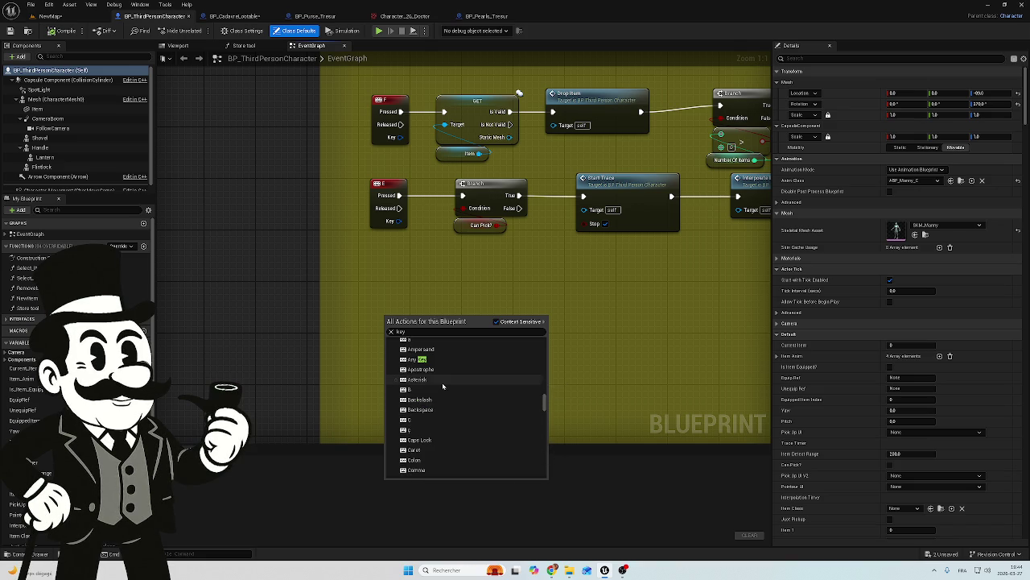
scroll(442, 388, down, 5)
scroll(438, 394, down, 5)
scroll(438, 401, down, 8)
scroll(438, 401, down, 8)
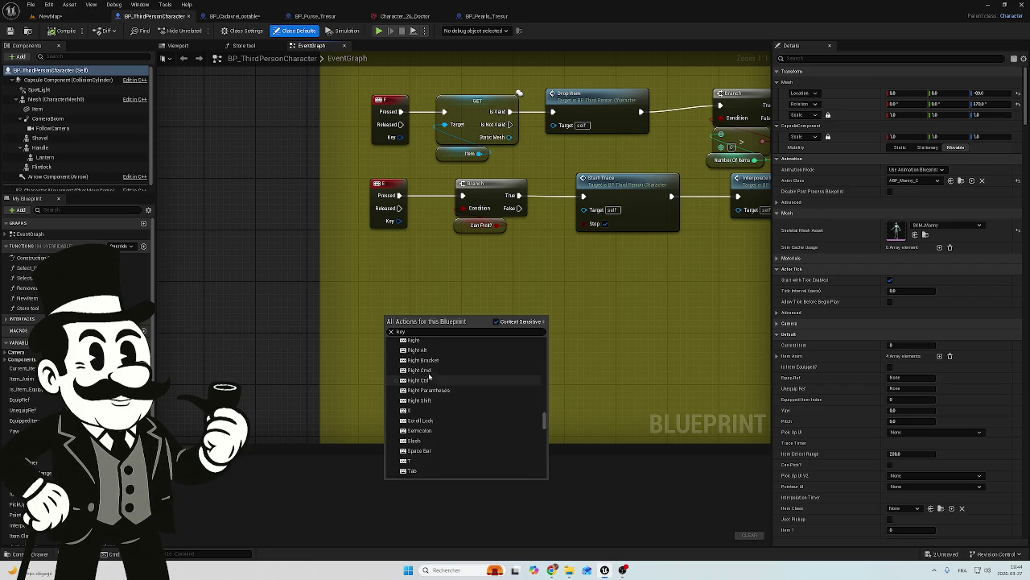
Find the L key among the keyboard events and place the L key event node.
click(416, 332)
scroll(467, 416, down, 3)
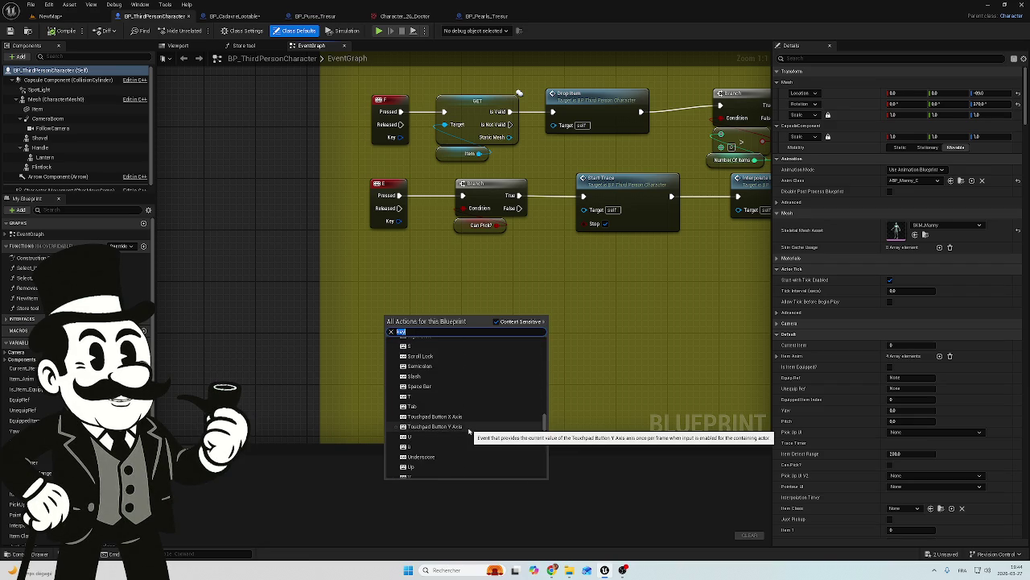
scroll(453, 420, up, 3)
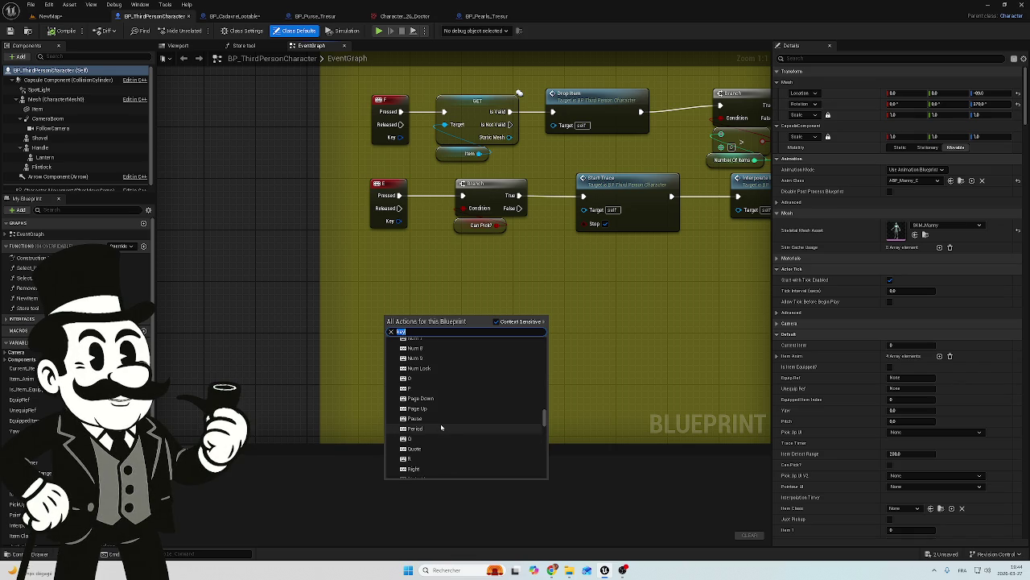
scroll(441, 427, up, 3)
scroll(441, 427, up, 5)
scroll(441, 427, up, 4)
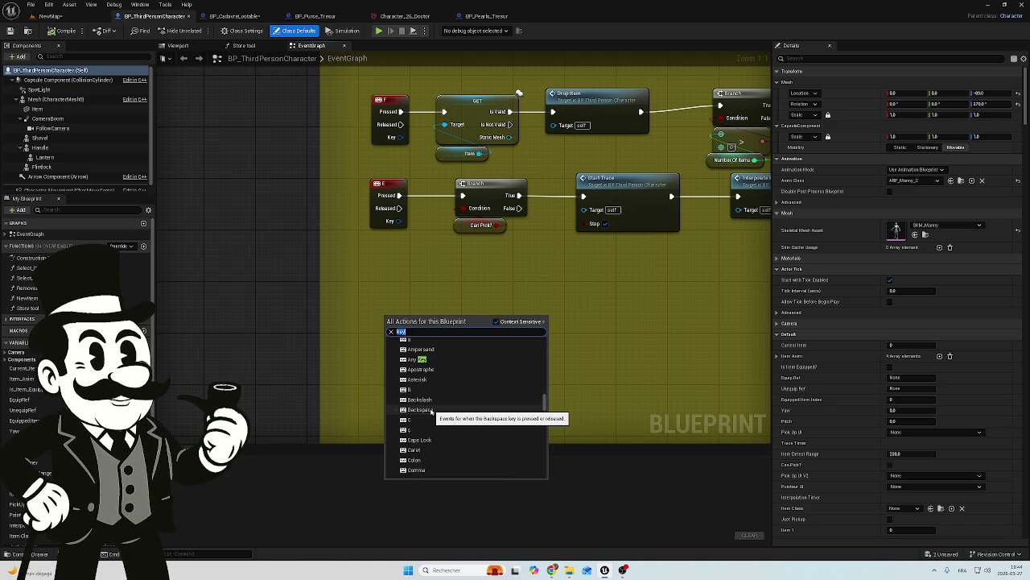
text(h)
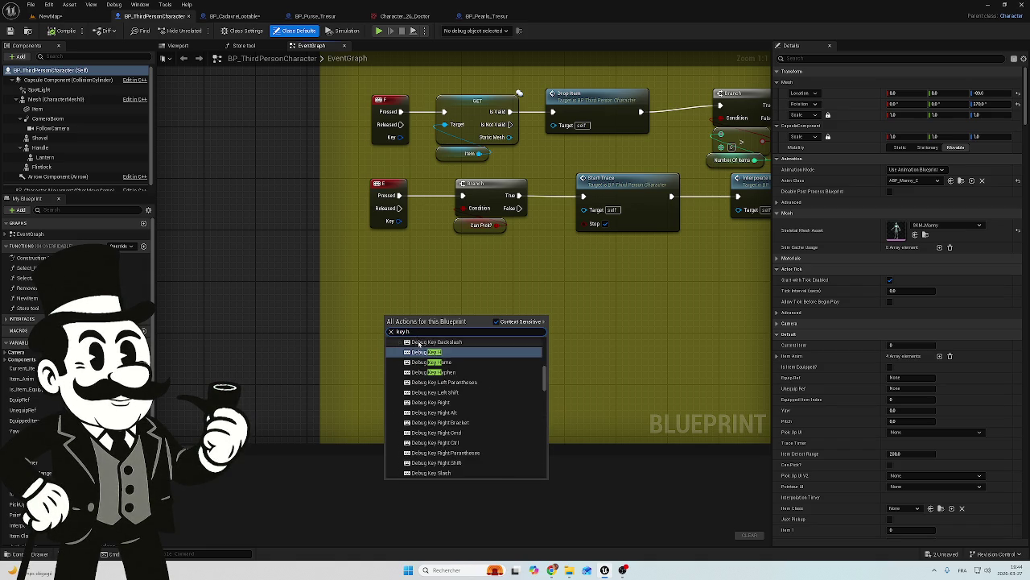
key(BackSpace)
key(BackSpace)
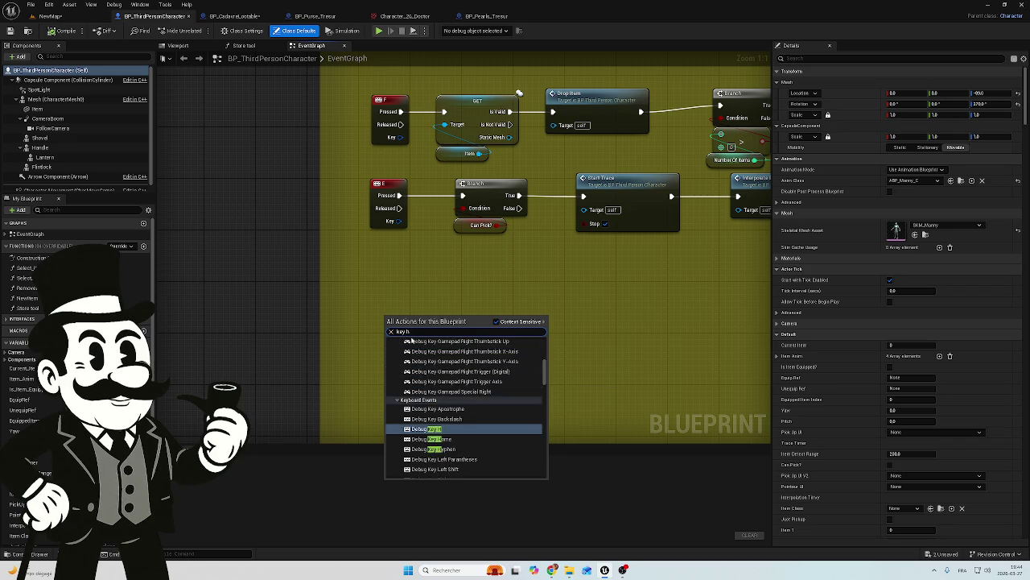
scroll(427, 342, down, 3)
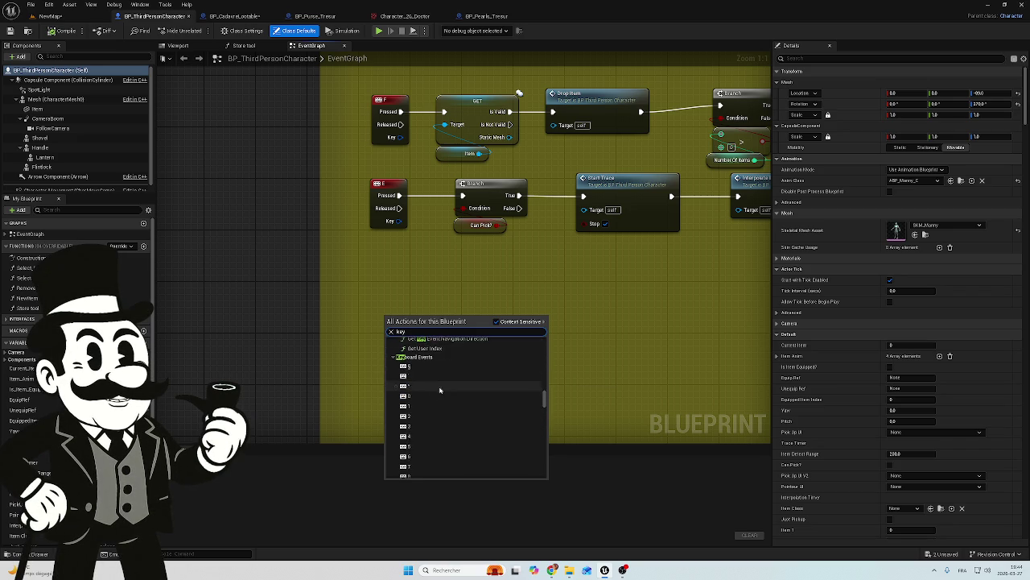
scroll(435, 434, down, 5)
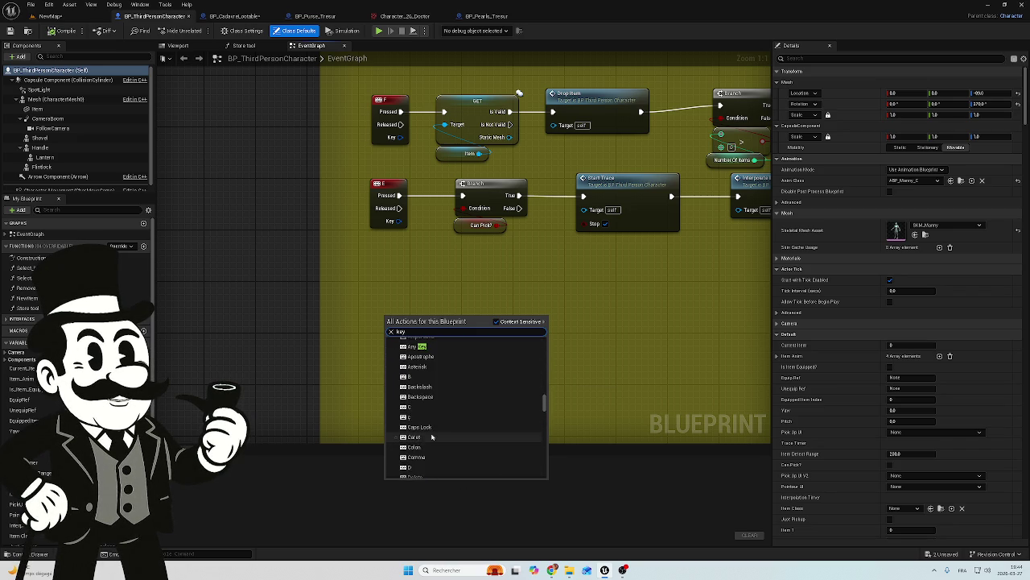
scroll(432, 440, down, 5)
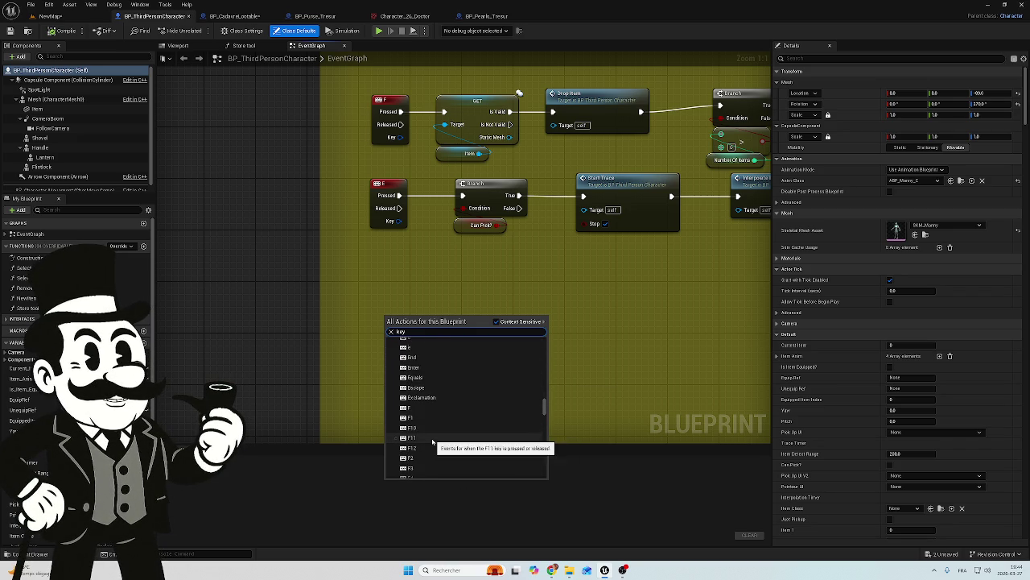
scroll(432, 441, down, 5)
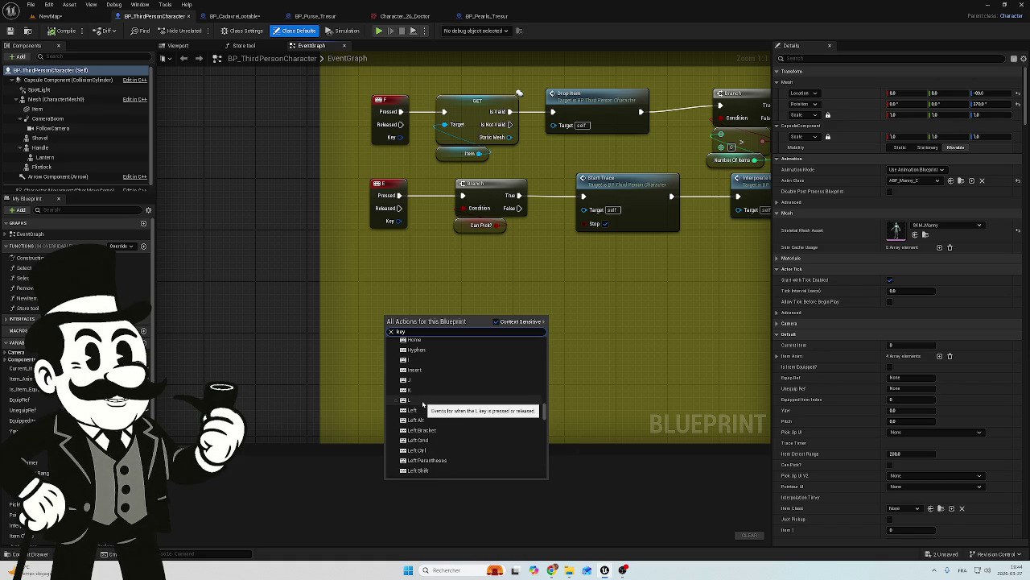
click(411, 400)
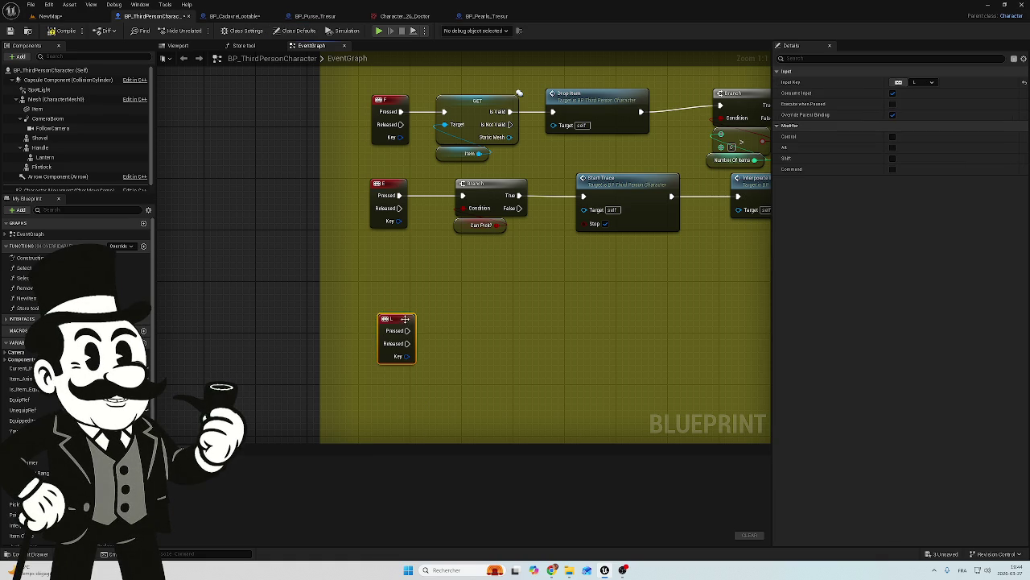
drag(404, 319, 394, 304)
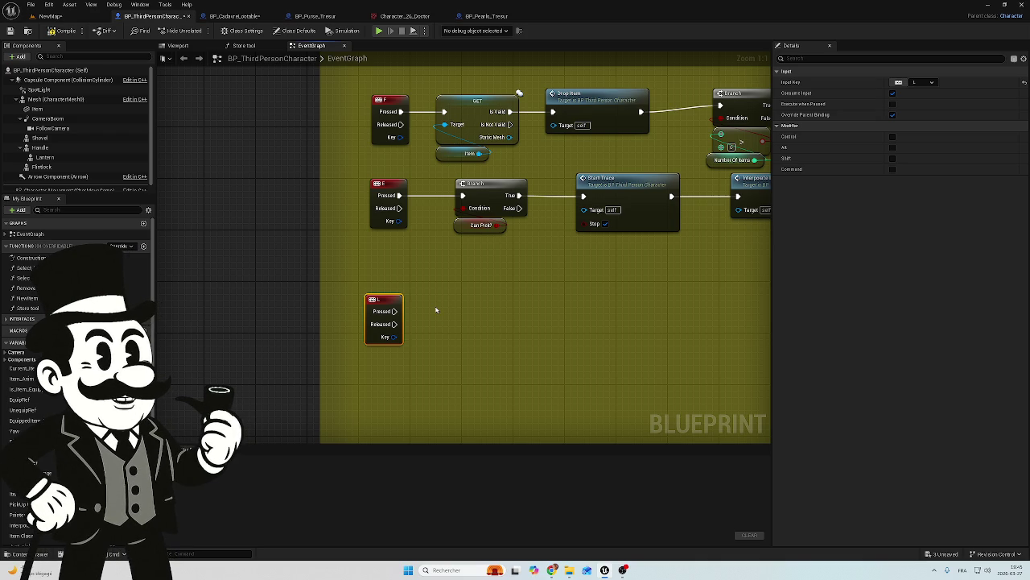
mouse_move(464, 292)
mouse_down()
mouse_move(447, 267)
mouse_move(372, 264)
mouse_up()
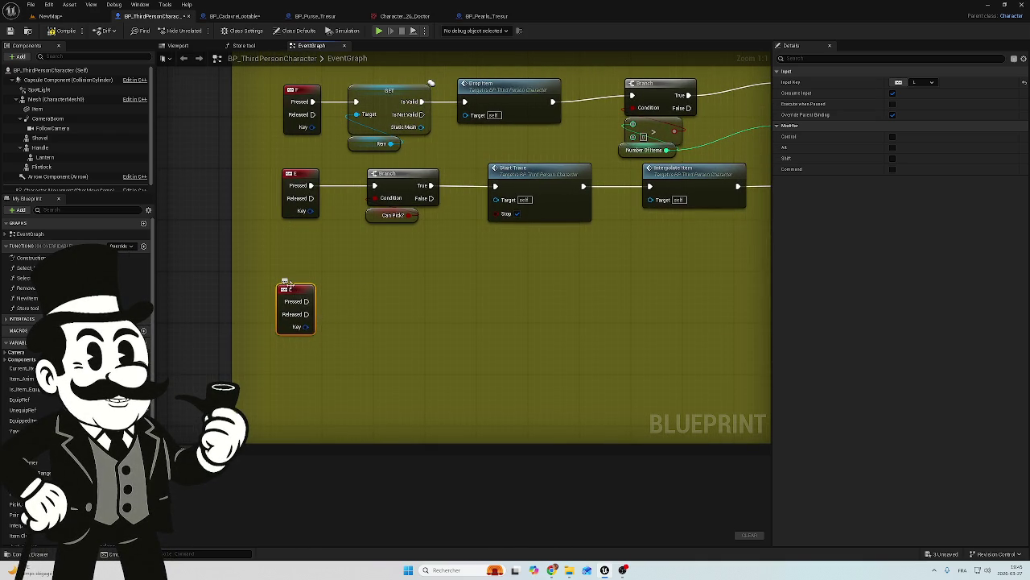
mouse_move(306, 301)
mouse_down()
mouse_move(372, 323)
mouse_move(380, 307)
mouse_up()
text(pl)
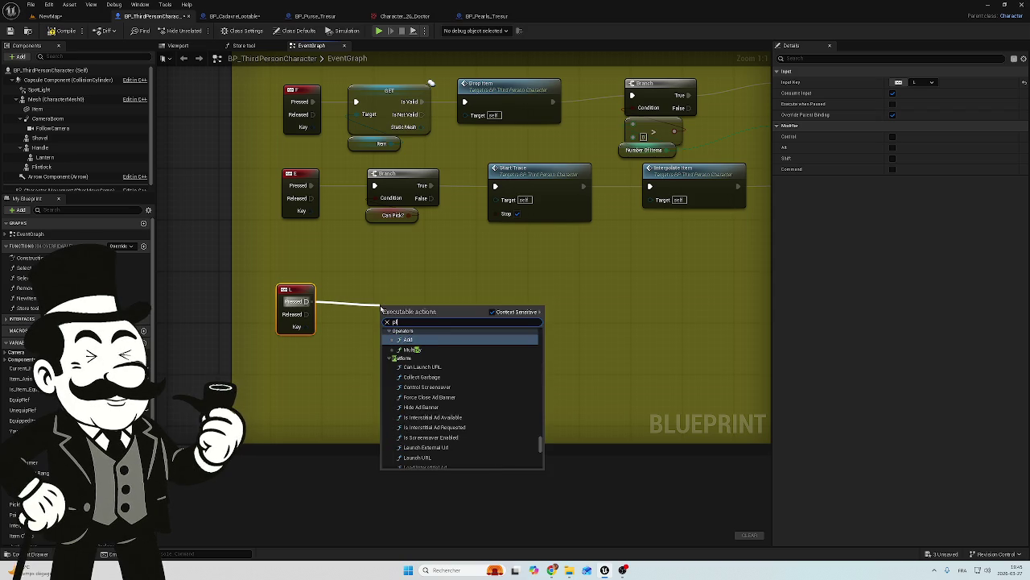
text(ay)
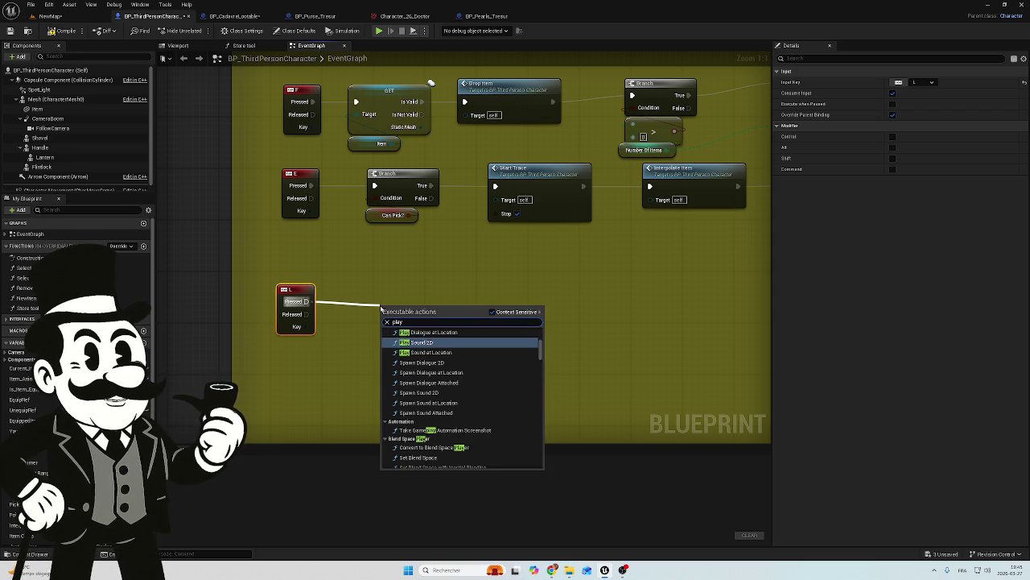
text( a)
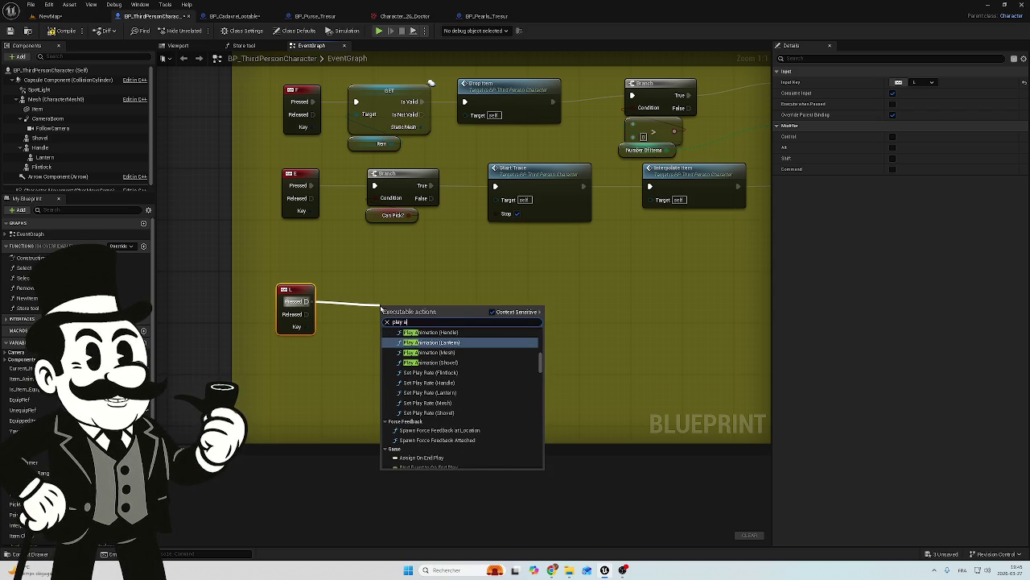
text(ni)
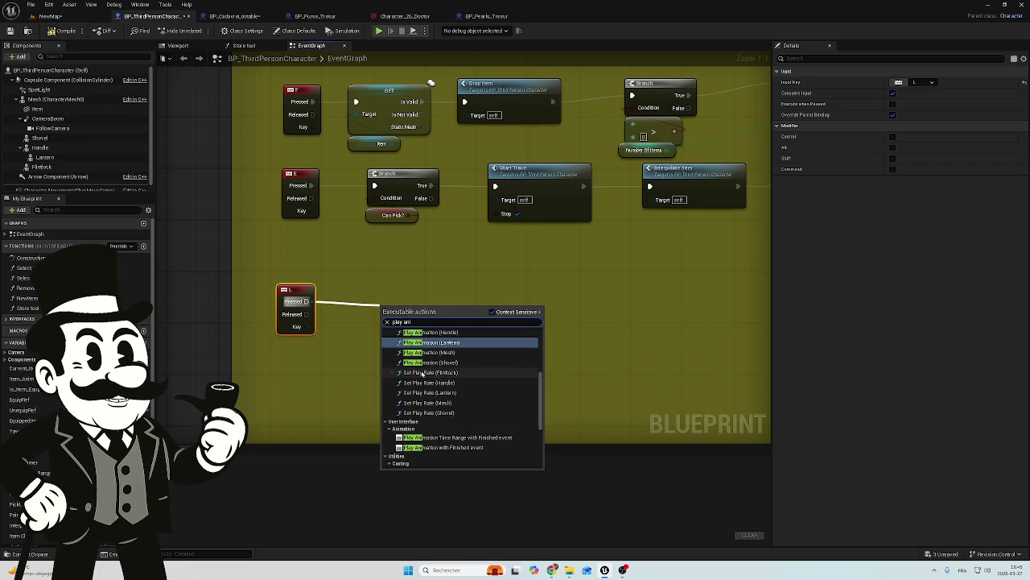
text(m)
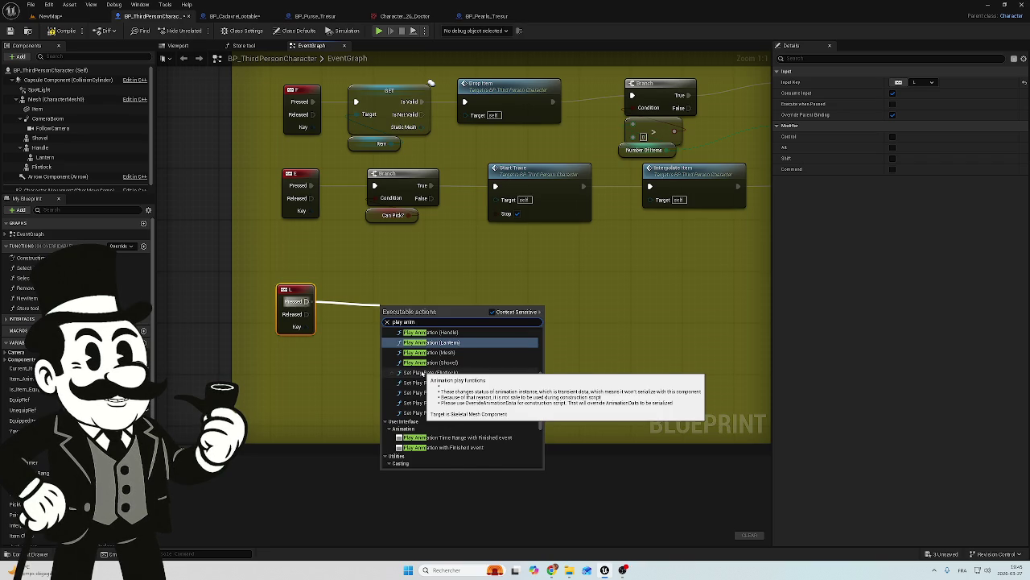
text( s)
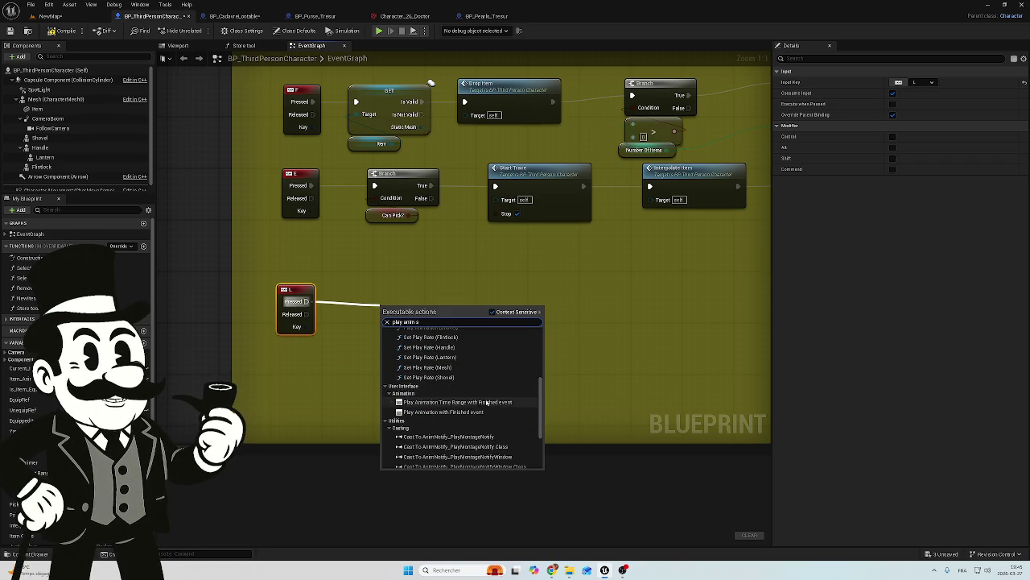
scroll(438, 394, up, 5)
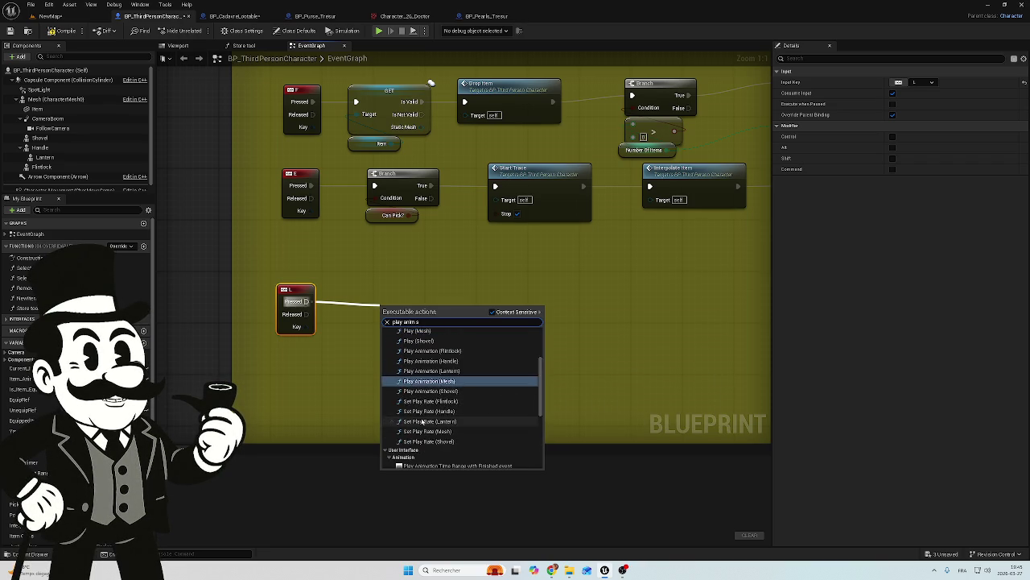
key(ctrl+a)
text(anim)
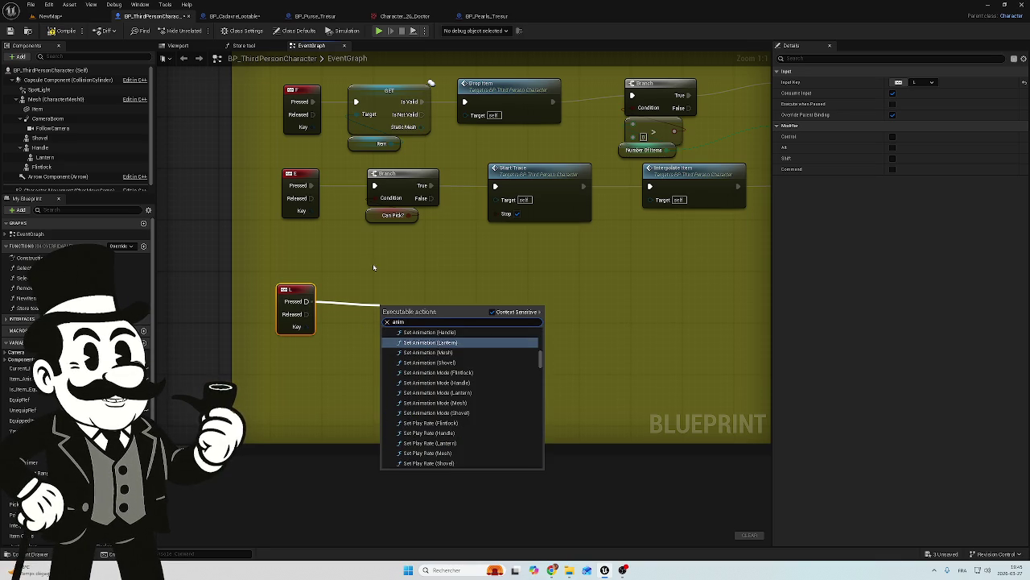
scroll(466, 385, down, 5)
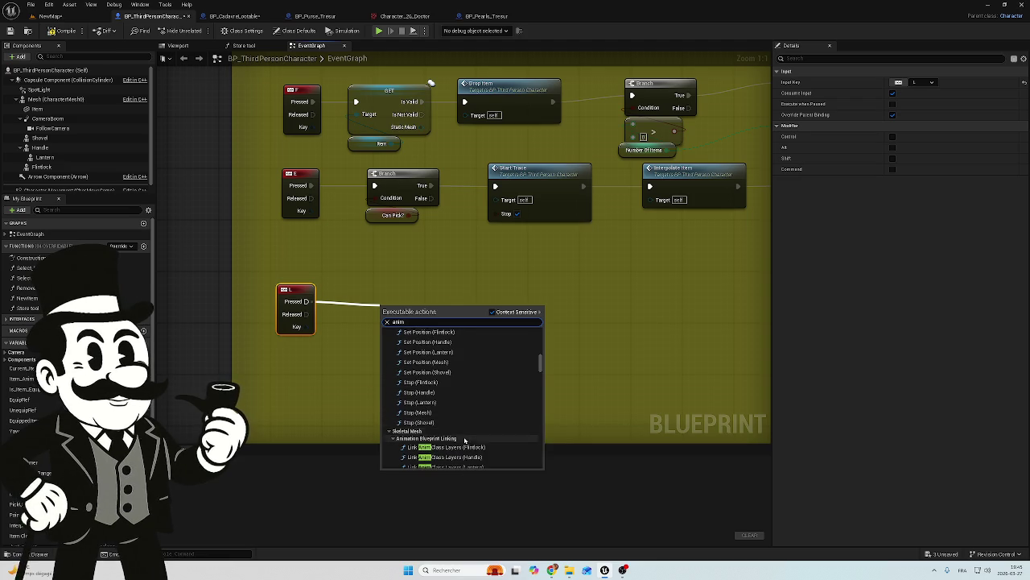
scroll(454, 414, down, 1)
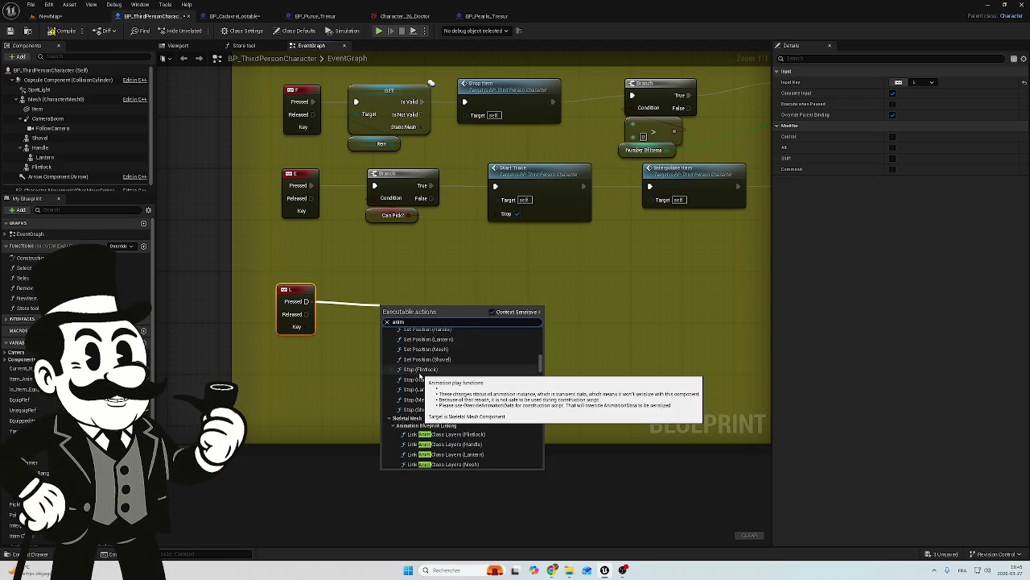
text( squ)
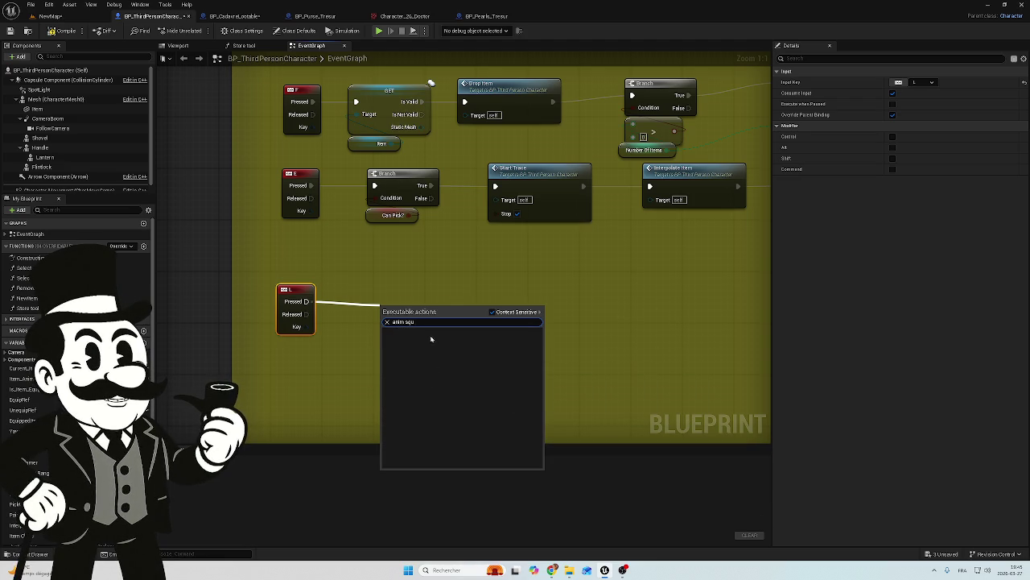
drag(419, 322, 371, 326)
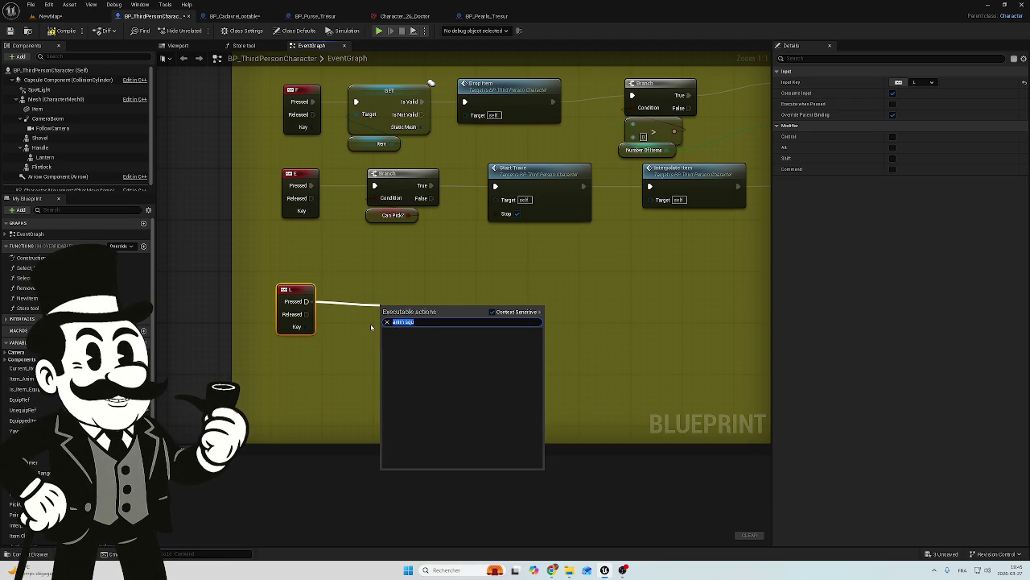
text(pl)
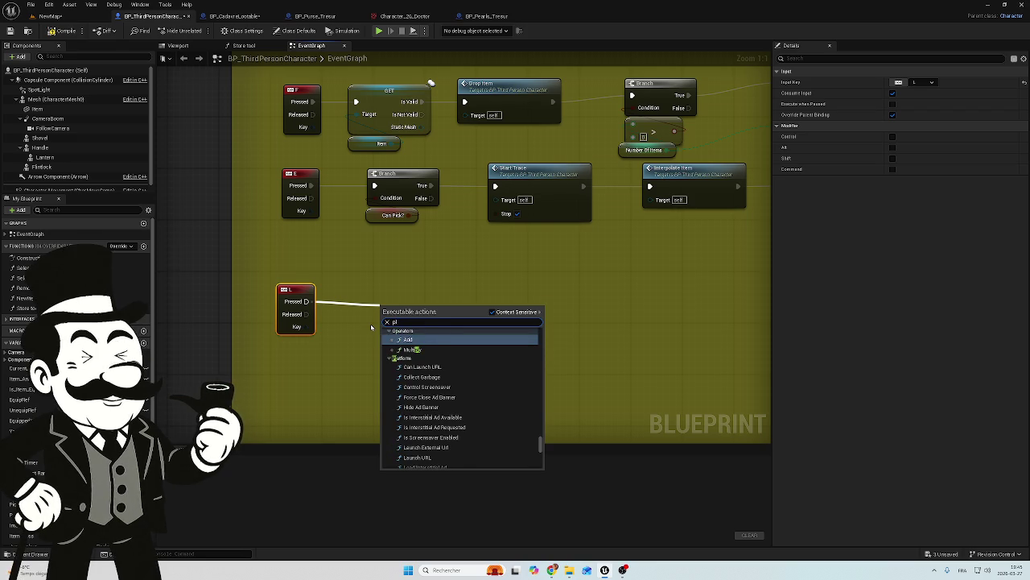
text(ay a)
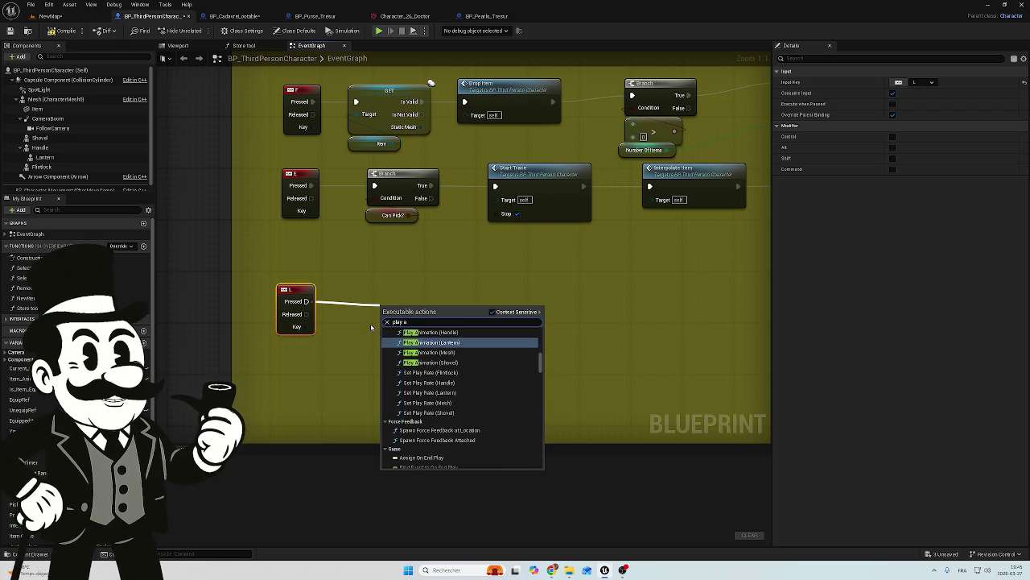
text(nimat)
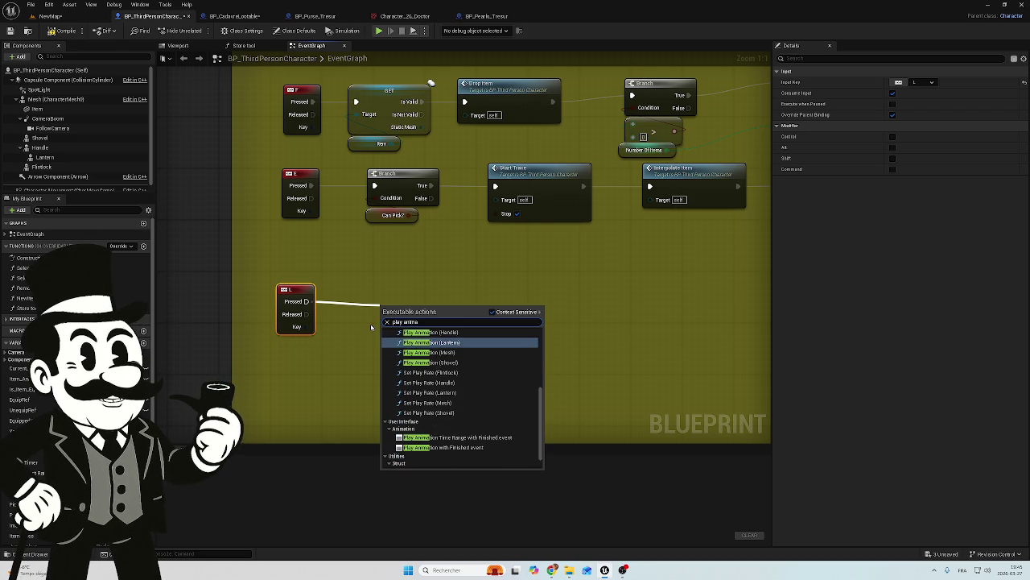
text(ion)
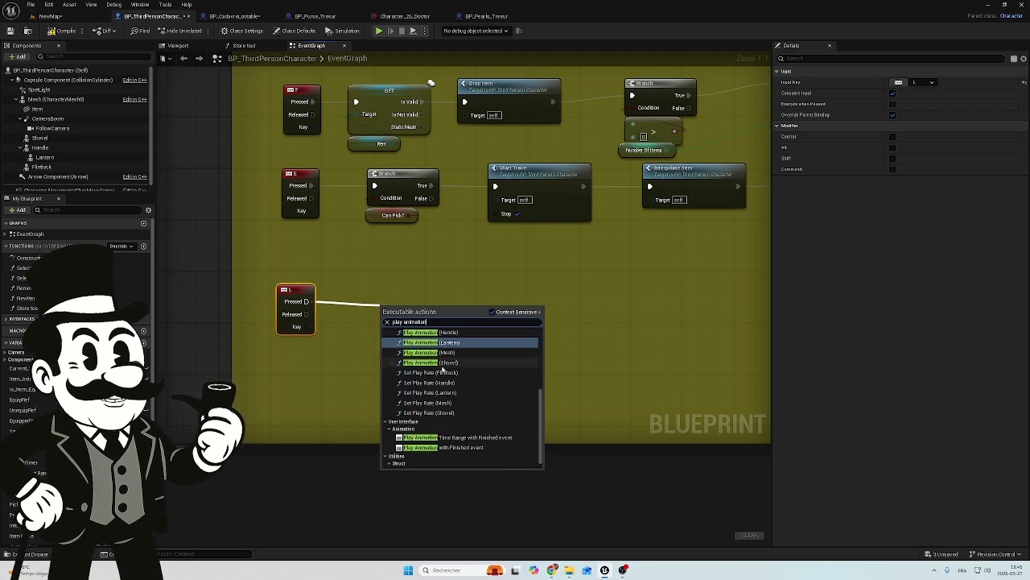
scroll(449, 392, up, 2)
scroll(449, 392, up, 5)
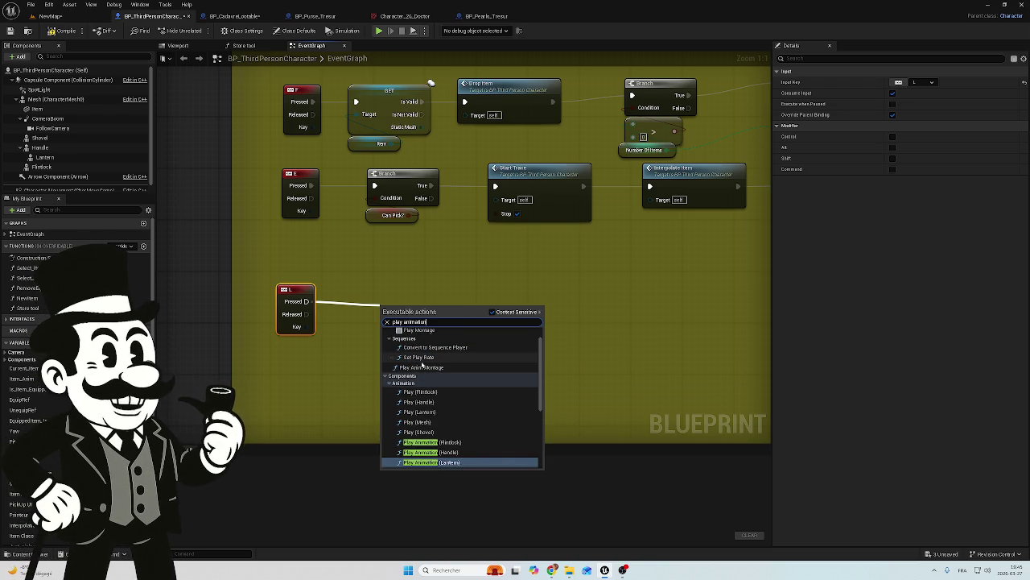
scroll(423, 367, up, 1)
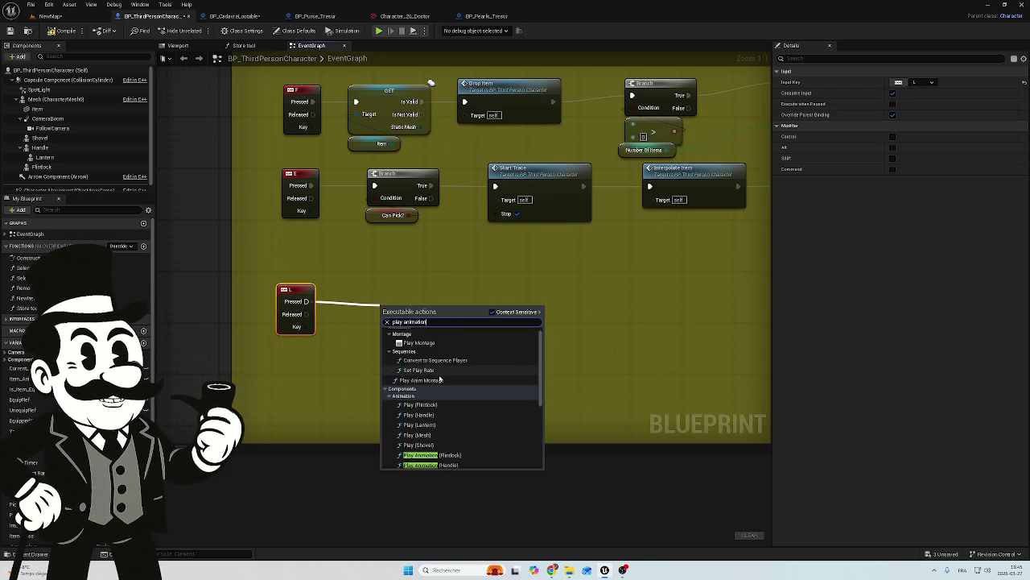
scroll(438, 379, up, 1)
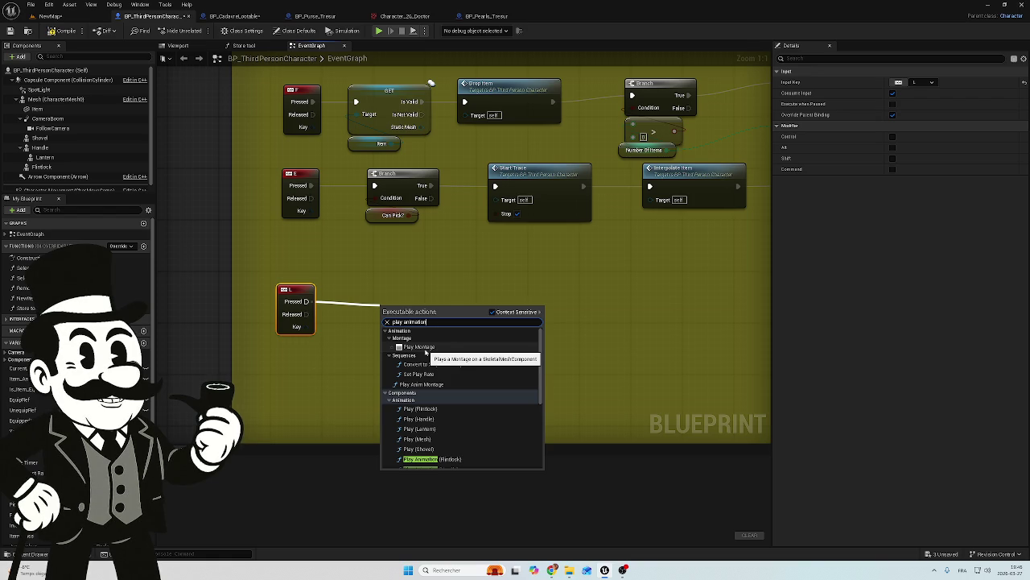
text( d)
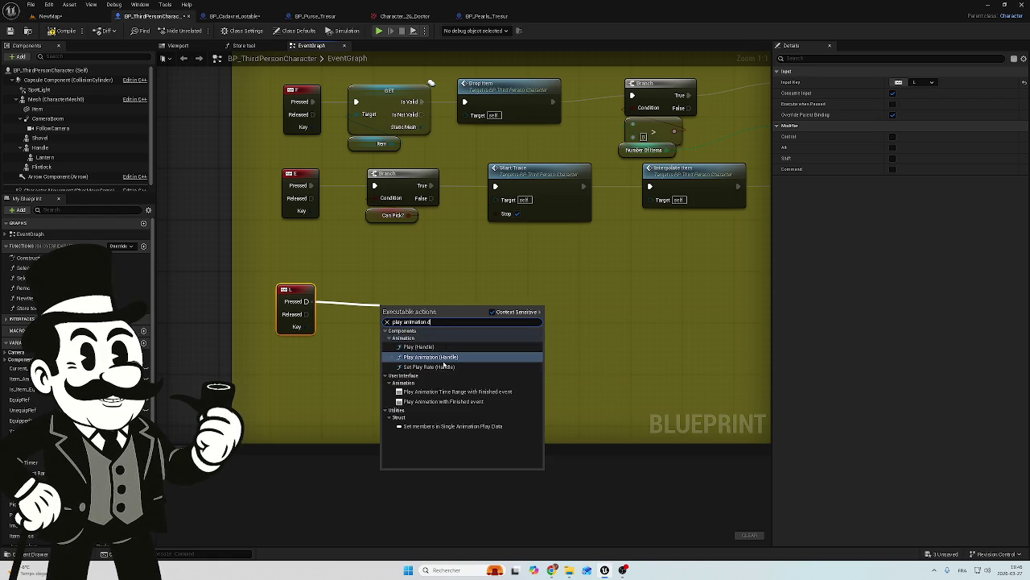
key(Escape)
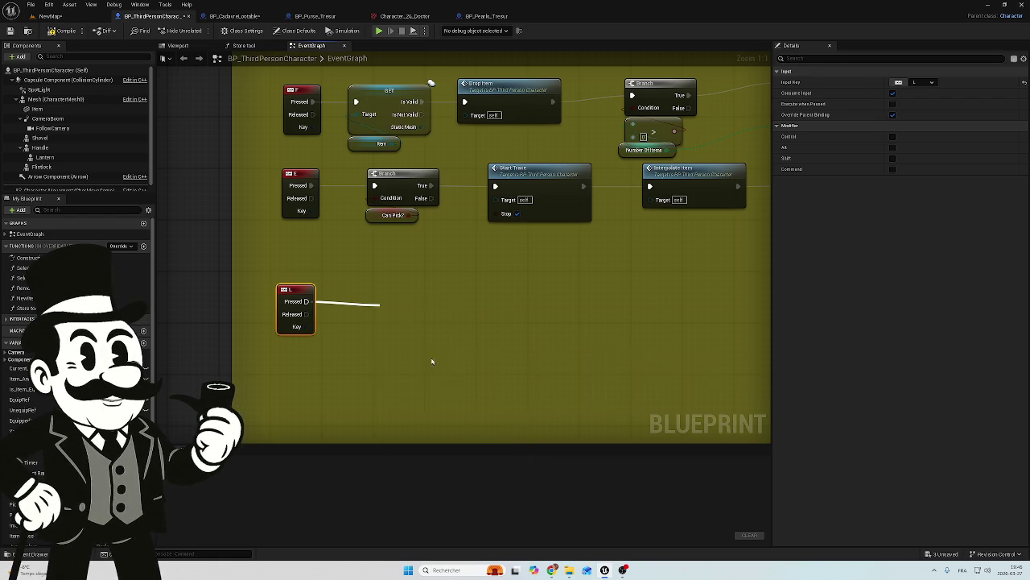
Wire a Play Animation node from L Pressed and delete the Handle target node.
mouse_move(430, 314)
mouse_down()
mouse_move(502, 303)
mouse_move(482, 288)
mouse_up()
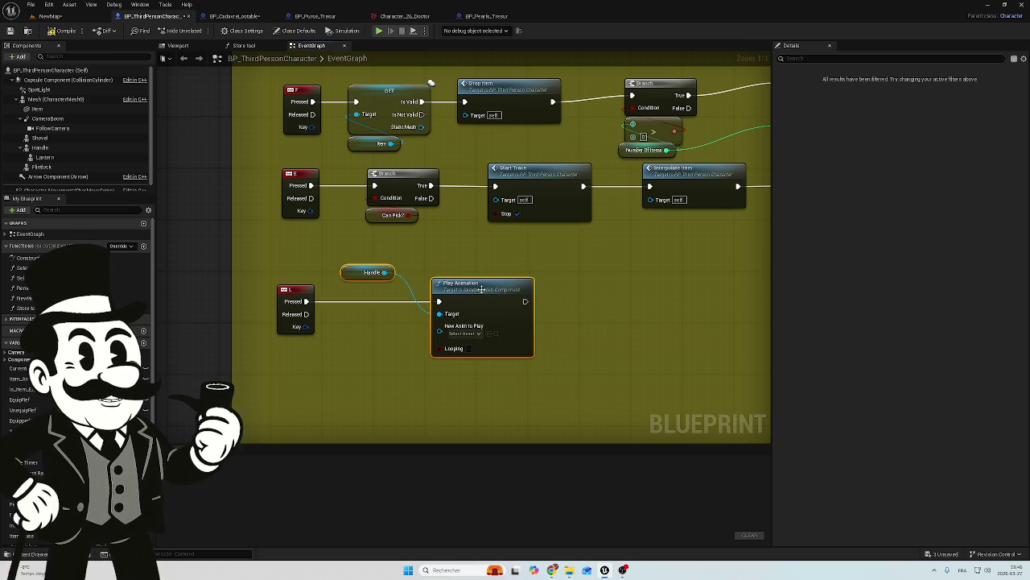
click(385, 272)
key(Delete)
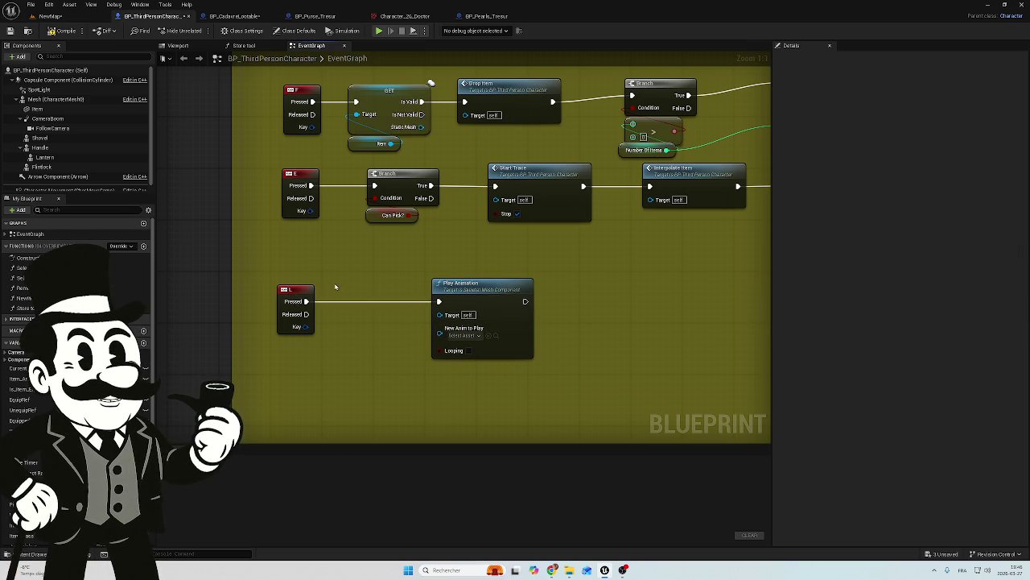
Browse the Content Drawer to Animation > Shovel and preview the shovel idle montage.
key(ctrl+space)
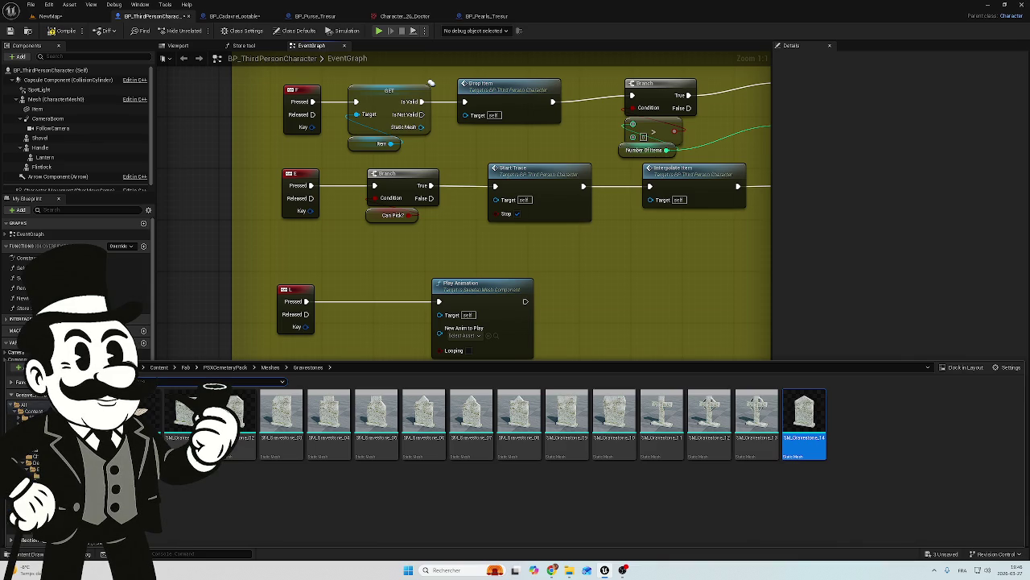
click(33, 410)
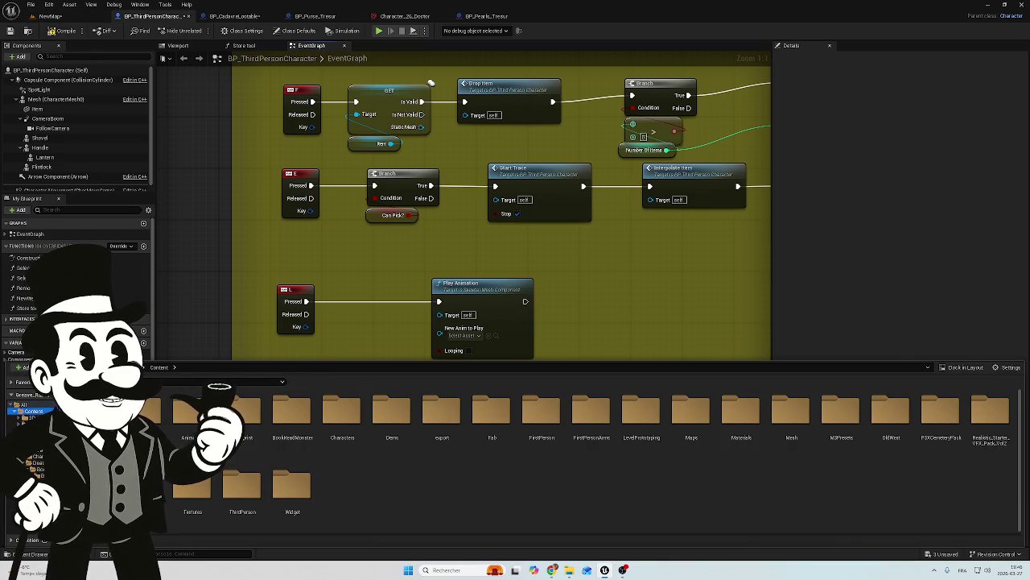
double_click(188, 412)
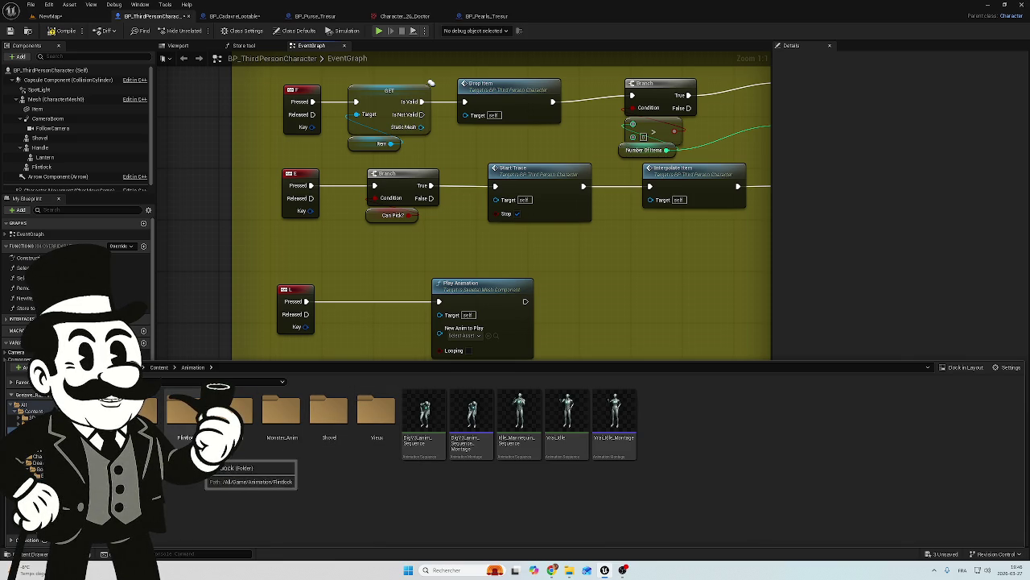
click(330, 438)
double_click(333, 448)
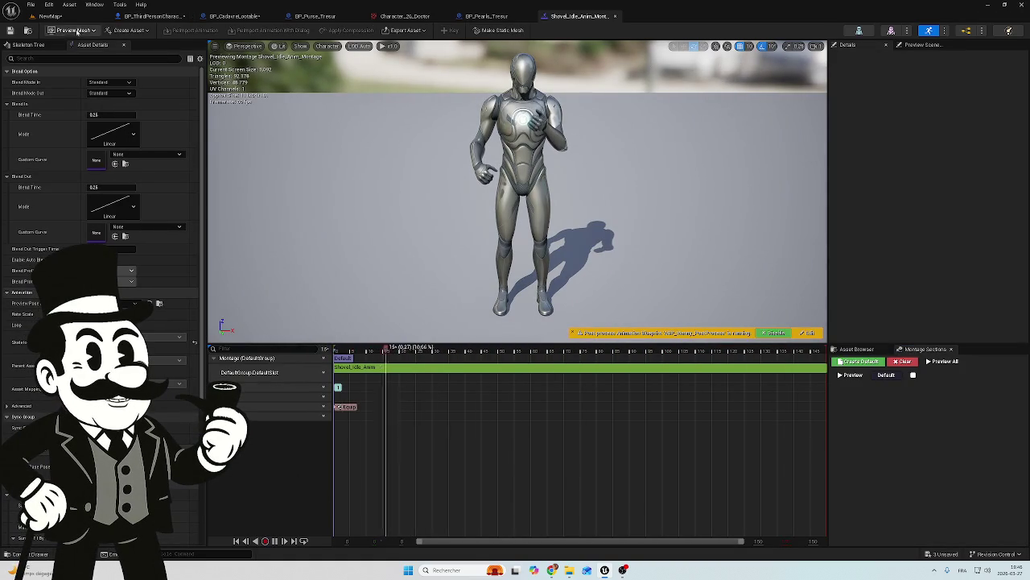
click(615, 17)
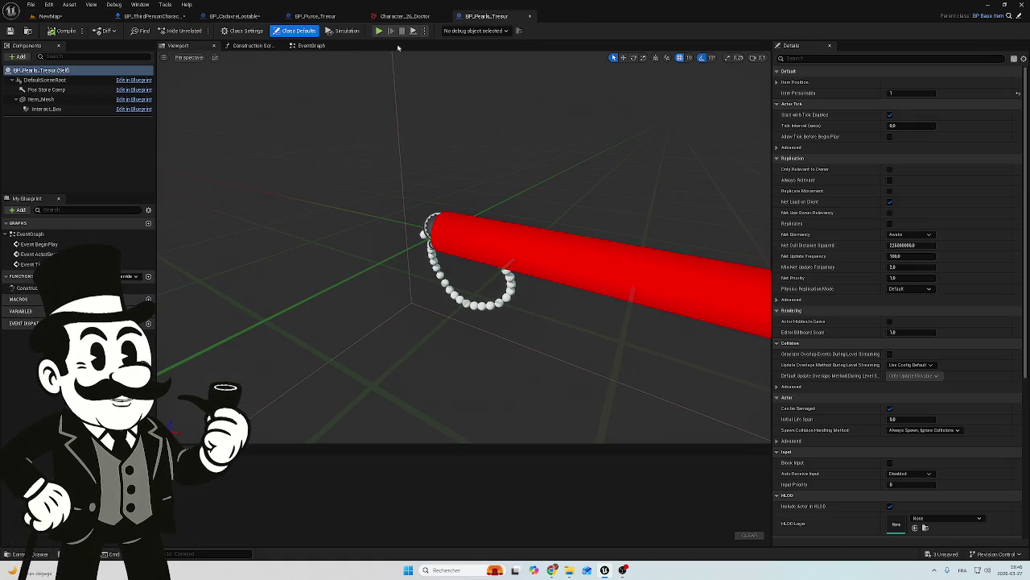
On NewMap, browse Animation and its level sequence subfolder, then right-click BP_Terre for its actions.
click(65, 17)
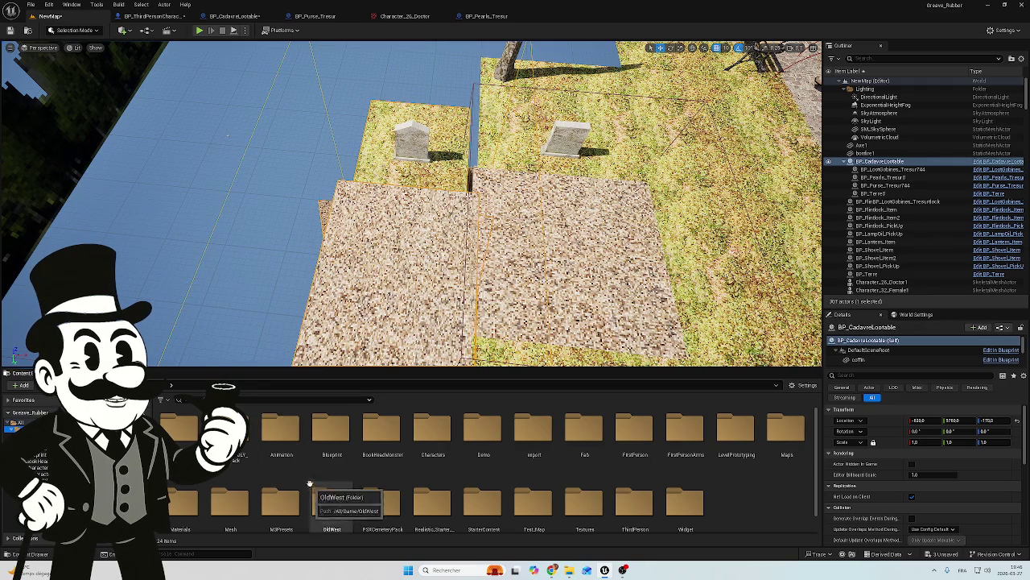
double_click(281, 435)
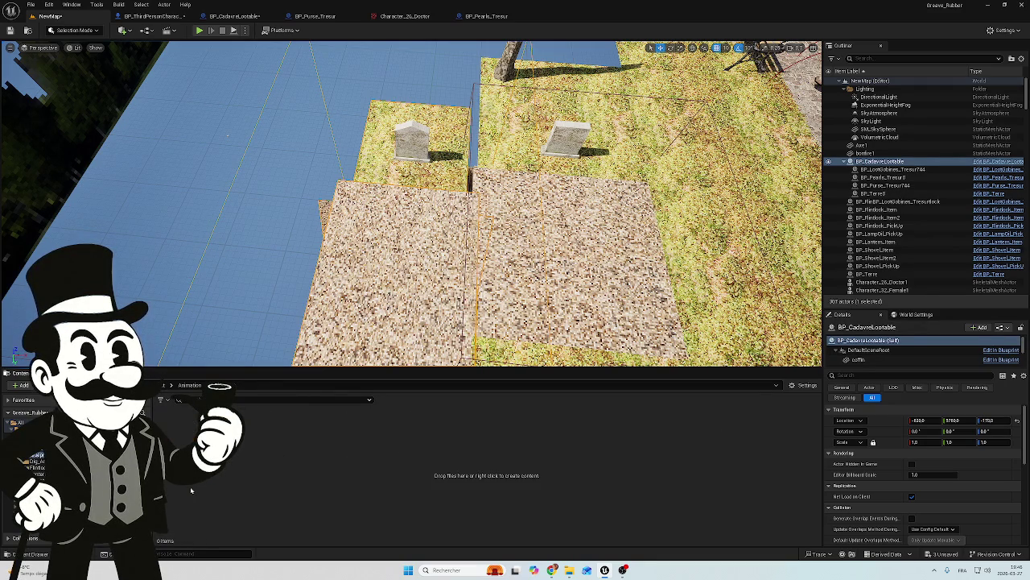
double_click(230, 446)
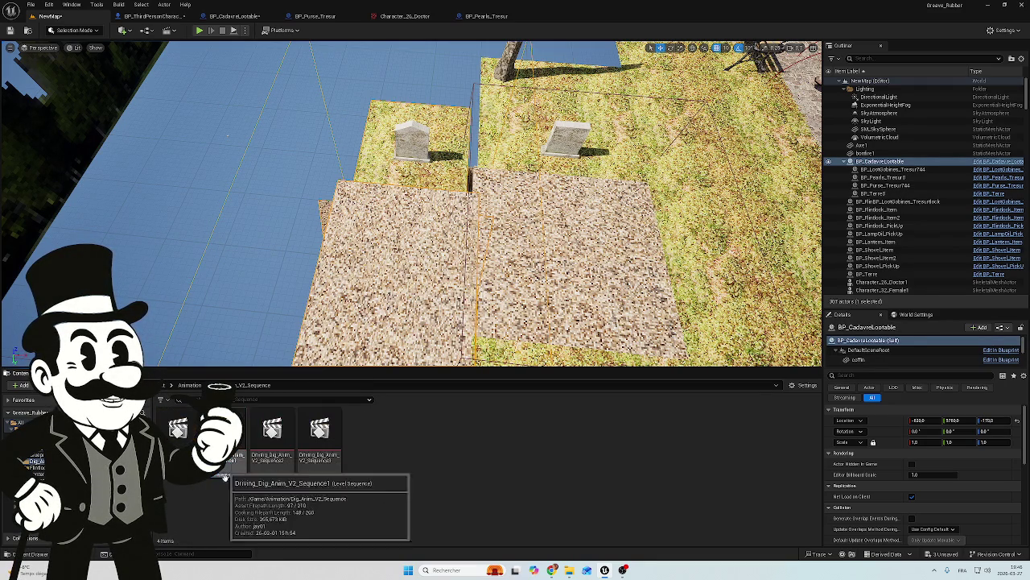
key(alt+Left)
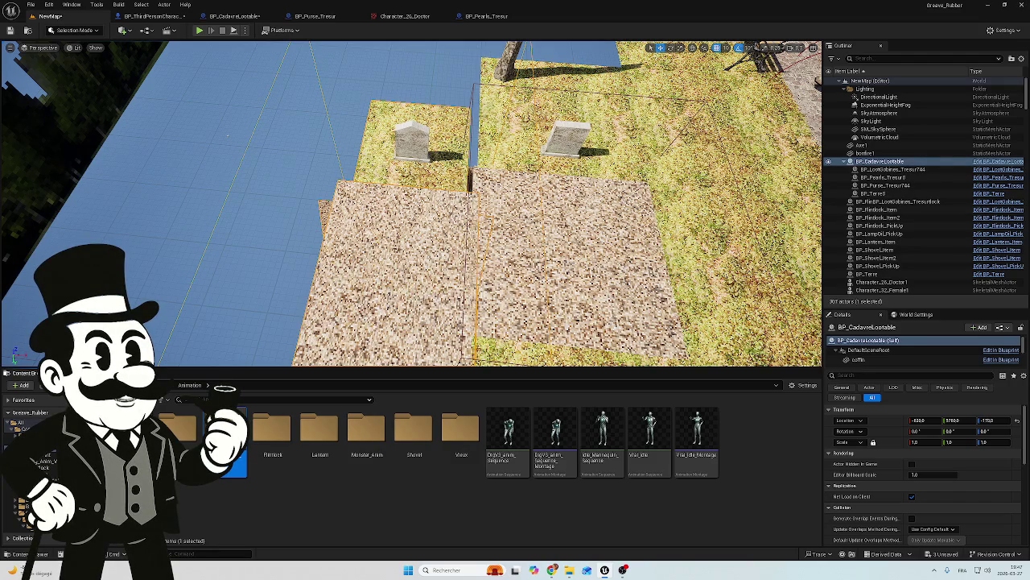
click(867, 274)
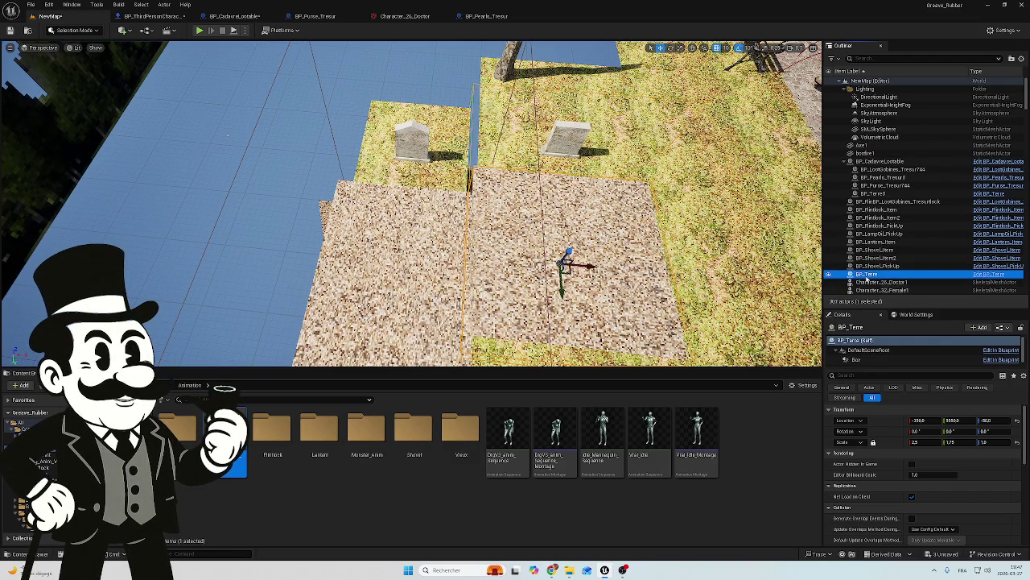
right_click(868, 277)
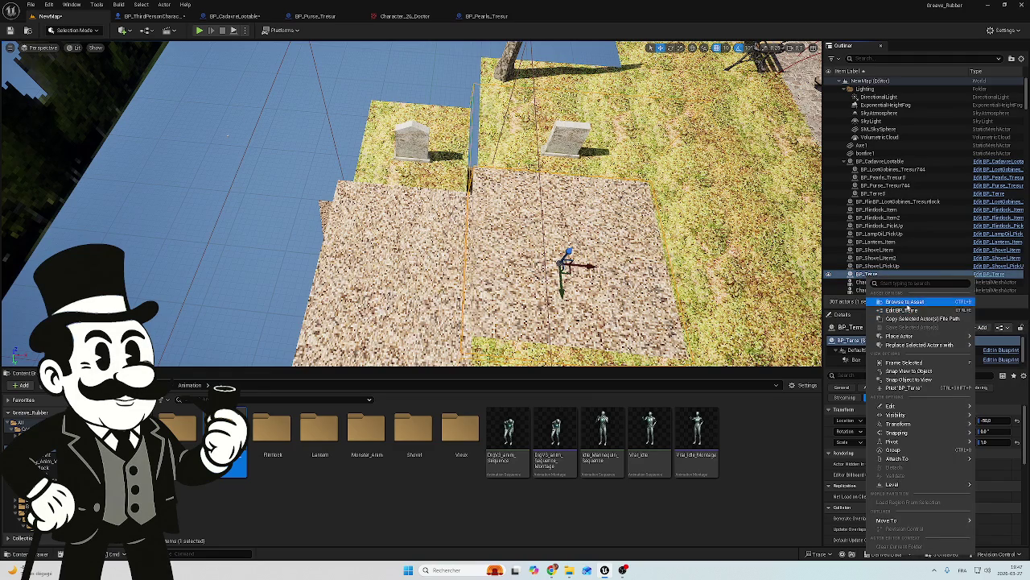
Open BP_Terre from the content browser, inspect its Dig_Hole timeline Event Graph, and return to NewMap.
click(905, 301)
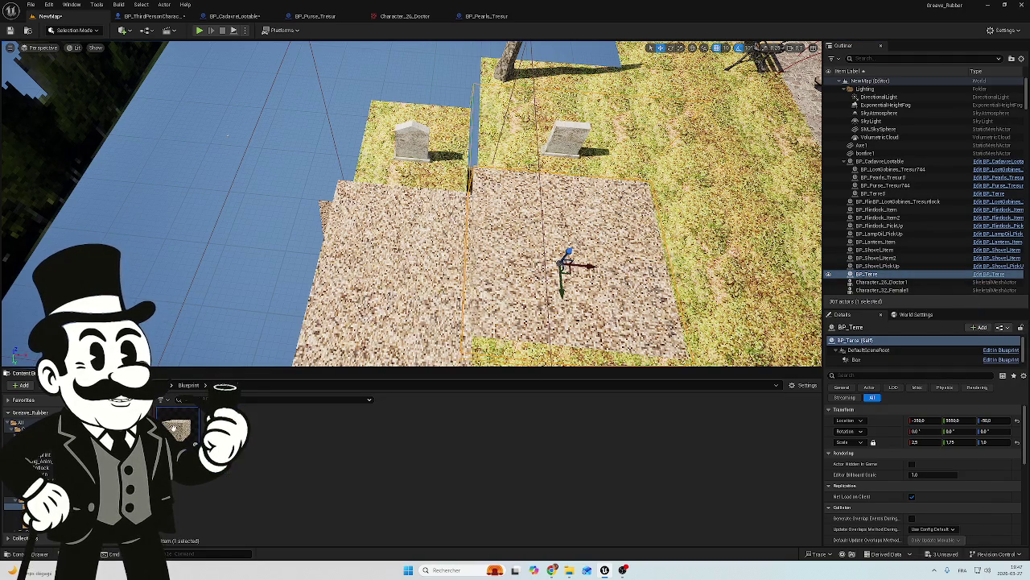
double_click(177, 430)
scroll(665, 246, up, 2)
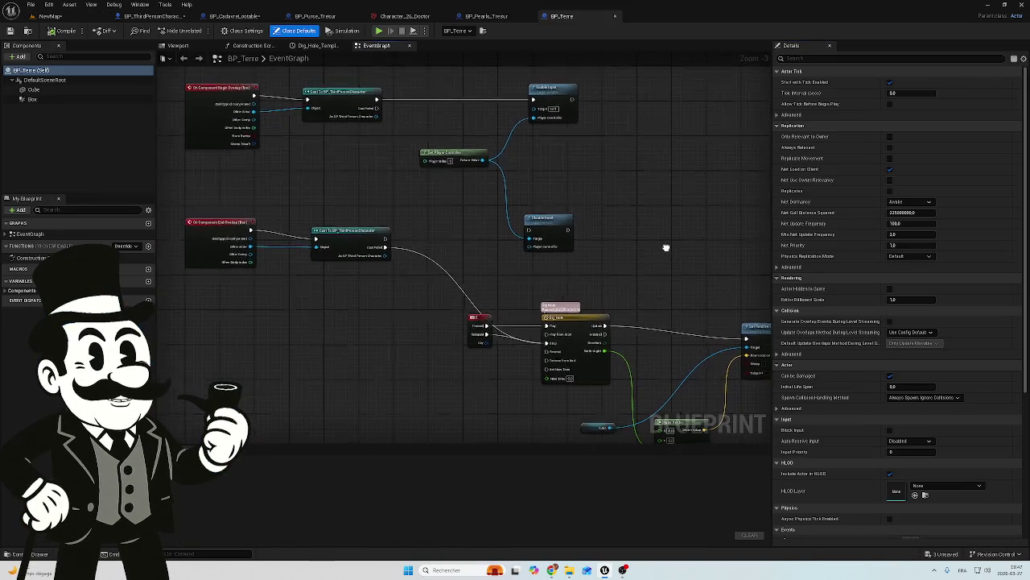
scroll(580, 320, up, 2)
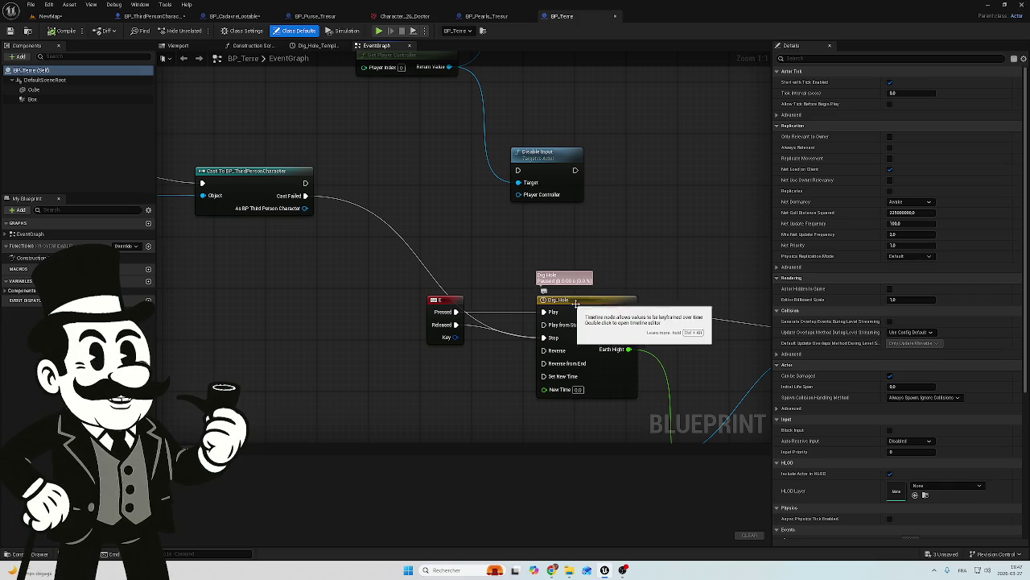
scroll(616, 239, down, 2)
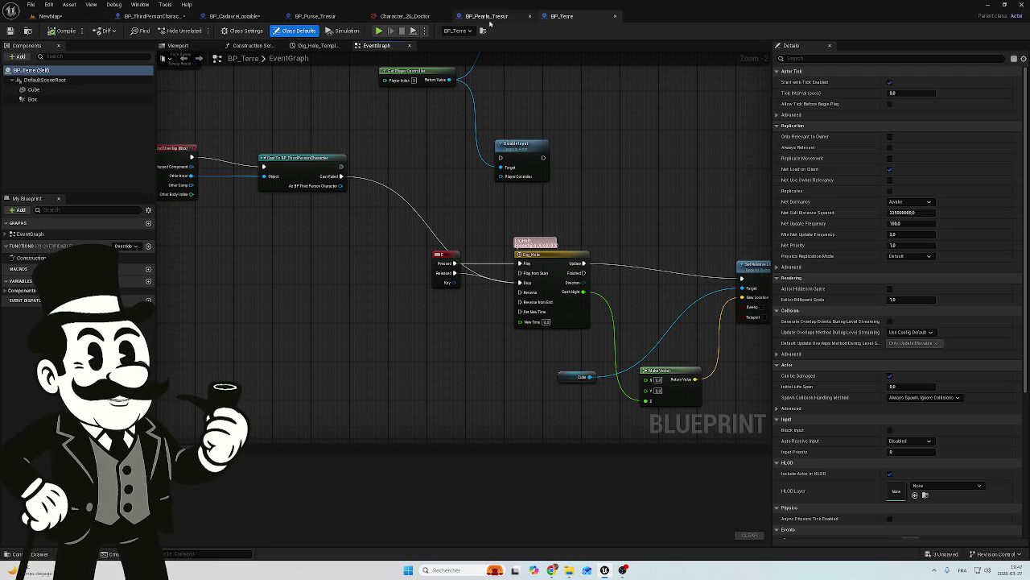
click(60, 17)
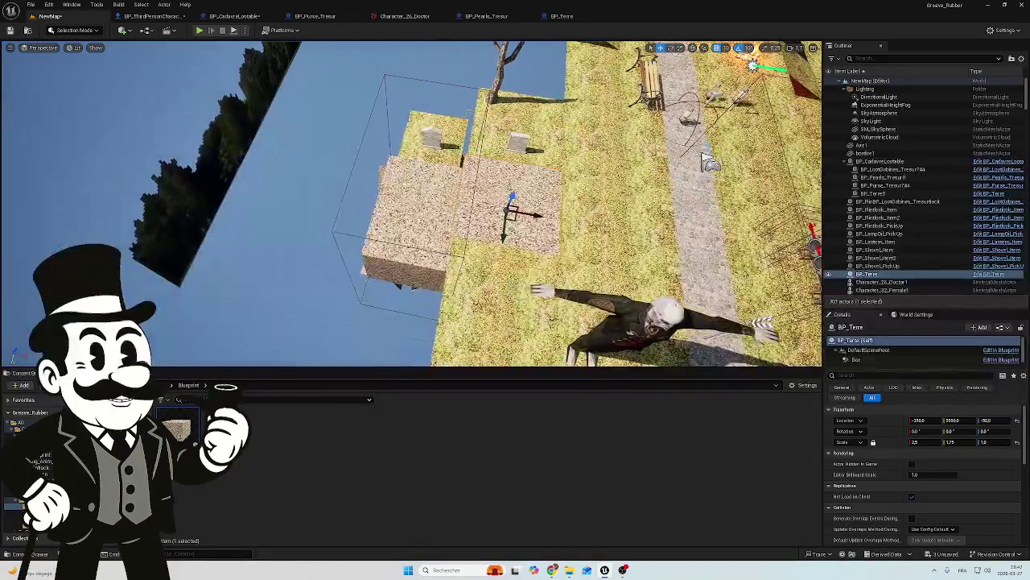
Move the BP_CadavreLootable coffin along its Y axis beside the BP_Terre dirt area.
click(393, 194)
drag(403, 293, 420, 239)
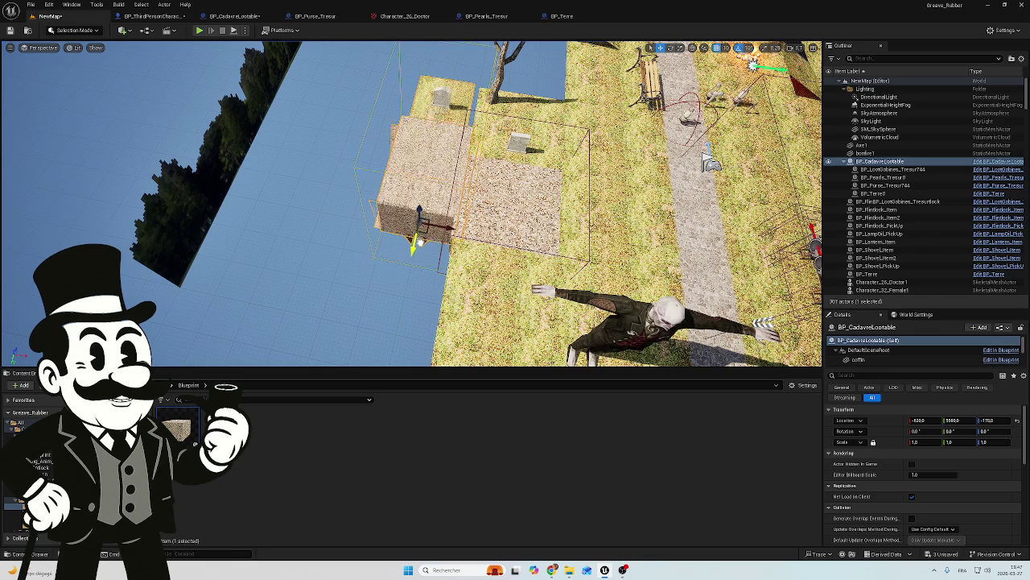
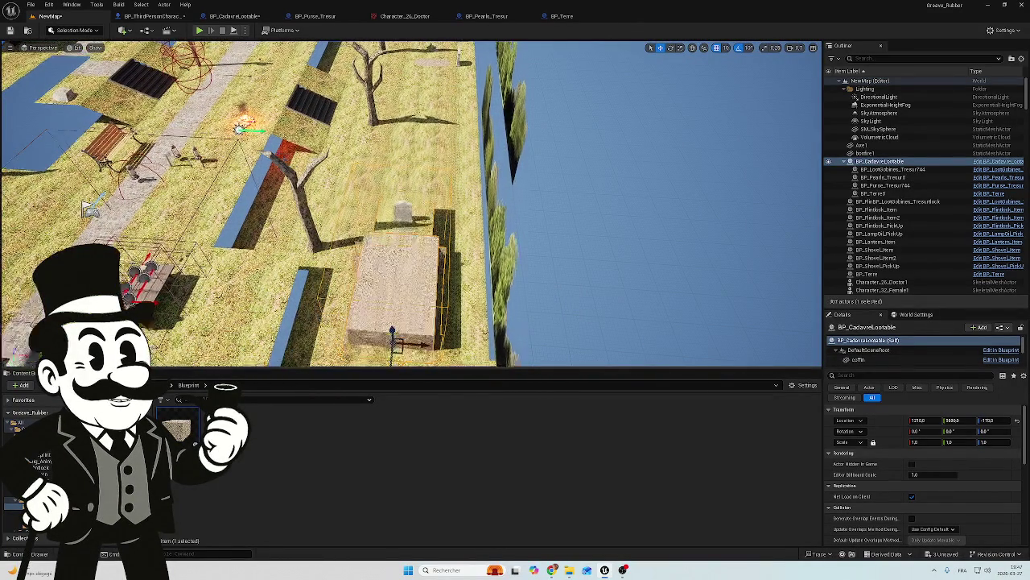
Turn the BP_CadavreLootable coffin 90° in yaw, slide it onto the grave plot and lower it to Z -350.
drag(393, 342, 395, 346)
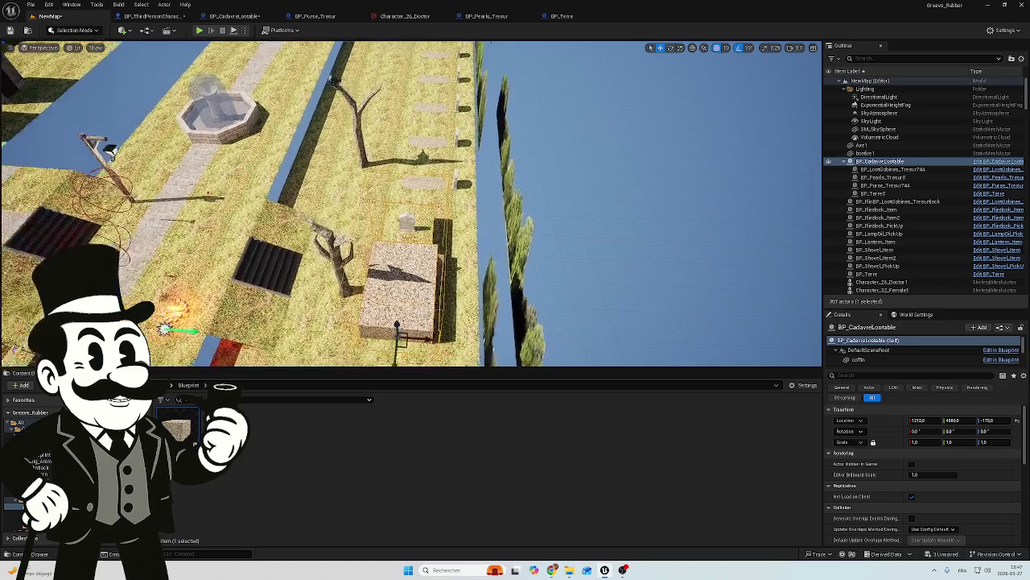
key(e)
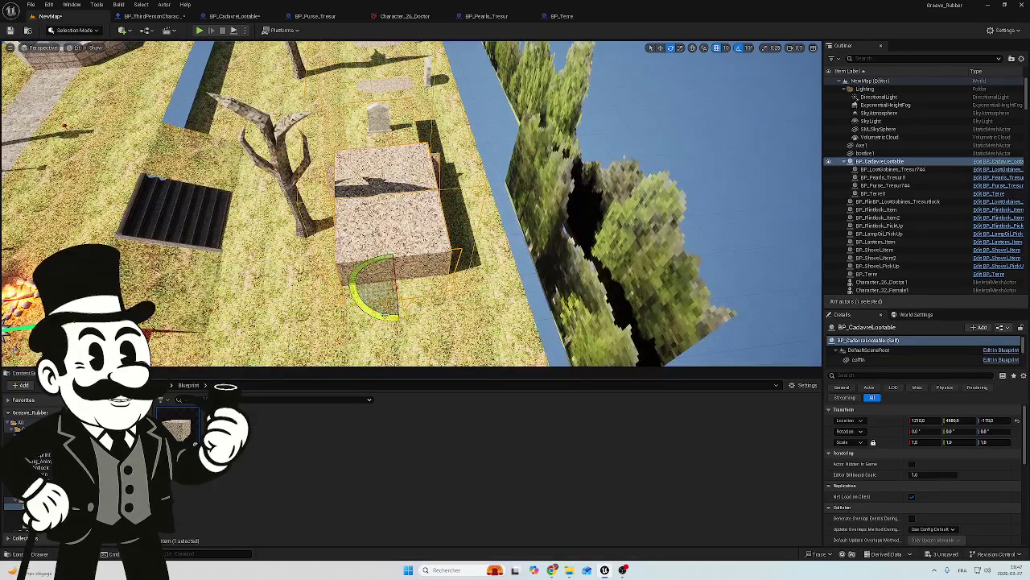
drag(435, 286, 398, 318)
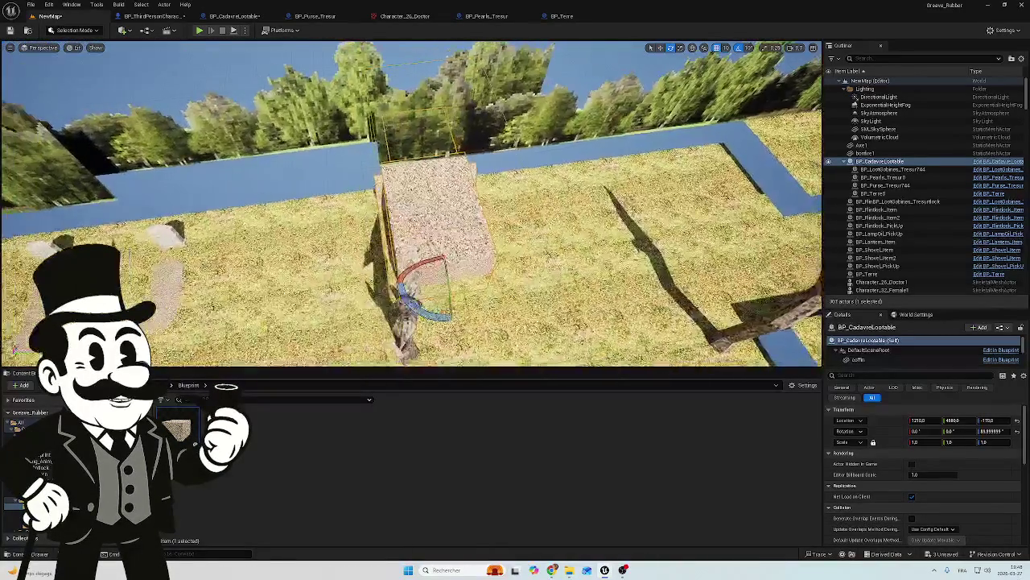
key(w)
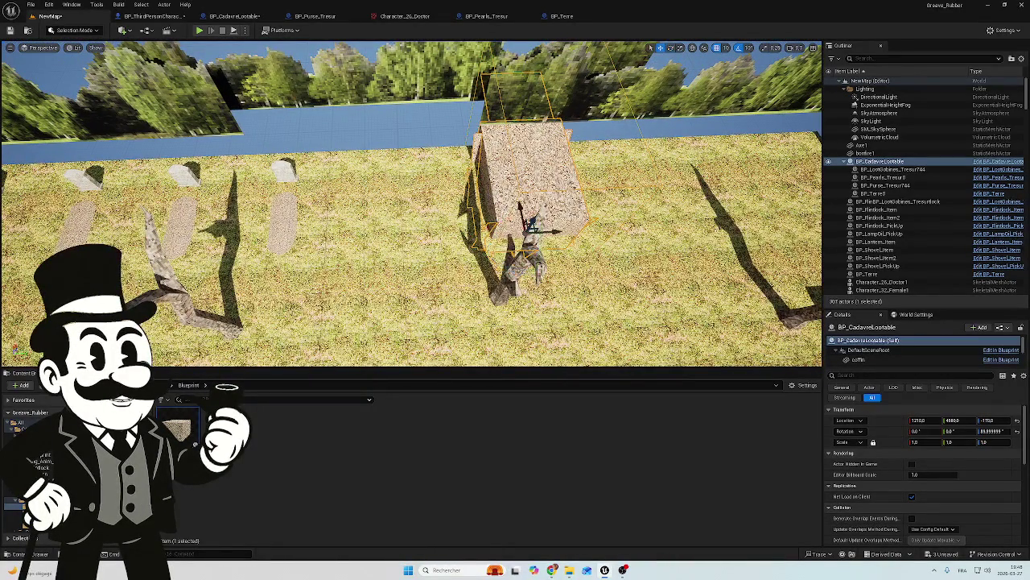
drag(554, 232, 449, 236)
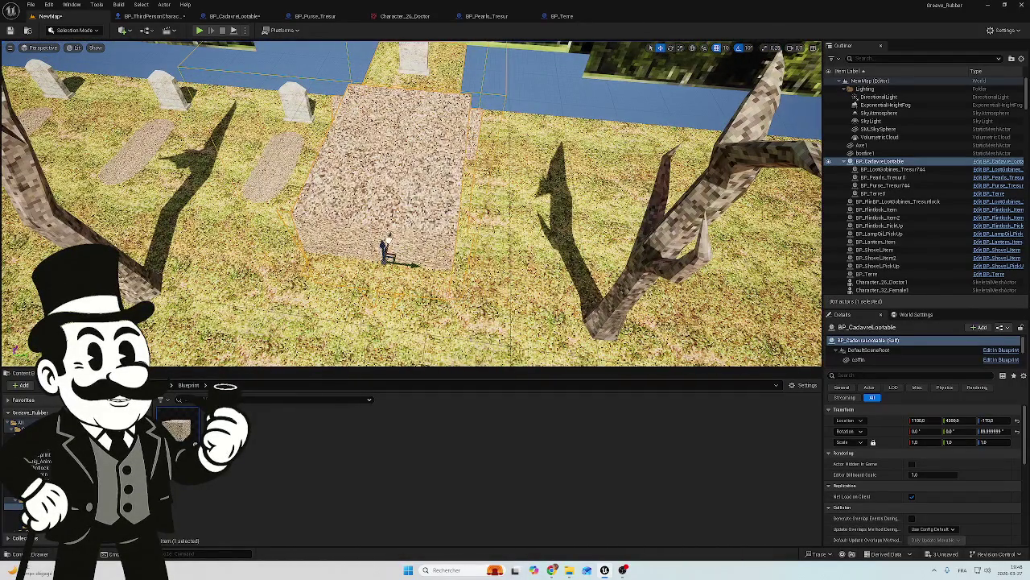
drag(385, 256, 390, 305)
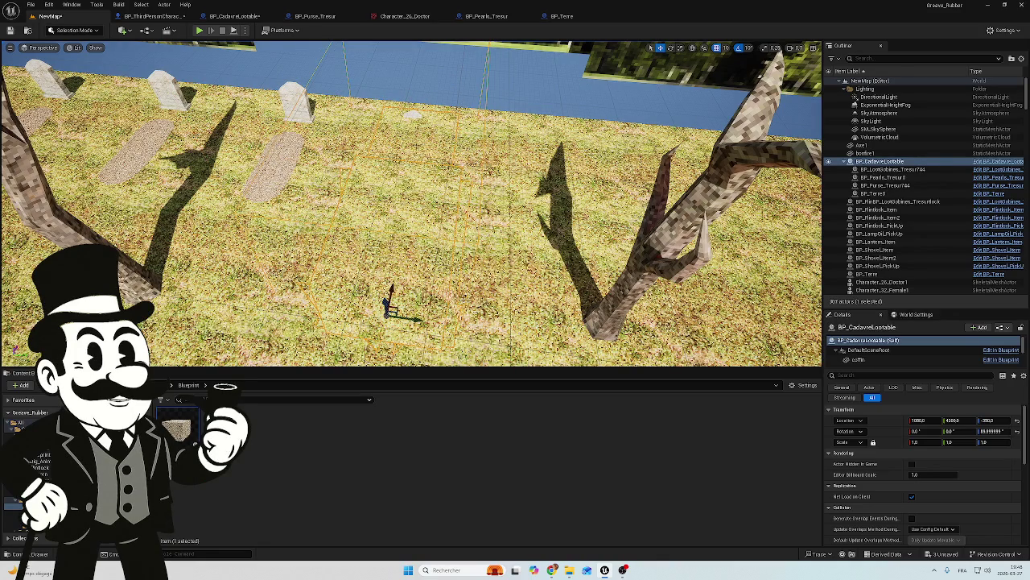
Delete the floor tile above the coffin, then refocus on the coffin and nudge it into the hole.
click(391, 305)
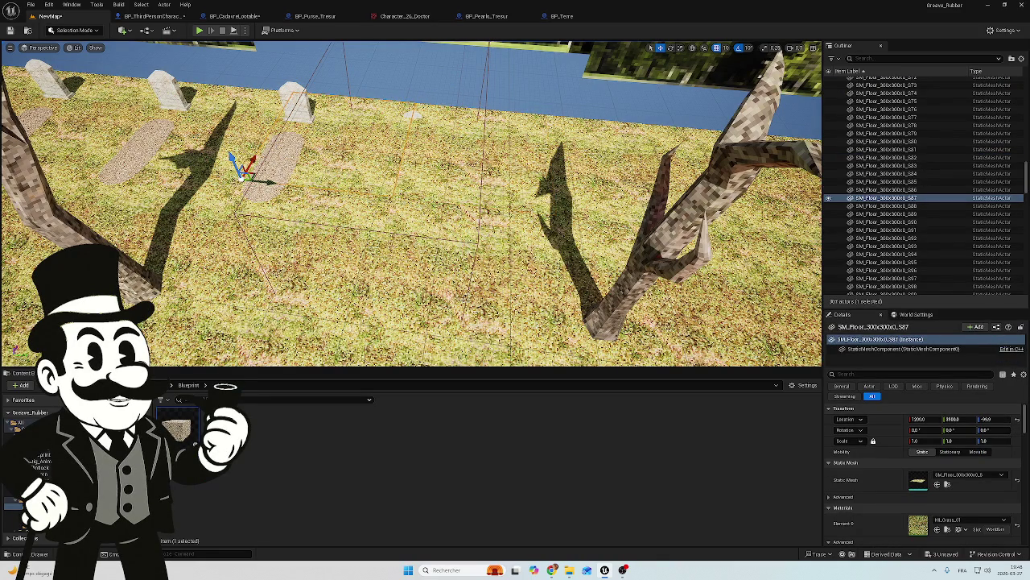
key(Delete)
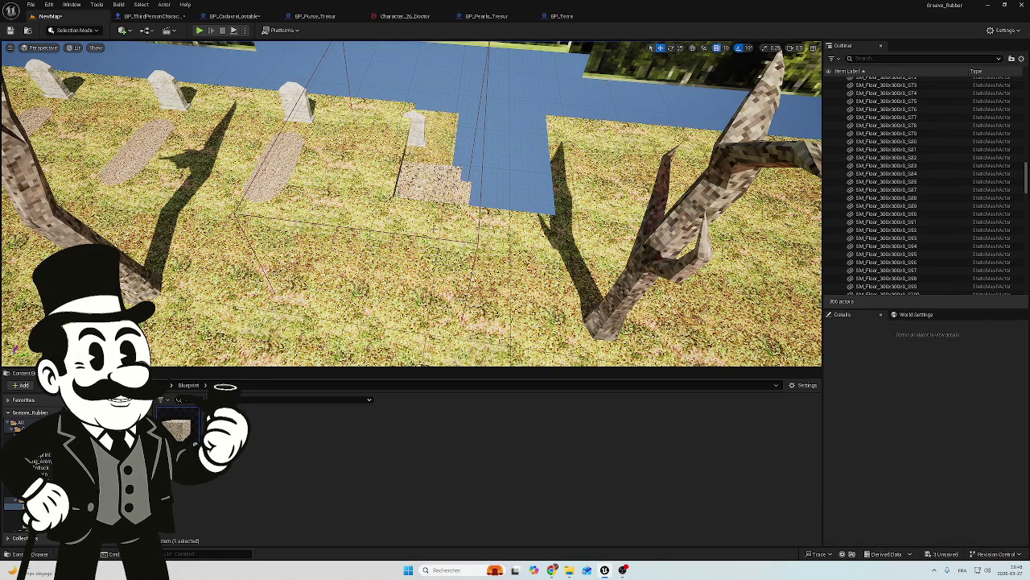
click(390, 305)
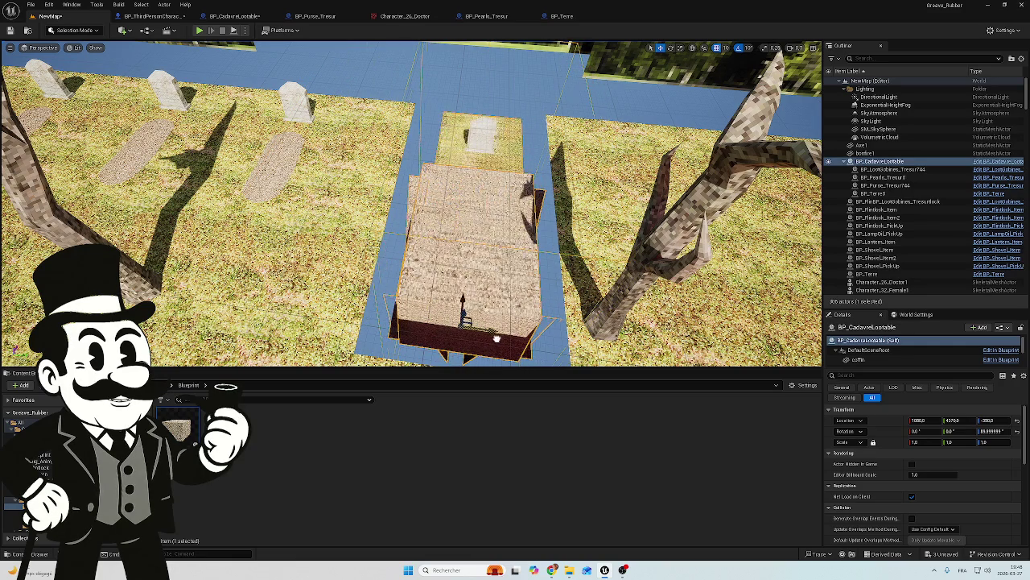
key(f)
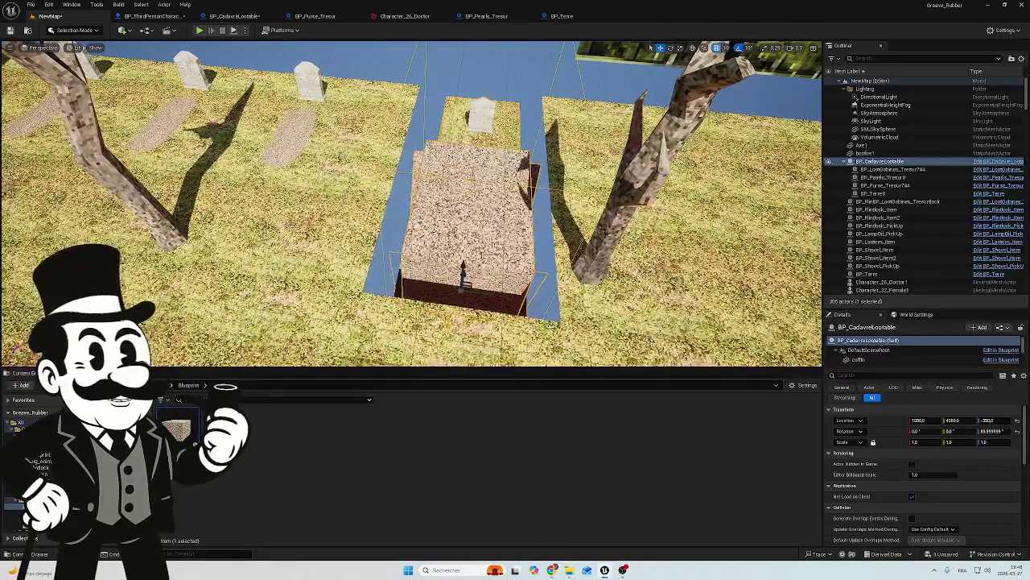
drag(463, 270, 475, 272)
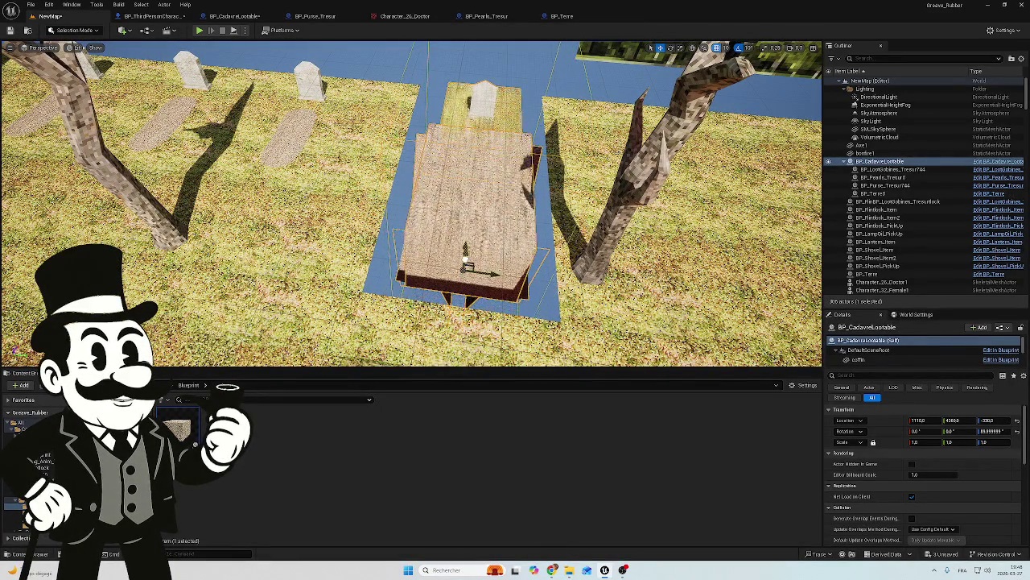
key(f)
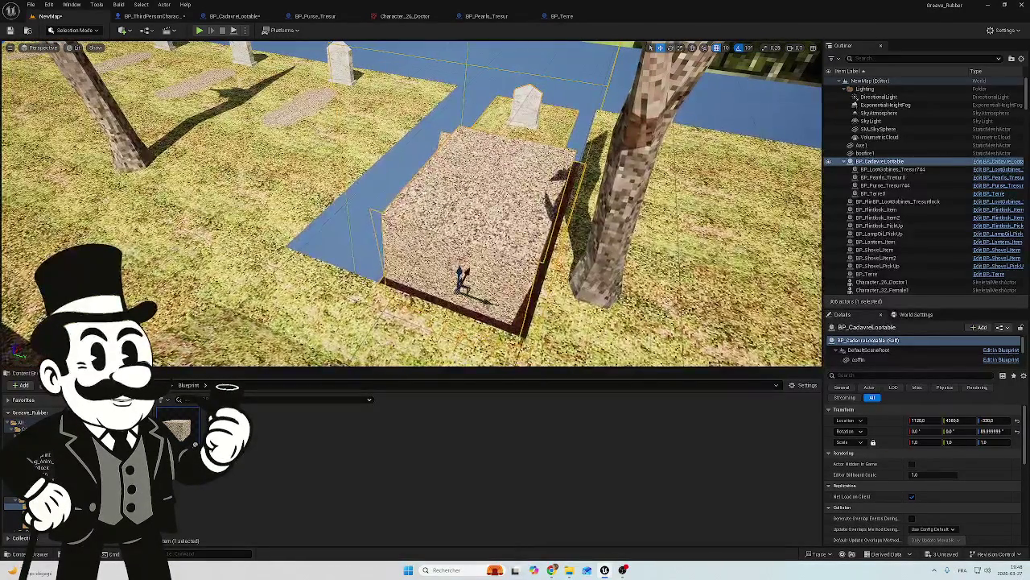
mouse_move(456, 268)
mouse_down()
mouse_move(451, 251)
mouse_move(415, 290)
mouse_up()
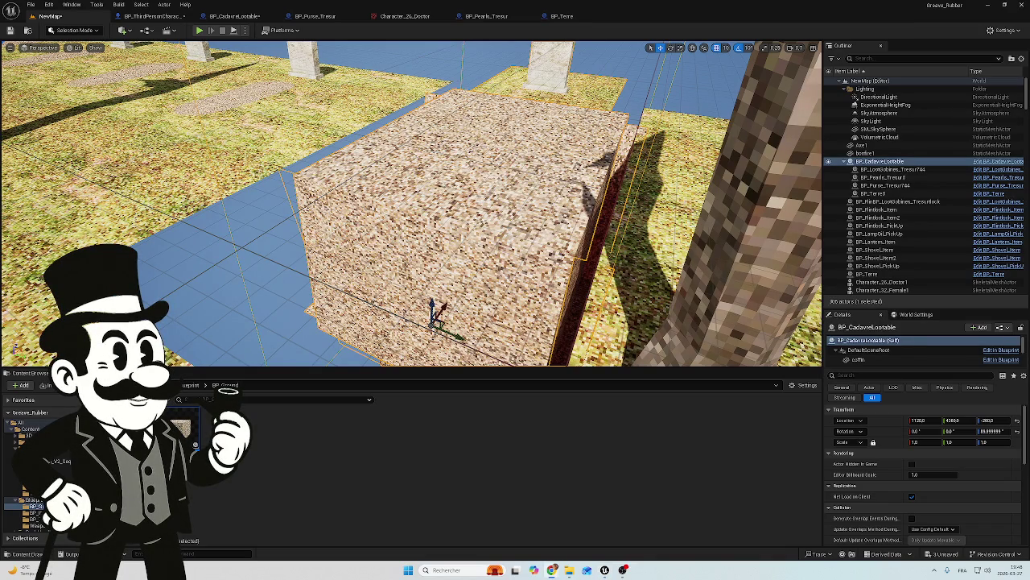
Fly in on the sunken grave to inspect it, then bring up the BP_ThirdPersonCharacter Event Graph.
drag(732, 325, 652, 327)
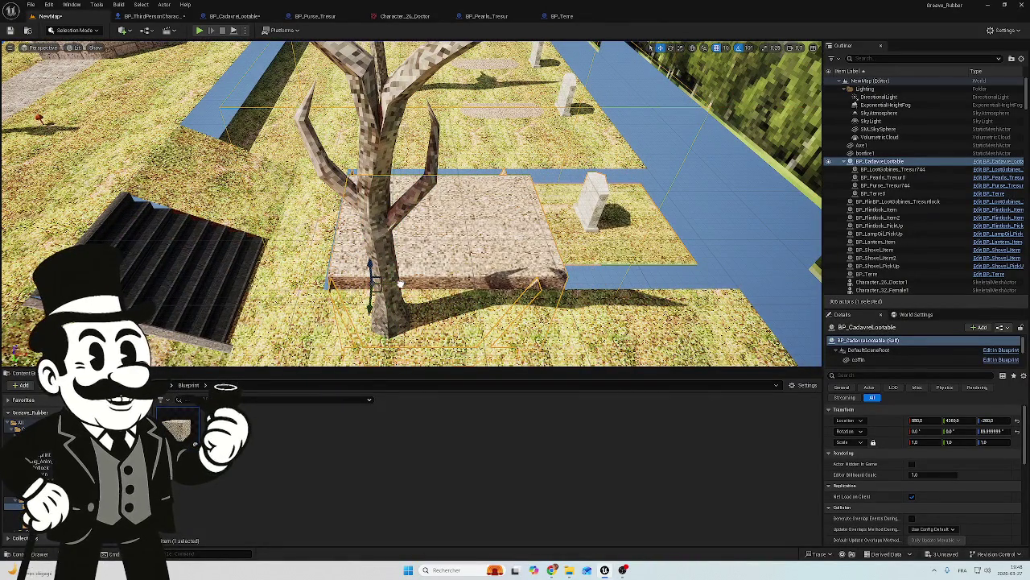
drag(652, 326, 622, 325)
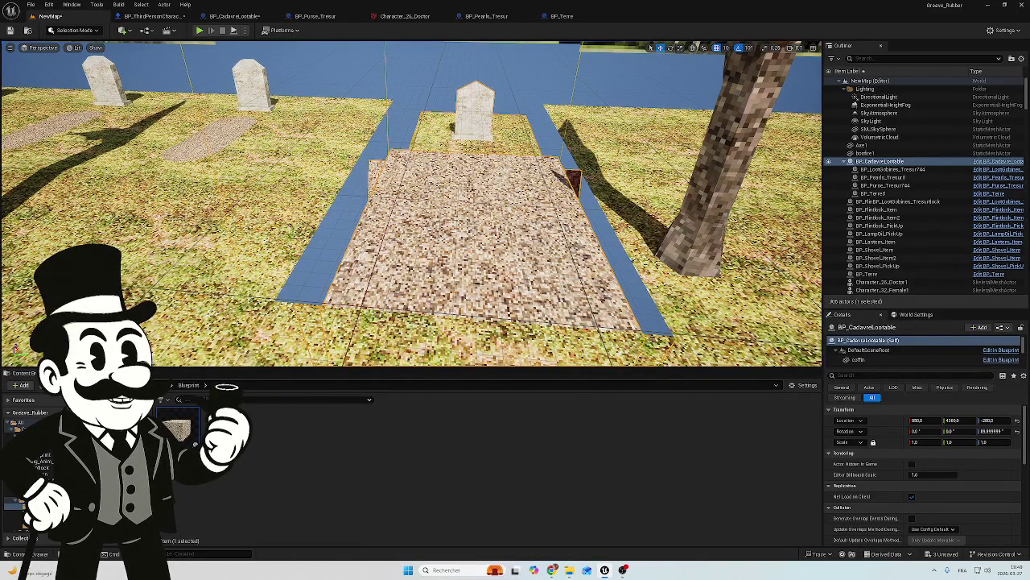
drag(622, 325, 608, 326)
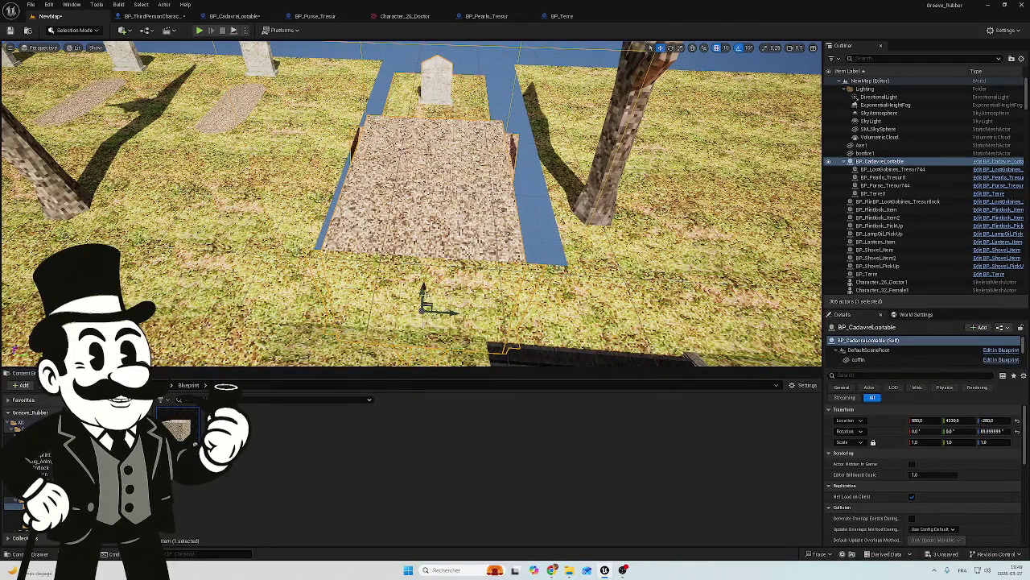
drag(608, 325, 574, 326)
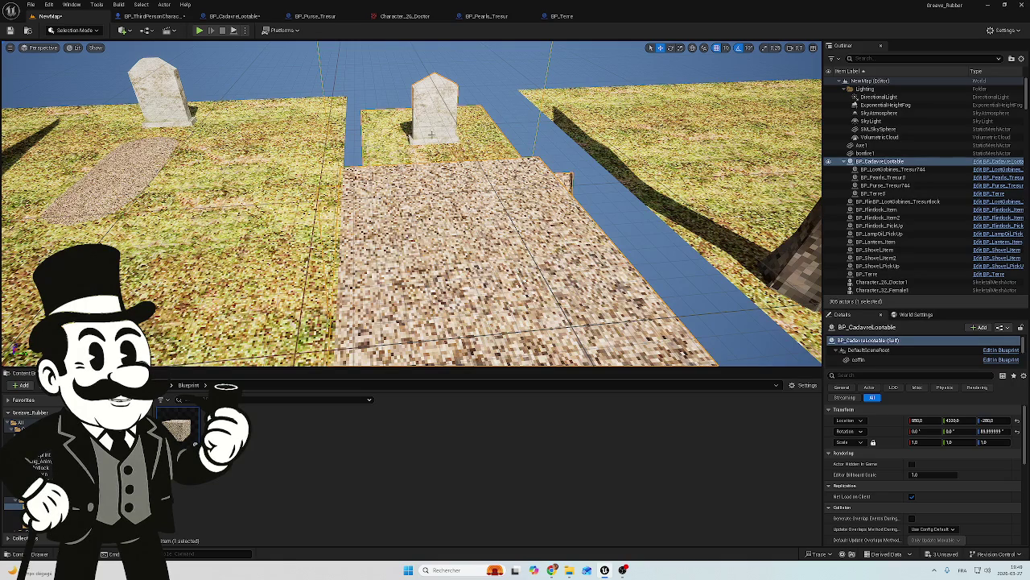
click(161, 16)
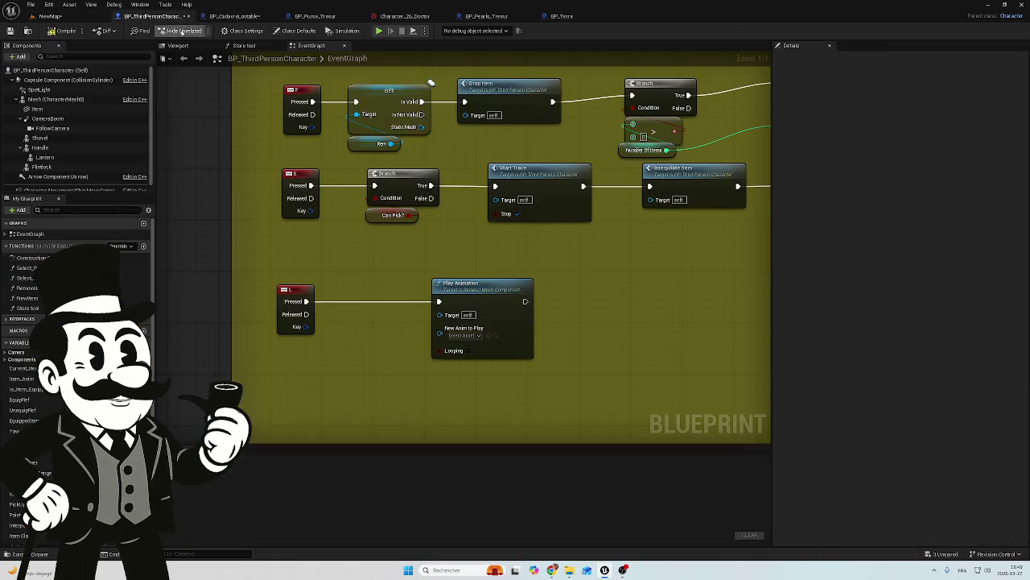
In BP_CadavreLootable, give the ground component the SM_Floor_300x300 static mesh.
click(252, 20)
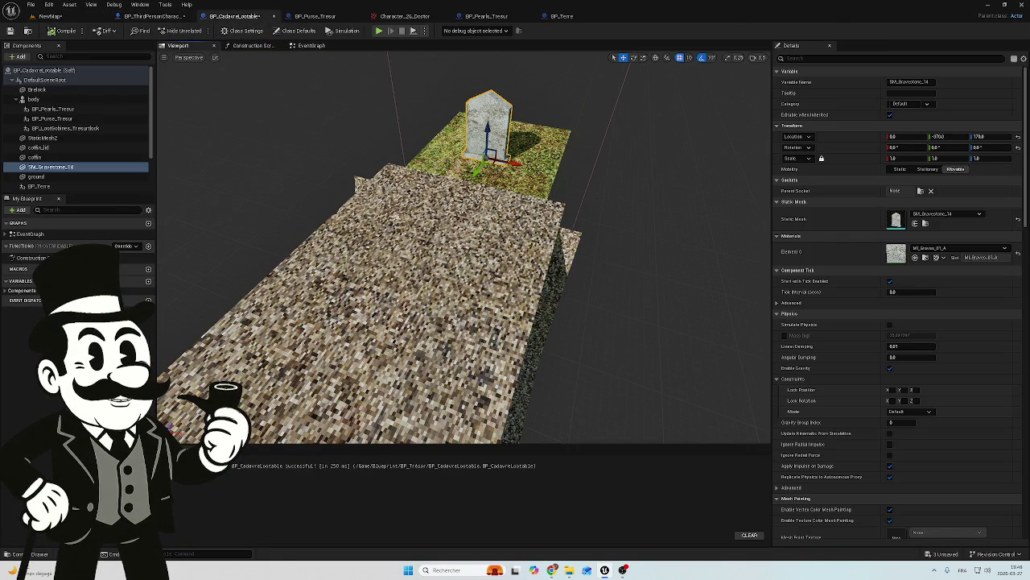
click(35, 177)
click(946, 213)
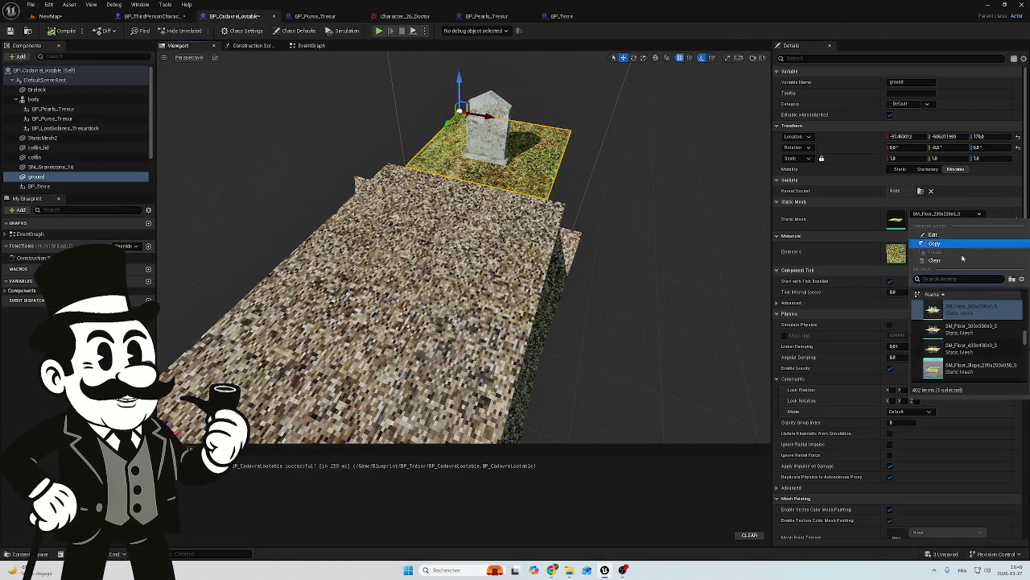
click(975, 328)
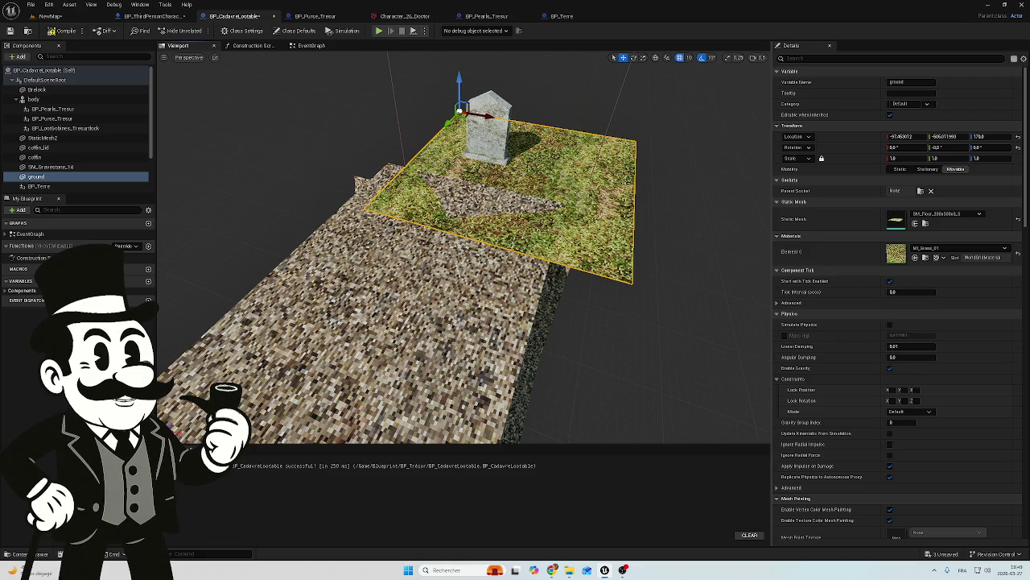
Shift the grass ground plane back, up and along X, then compile and return to NewMap.
mouse_move(443, 129)
mouse_down()
mouse_move(464, 104)
mouse_move(507, 92)
mouse_up()
drag(419, 86, 433, 85)
click(66, 30)
click(50, 16)
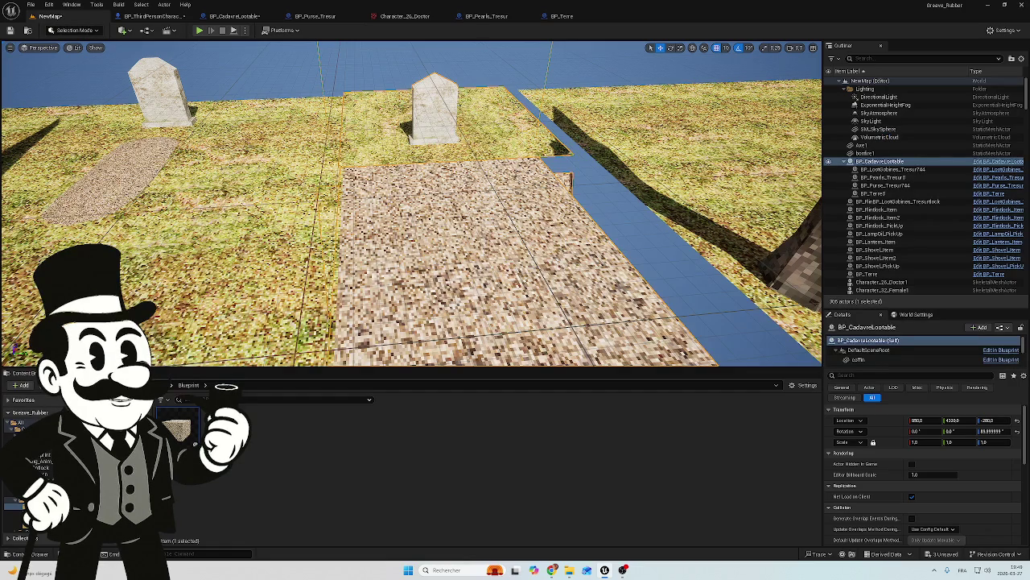
Fly around the level to inspect the grave's new grass patch, then reopen BP_CadavreLootable.
key(Up)
key(Down)
key(Left)
key(Up)
key(Up)
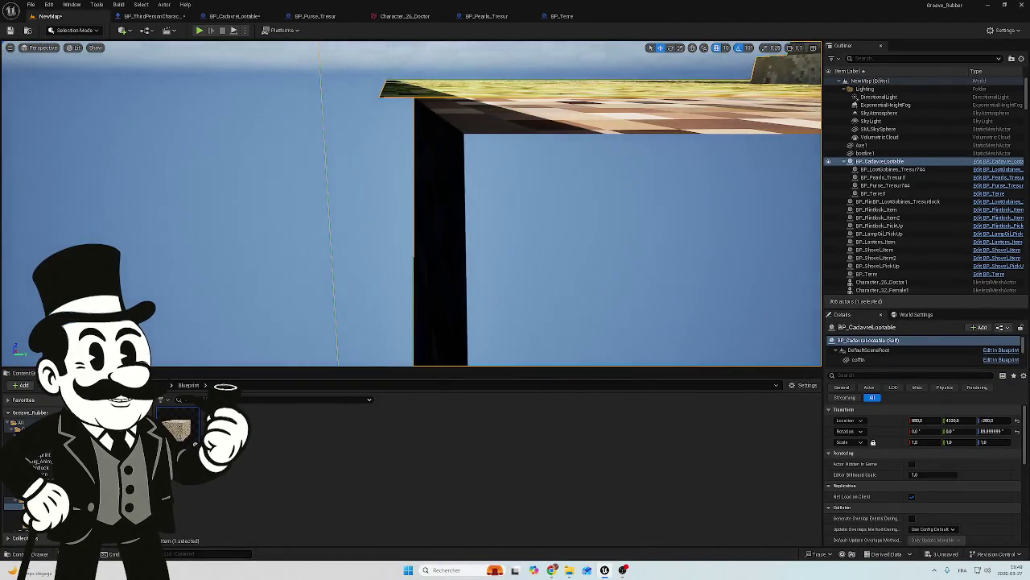
key(Up)
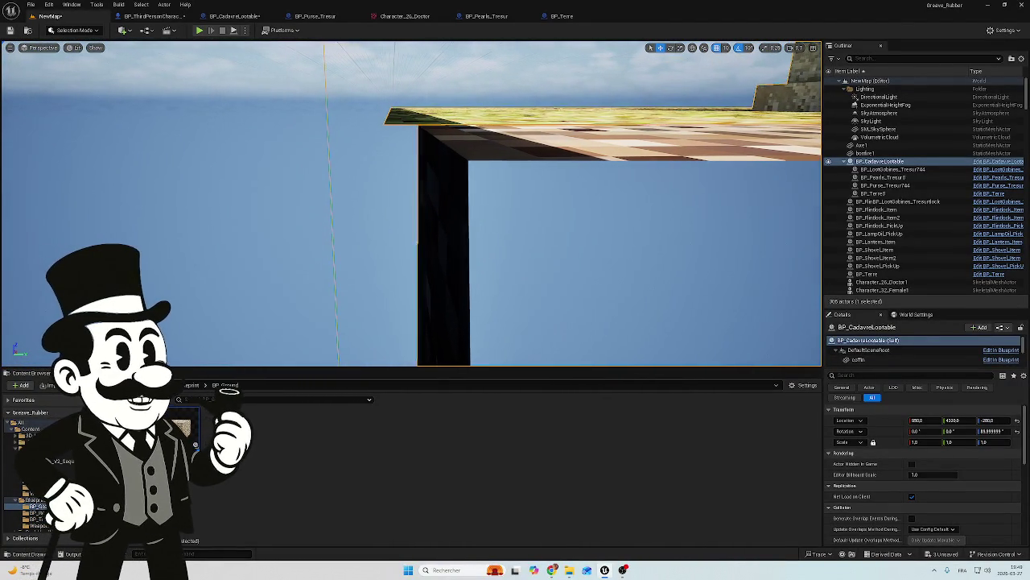
key(Up)
key(Down)
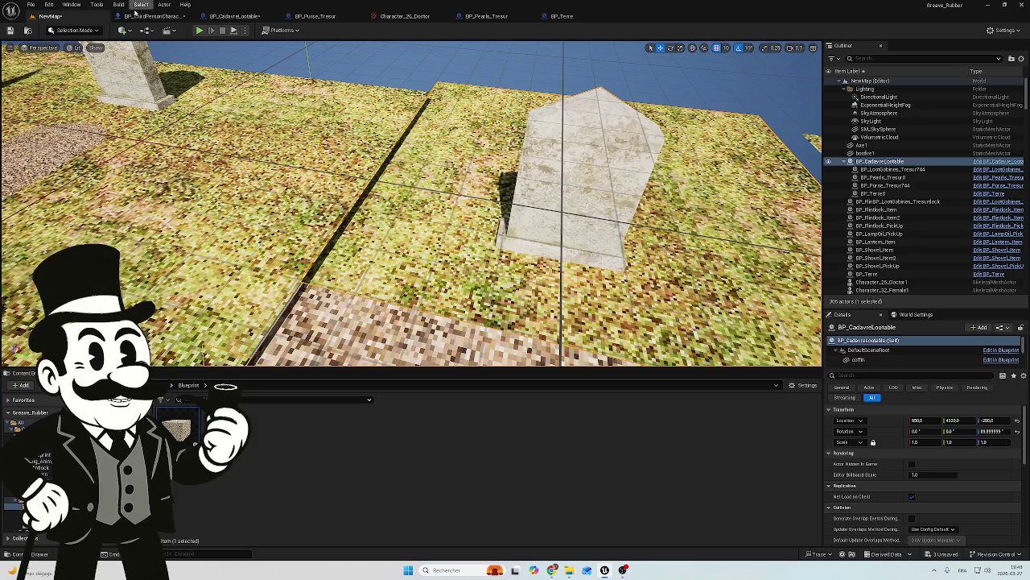
click(238, 16)
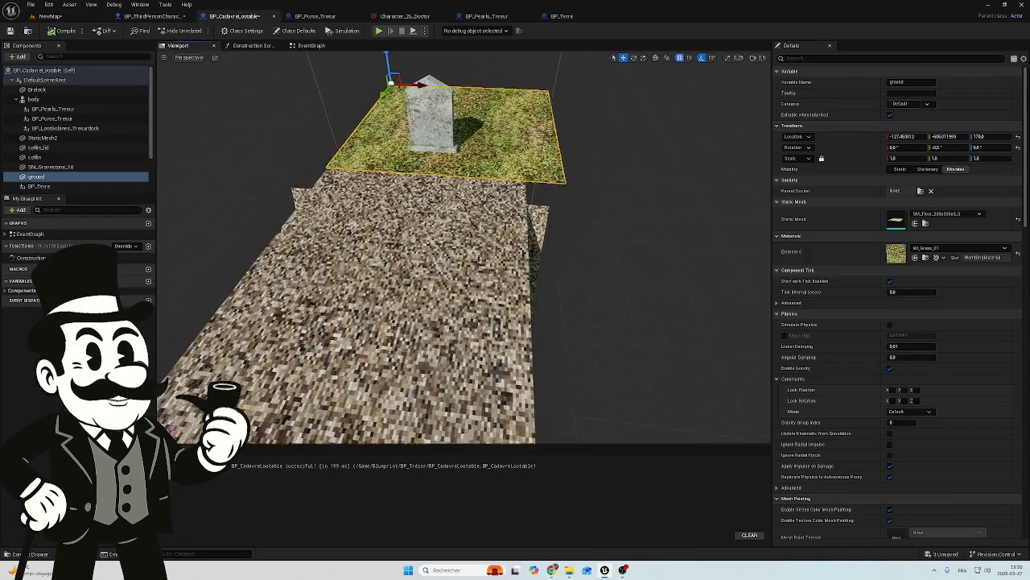
Nudge the grass ground plate along X in the blueprint viewport.
key(Up)
key(Right)
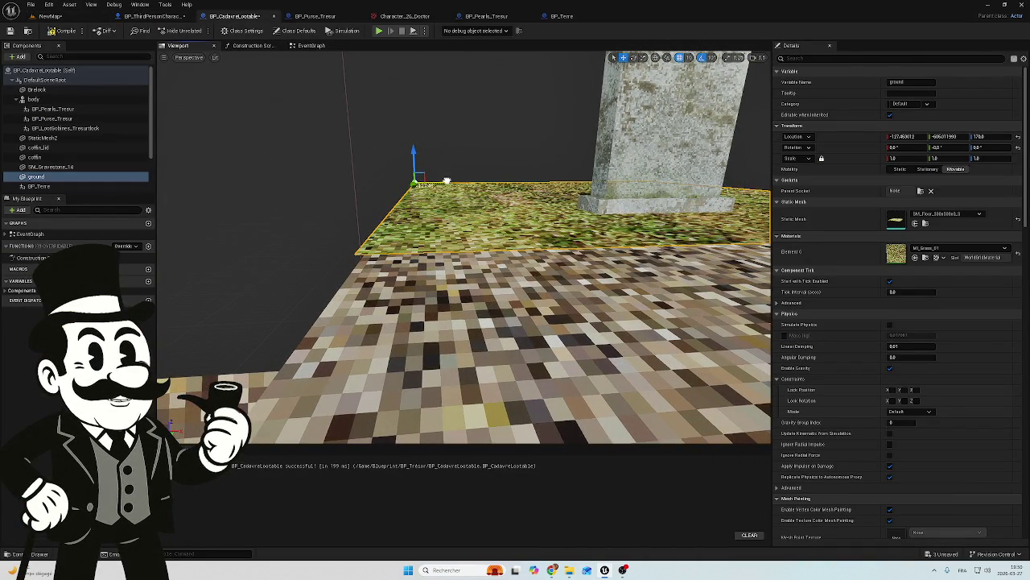
scroll(418, 173, up, 3)
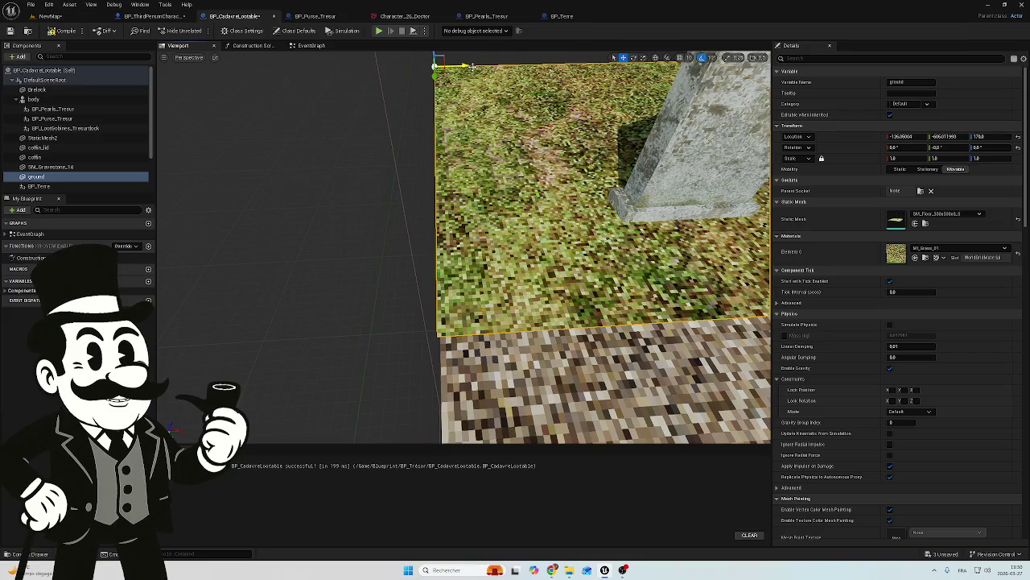
drag(473, 67, 476, 71)
key(Up)
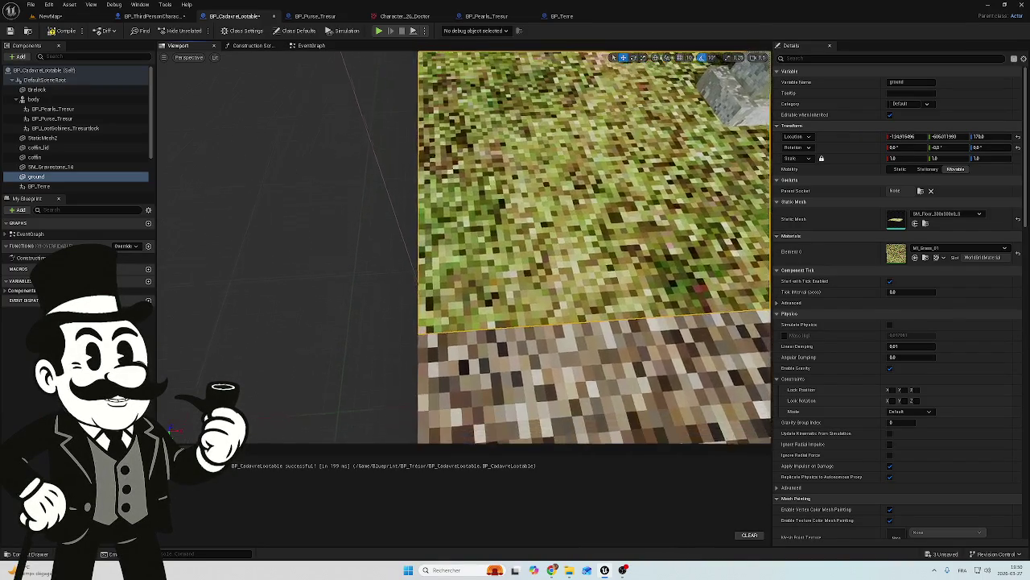
key(f)
key(Right)
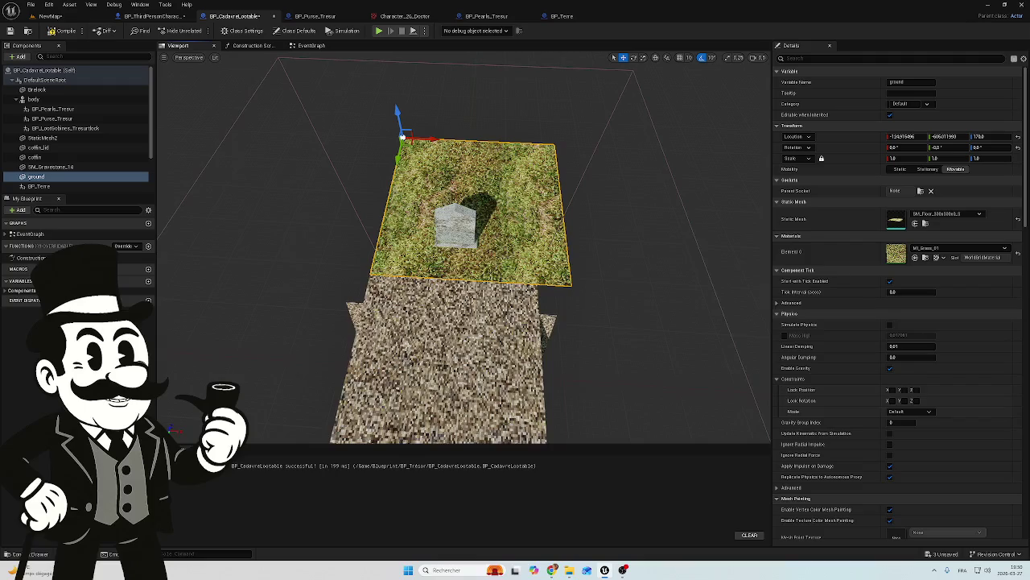
key(Left)
key(Up)
key(Up)
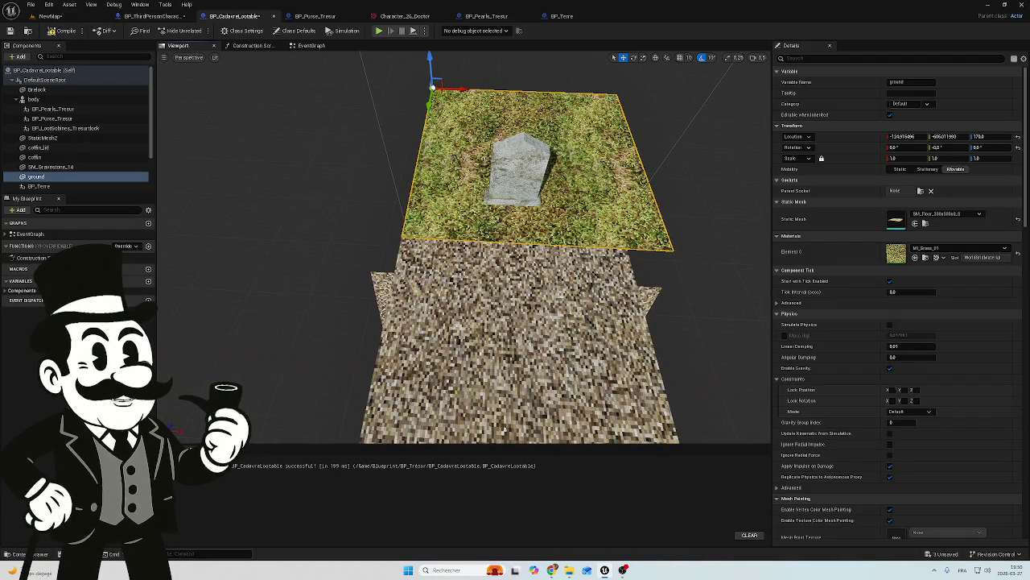
key(Down)
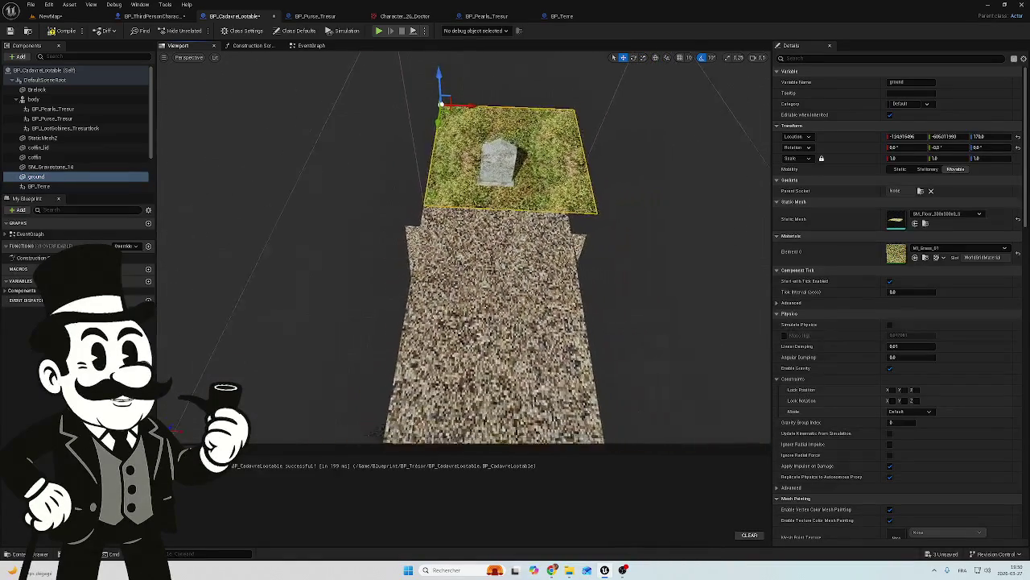
key(Up)
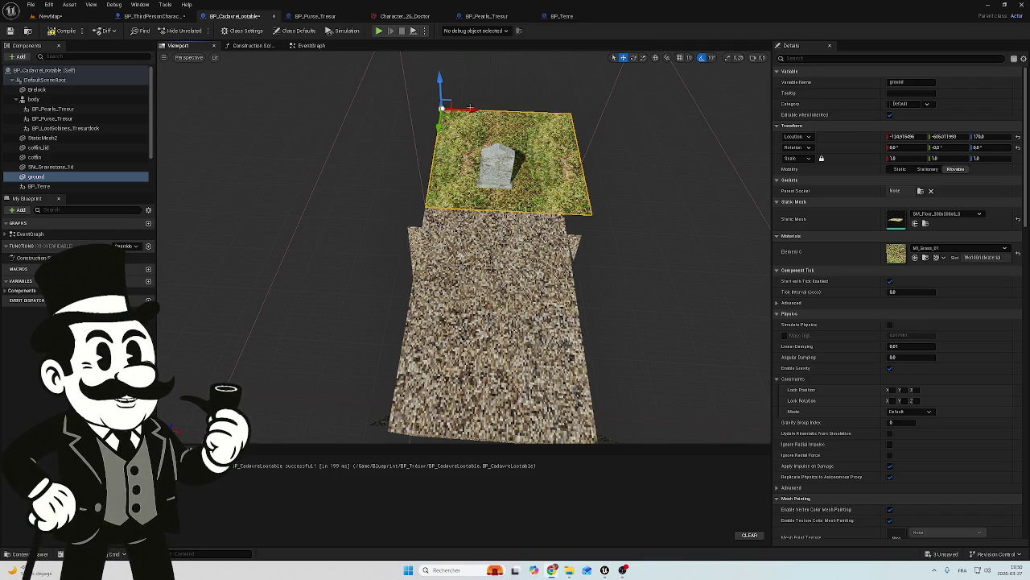
drag(470, 110, 458, 111)
Shift SM_Gravestone_14 slightly along X, compile, and go back to NewMap.
click(501, 173)
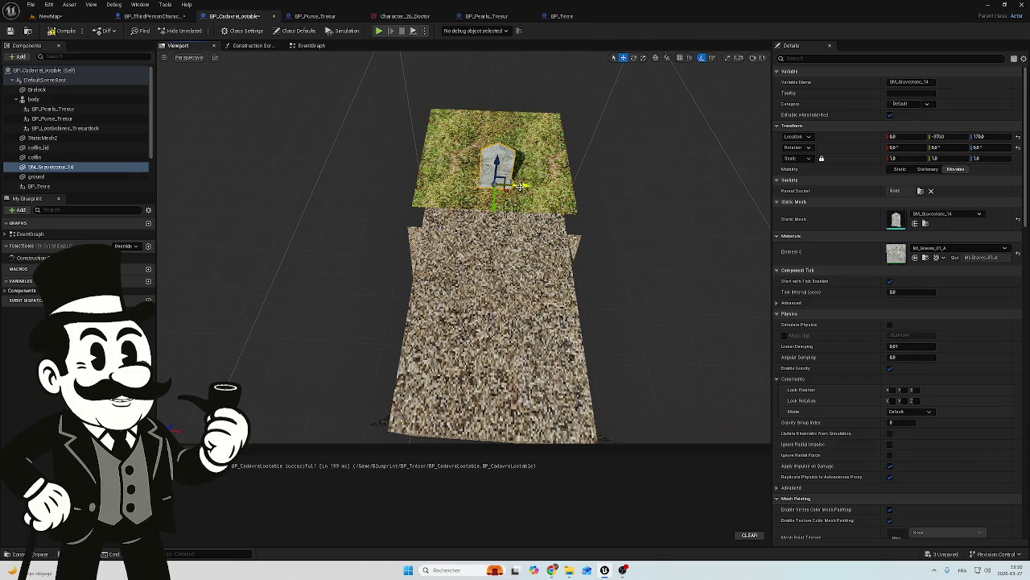
drag(521, 187, 516, 187)
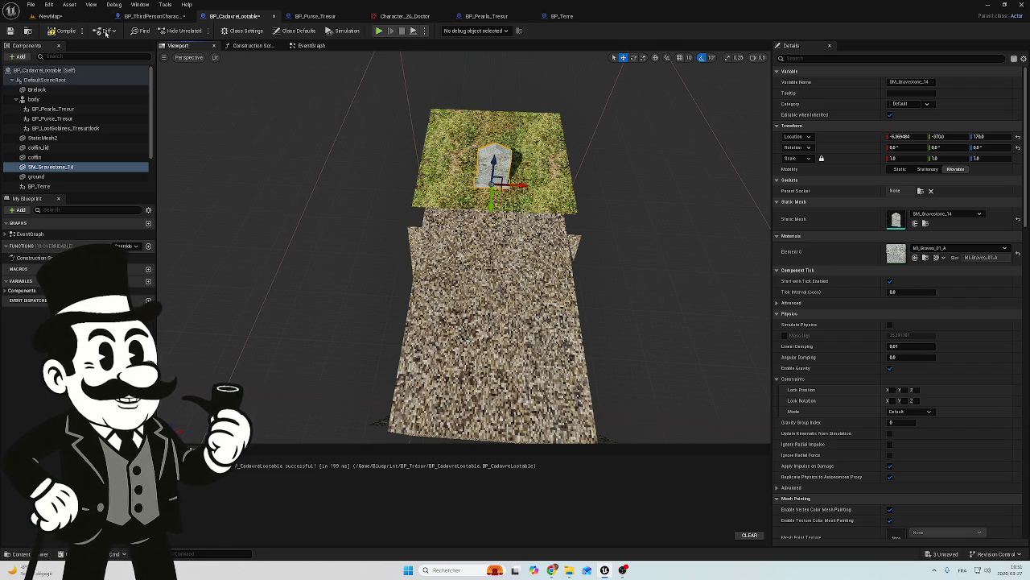
click(71, 34)
click(50, 16)
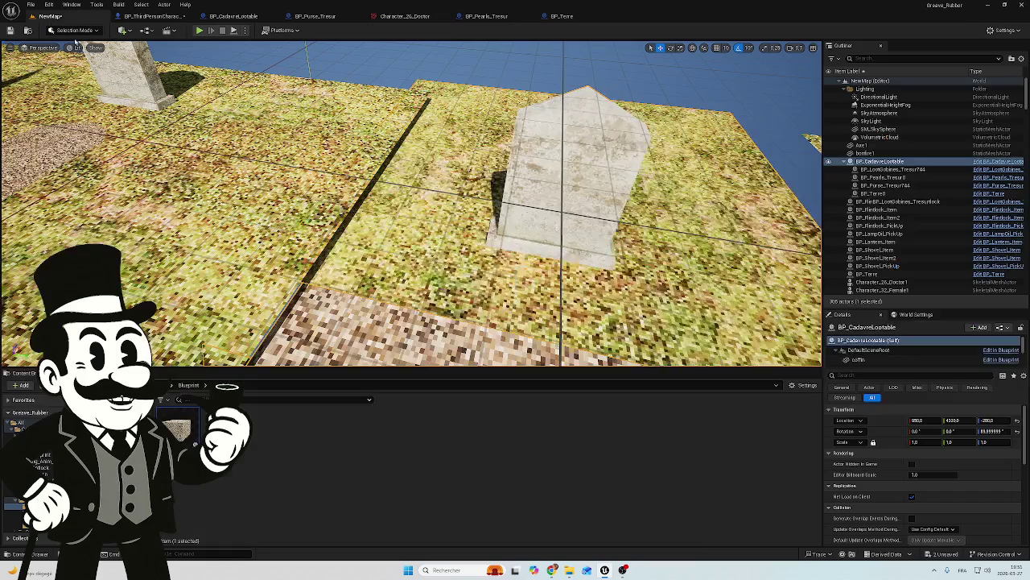
Move the BP_CadavreLootable grave block so its gravel plot fits among the surrounding grass.
mouse_move(410, 202)
mouse_down()
mouse_move(403, 193)
mouse_move(378, 221)
mouse_move(379, 189)
mouse_move(379, 208)
mouse_move(323, 155)
mouse_up()
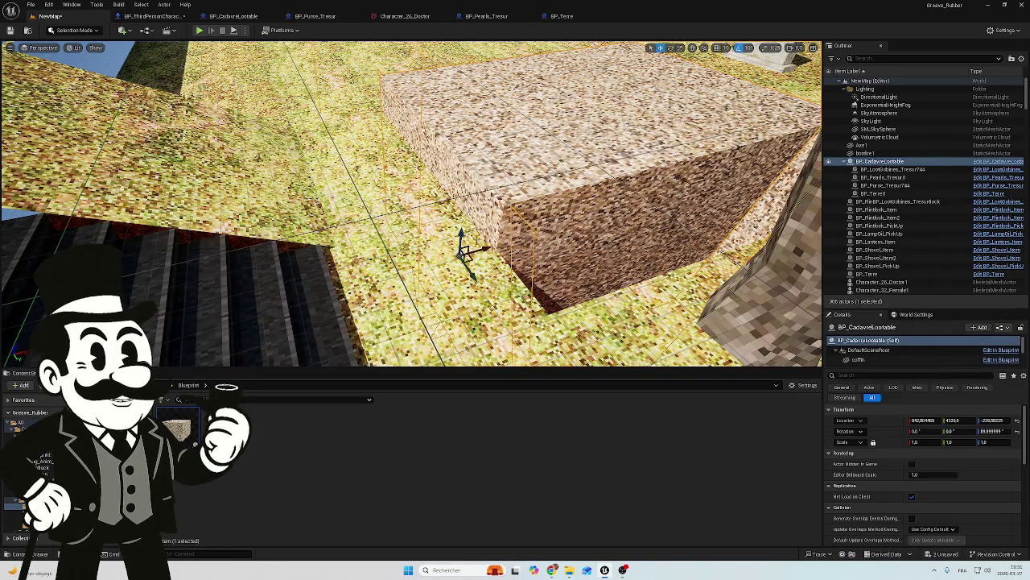
mouse_move(467, 250)
mouse_down()
mouse_move(460, 184)
mouse_move(480, 96)
mouse_up()
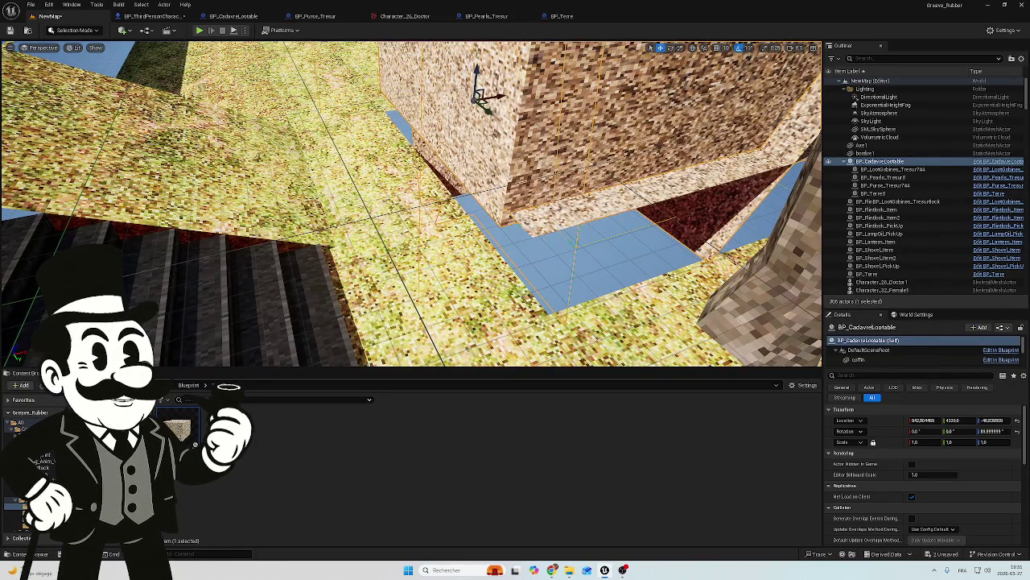
key(f)
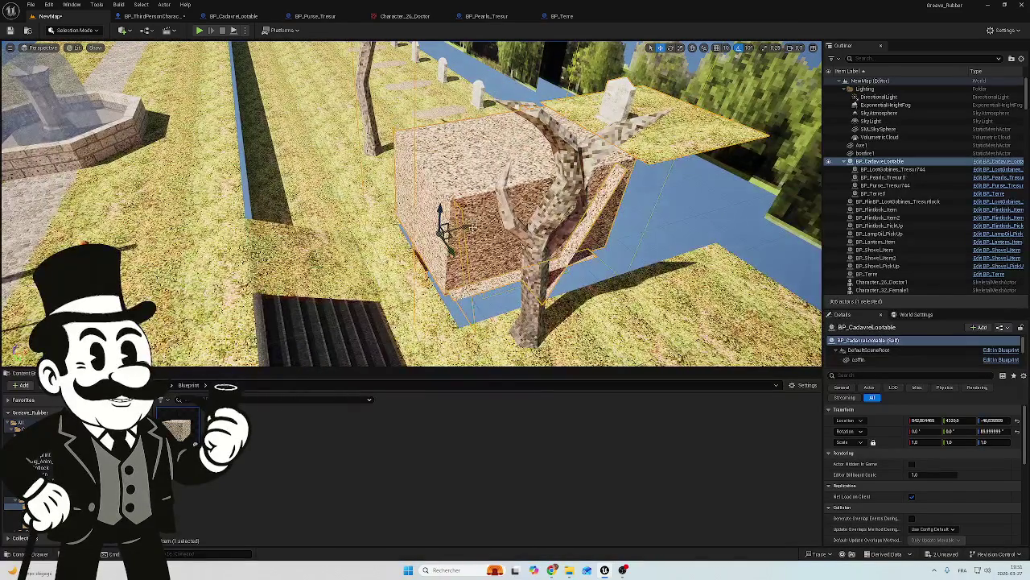
mouse_move(442, 234)
mouse_down()
mouse_move(432, 233)
mouse_move(451, 242)
mouse_move(450, 177)
mouse_move(470, 202)
mouse_up()
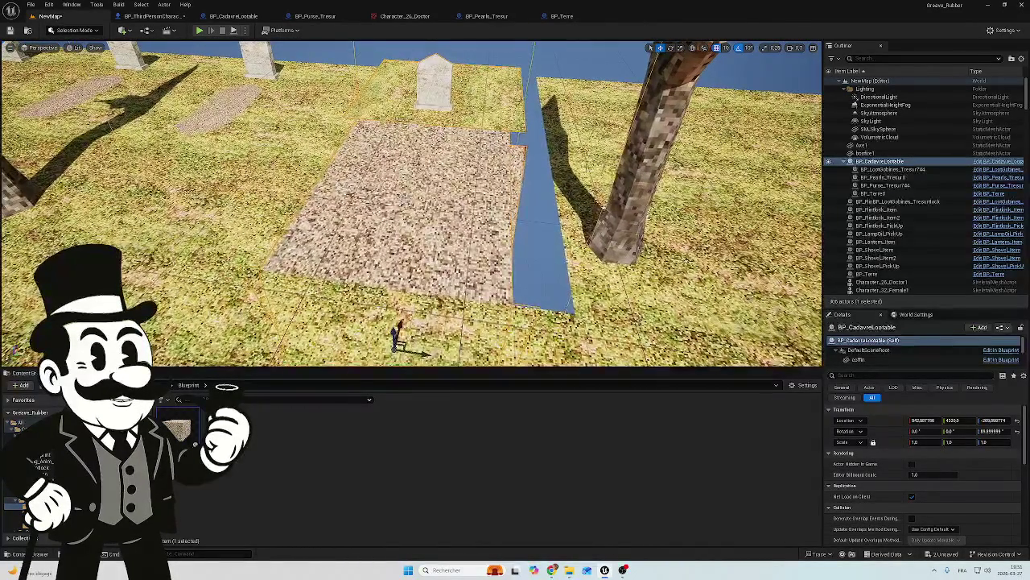
click(563, 241)
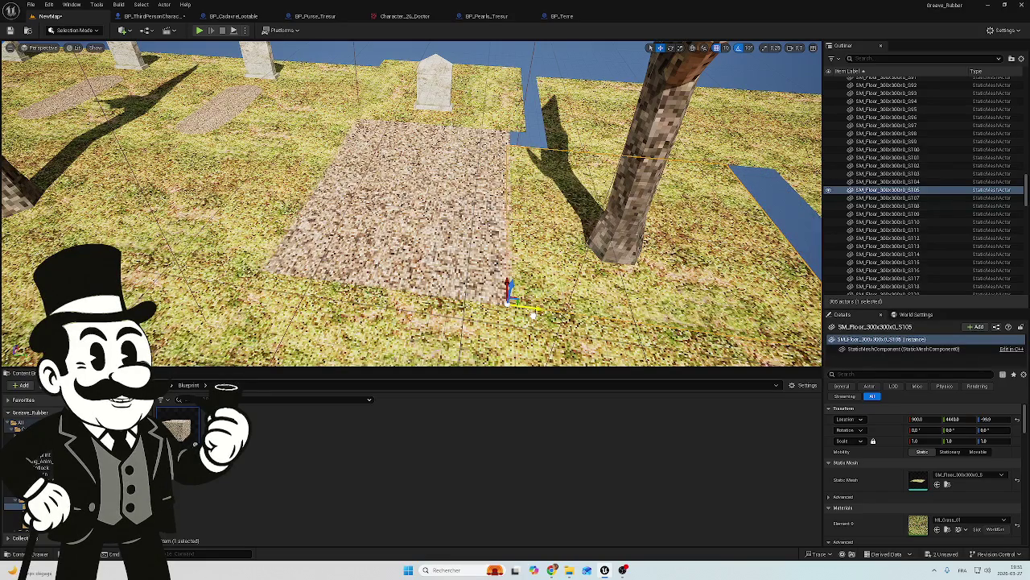
Slide floor tile SM_Floor_300x300_S85 along Y to 4440, closing the blue gap beside the grave.
click(578, 150)
mouse_move(560, 149)
mouse_down()
mouse_move(537, 146)
mouse_move(549, 151)
mouse_move(532, 156)
mouse_up()
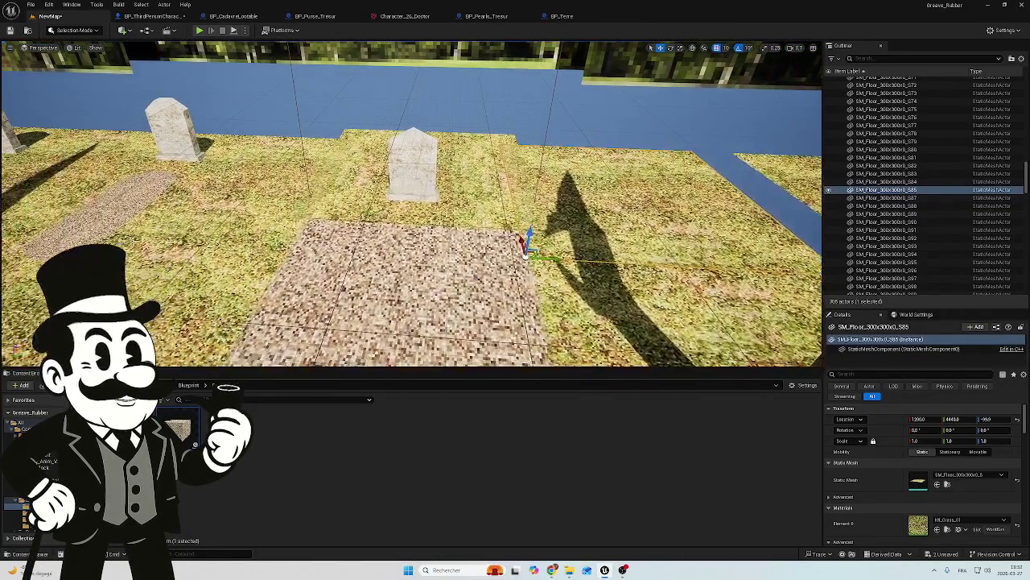
click(525, 250)
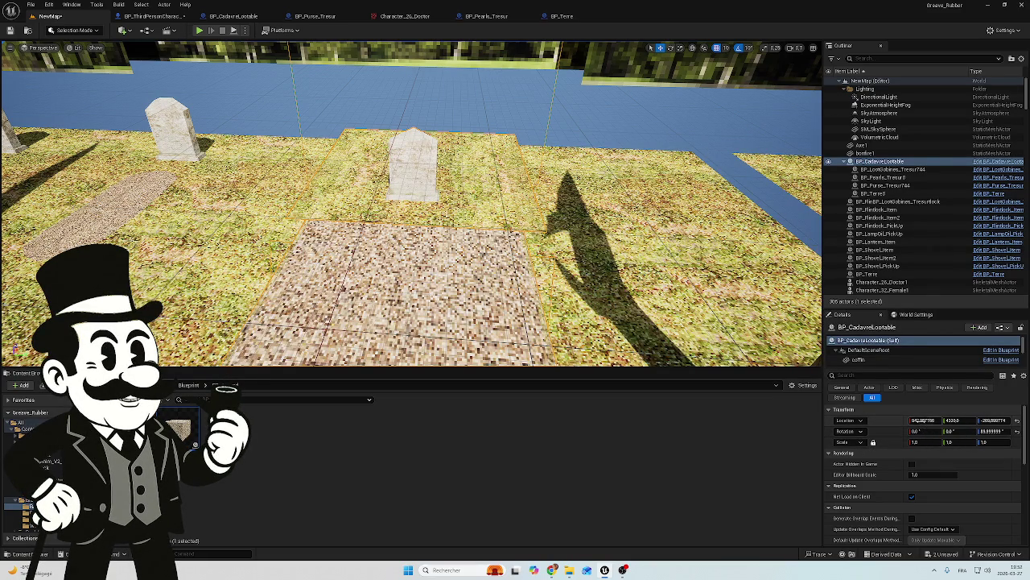
Set BP_CadavreLootable's Location Z to -370 and look around to check the sunken plot.
drag(483, 241, 370, 229)
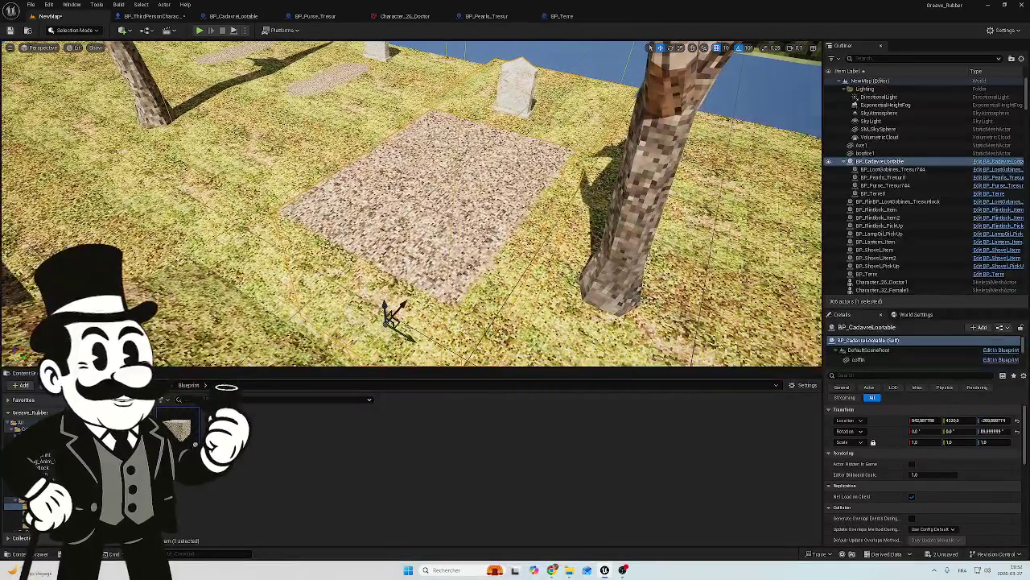
click(990, 420)
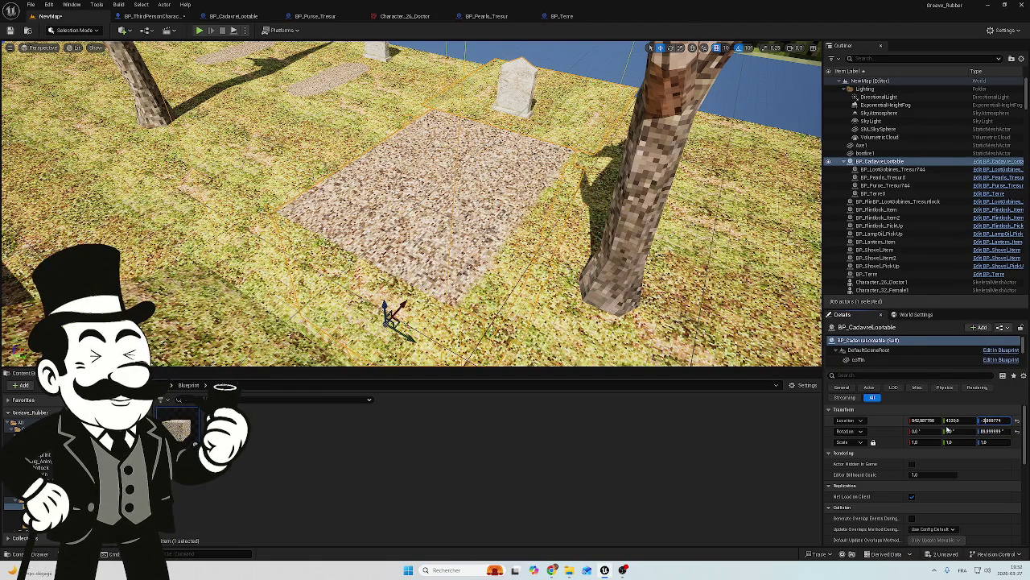
text(0)
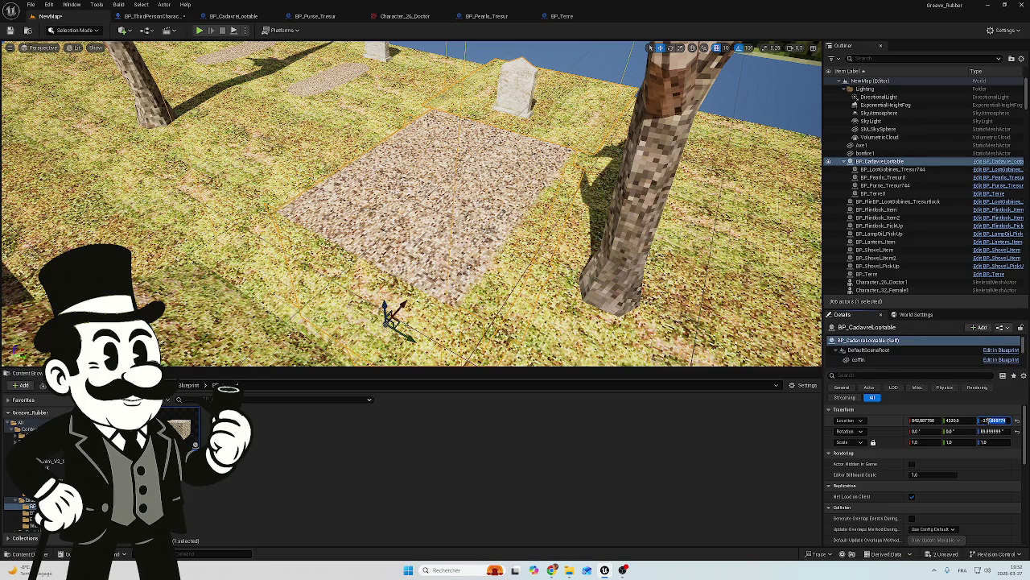
key(BackSpace)
text(0)
key(Return)
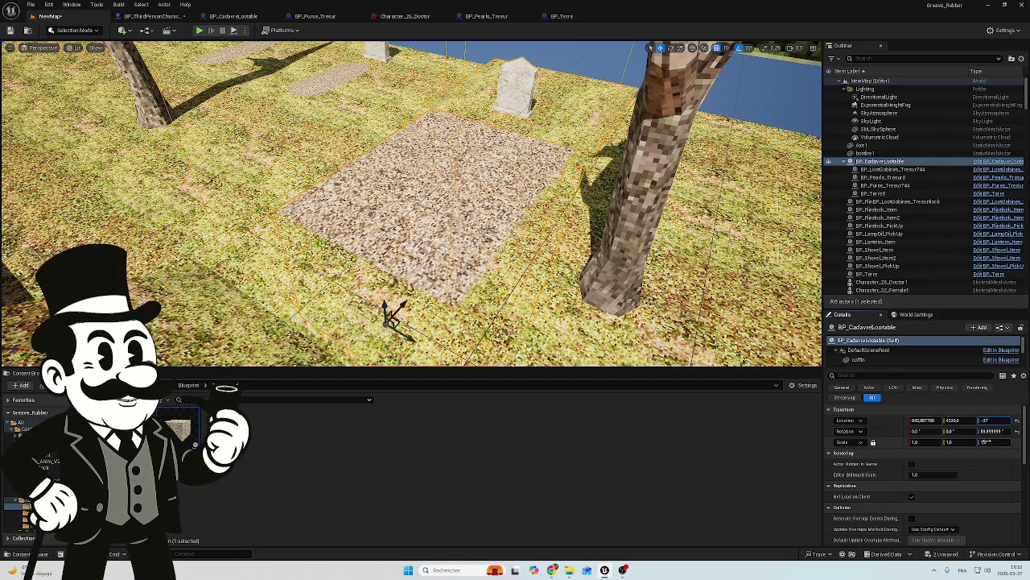
key(w)
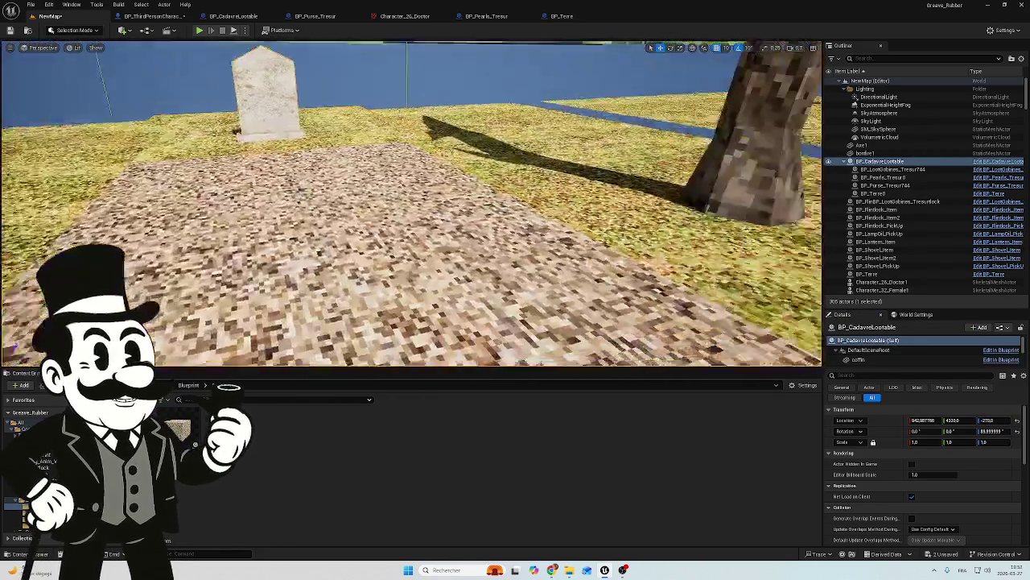
mouse_move(411, 201)
mouse_down()
mouse_move(563, 201)
mouse_move(556, 213)
mouse_move(467, 229)
mouse_move(459, 250)
mouse_move(458, 193)
mouse_move(459, 225)
mouse_move(451, 181)
mouse_move(435, 177)
mouse_move(435, 144)
mouse_move(515, 141)
mouse_move(487, 142)
mouse_move(539, 129)
mouse_move(563, 141)
mouse_up()
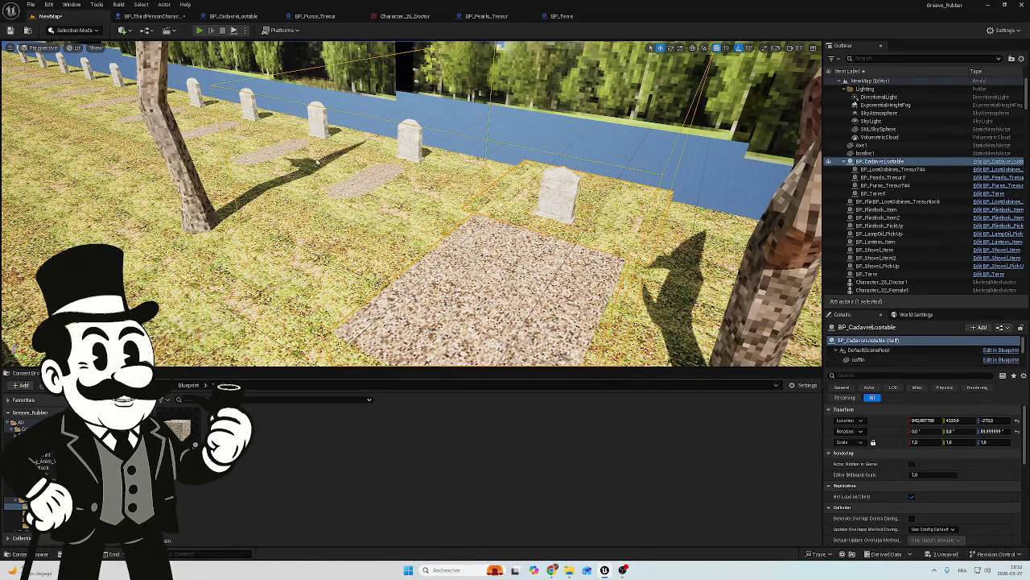
Start a playtest, view the blueprint compile errors, and close the error log.
key(alt+p)
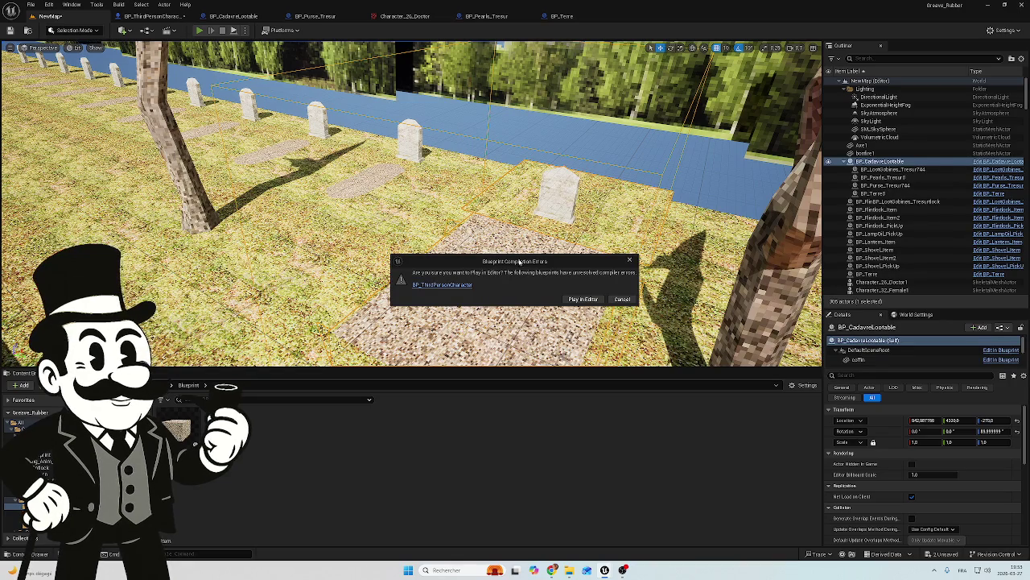
click(622, 299)
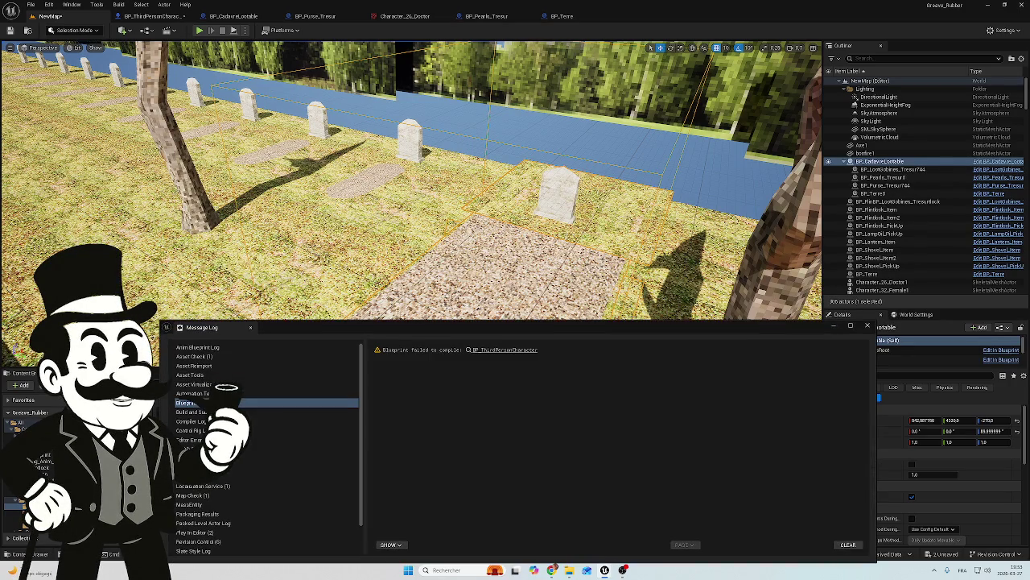
click(867, 328)
Save all content, retry the playtest and cancel to list BP_ThirdPersonCharacter's compile errors.
key(ctrl+shift+s)
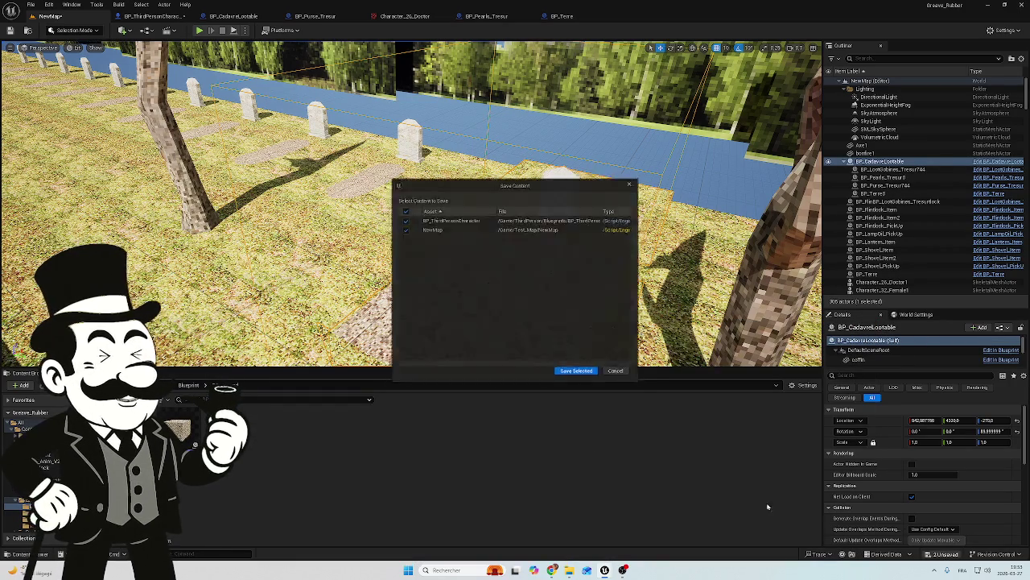
click(577, 375)
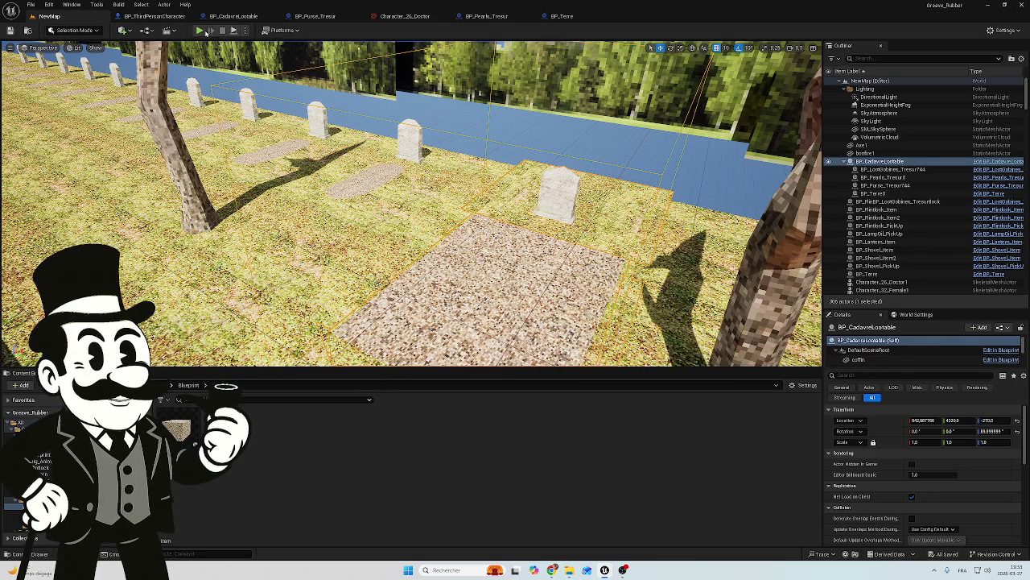
click(199, 30)
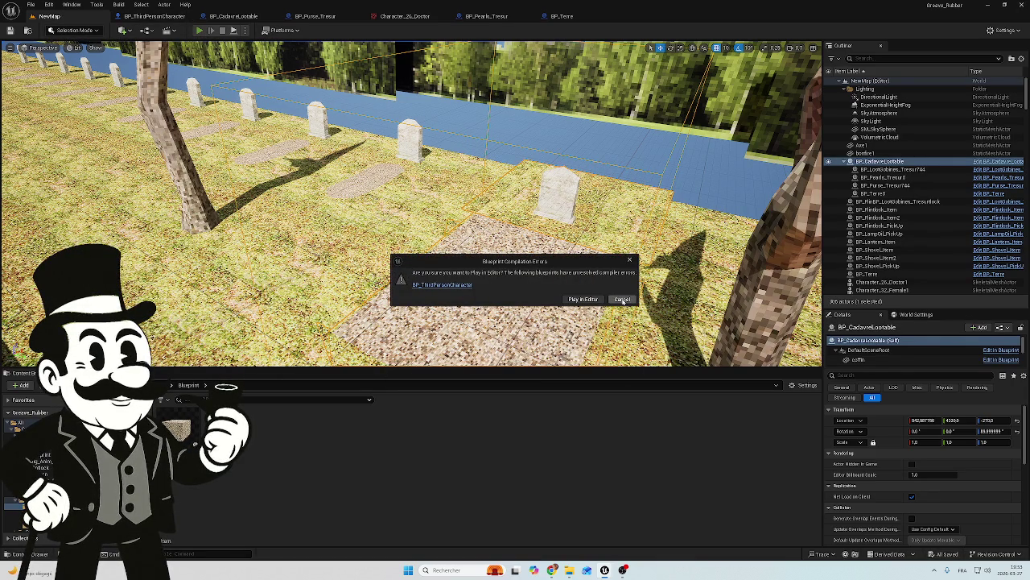
click(623, 299)
Delete the broken L key and Play Animation nodes from BP_ThirdPersonCharacter, recompile, and start a playtest.
click(497, 360)
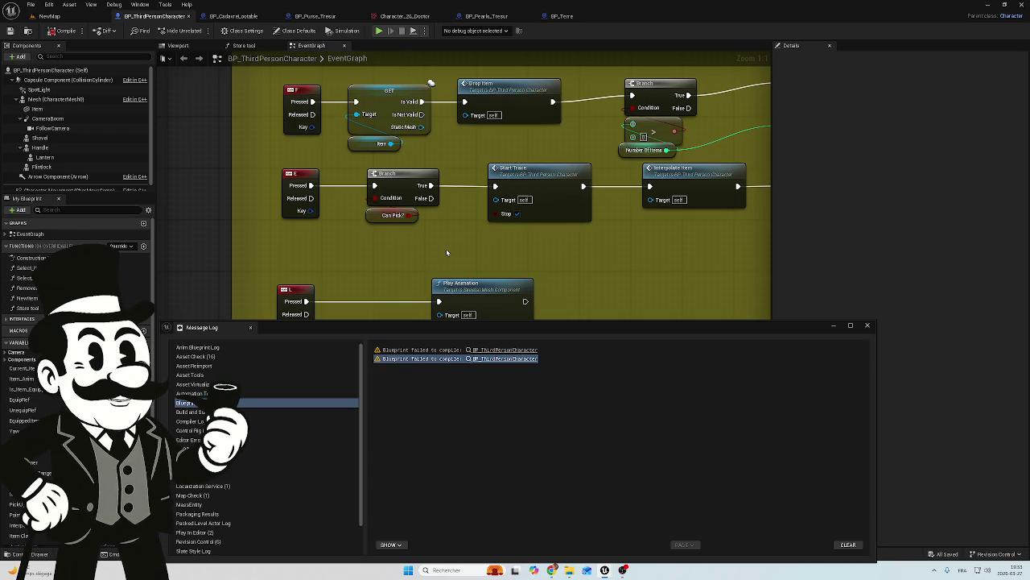
click(868, 326)
mouse_move(591, 269)
mouse_down()
mouse_move(582, 258)
mouse_move(661, 253)
mouse_up()
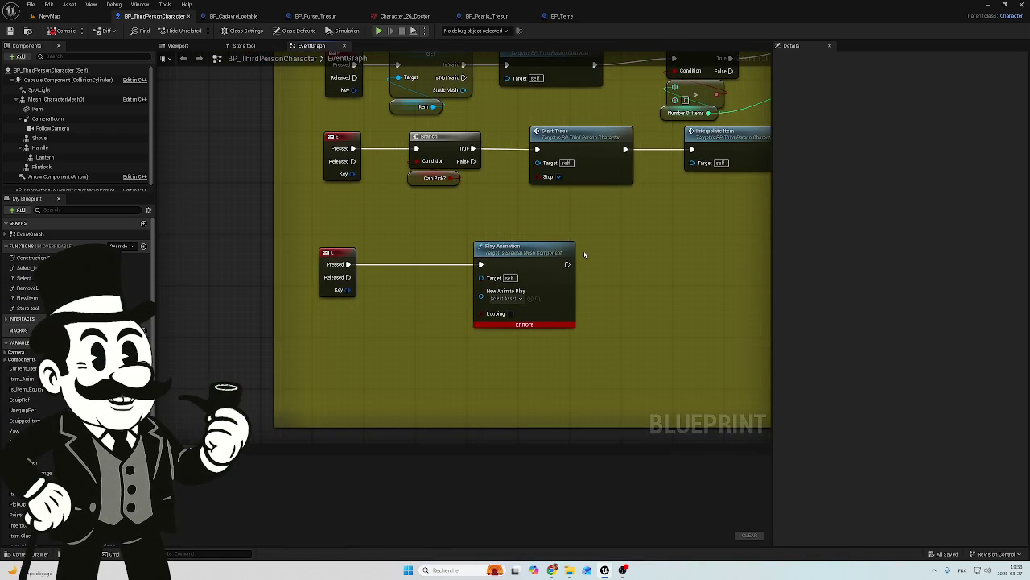
drag(597, 227, 312, 328)
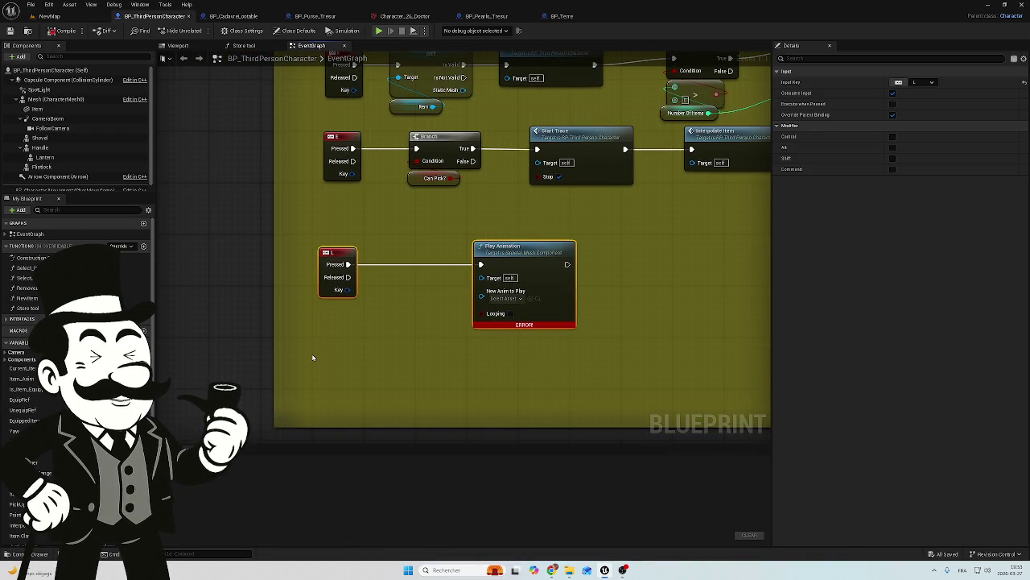
key(Delete)
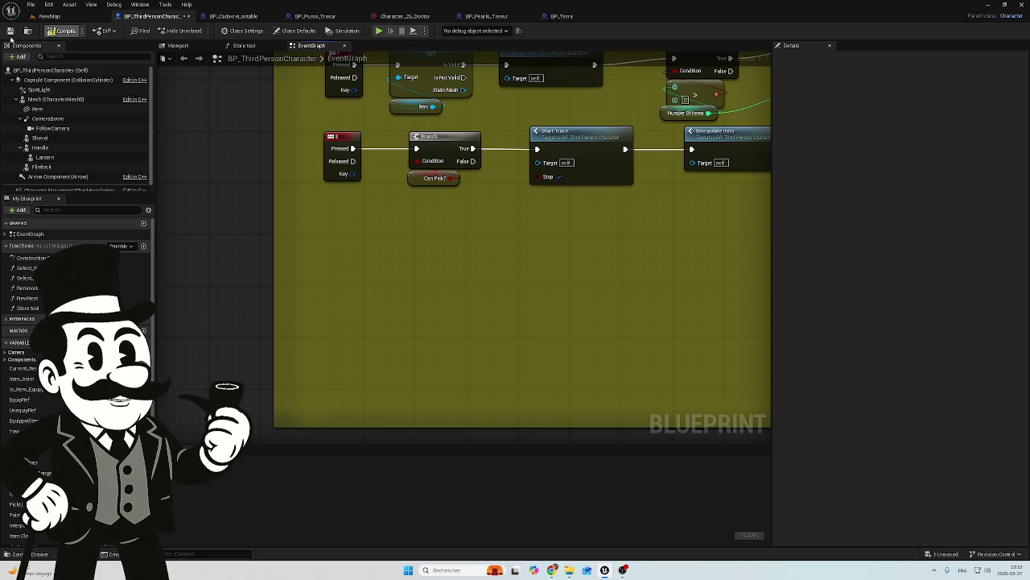
click(11, 34)
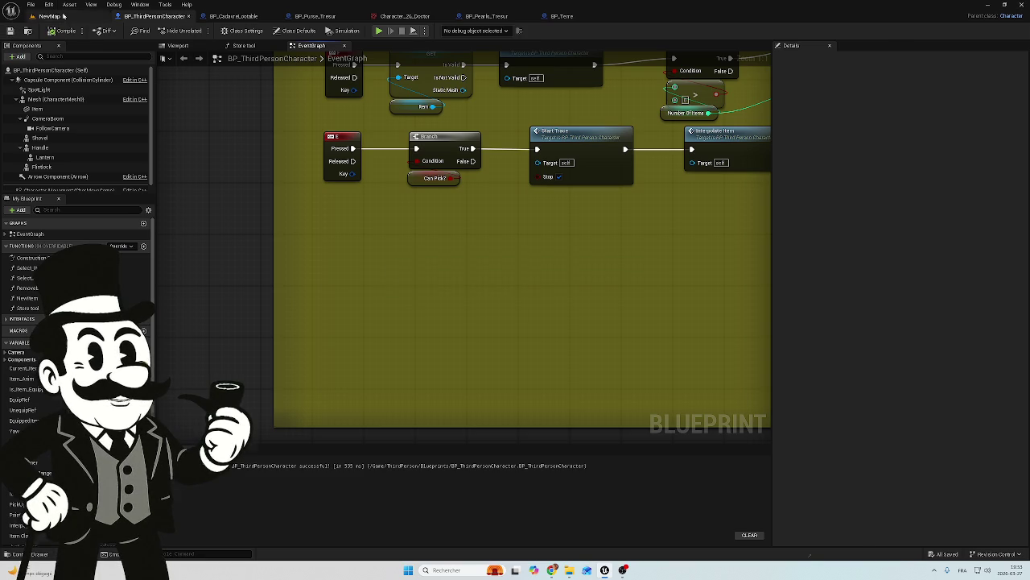
click(48, 16)
click(199, 29)
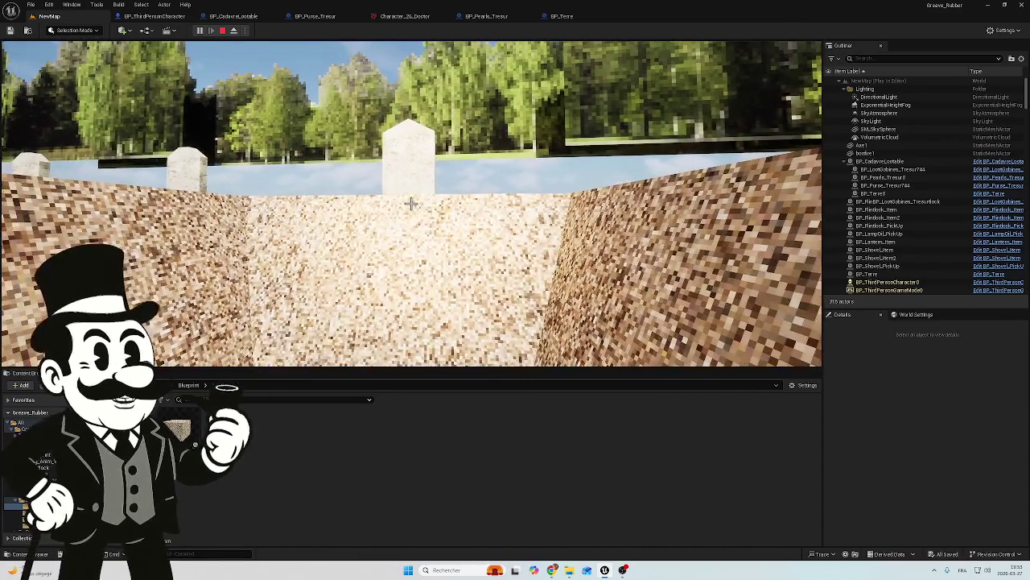
Stop the playtest and orbit the editor view over the gravel grave plot and tombstone.
key(Escape)
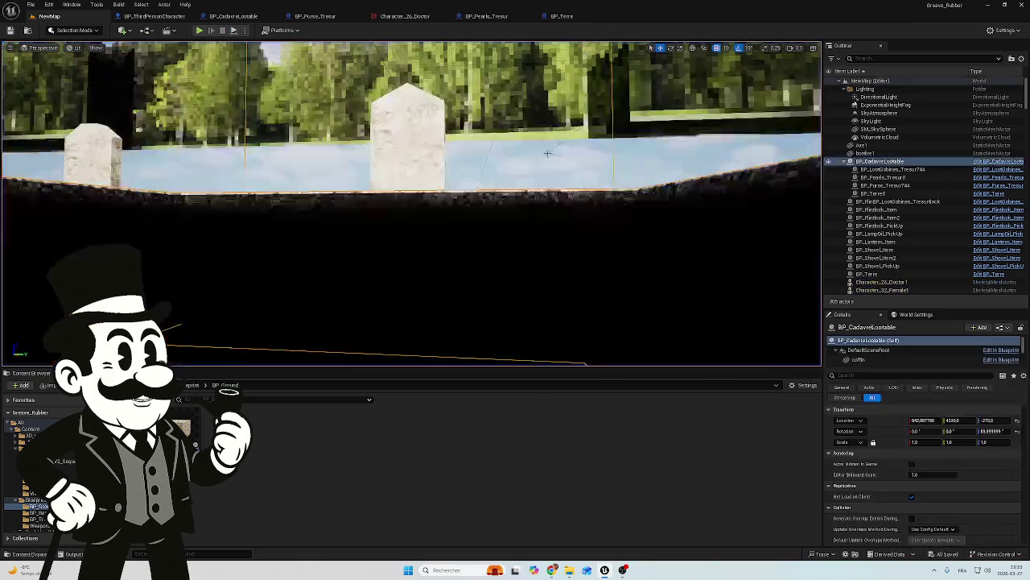
key(f)
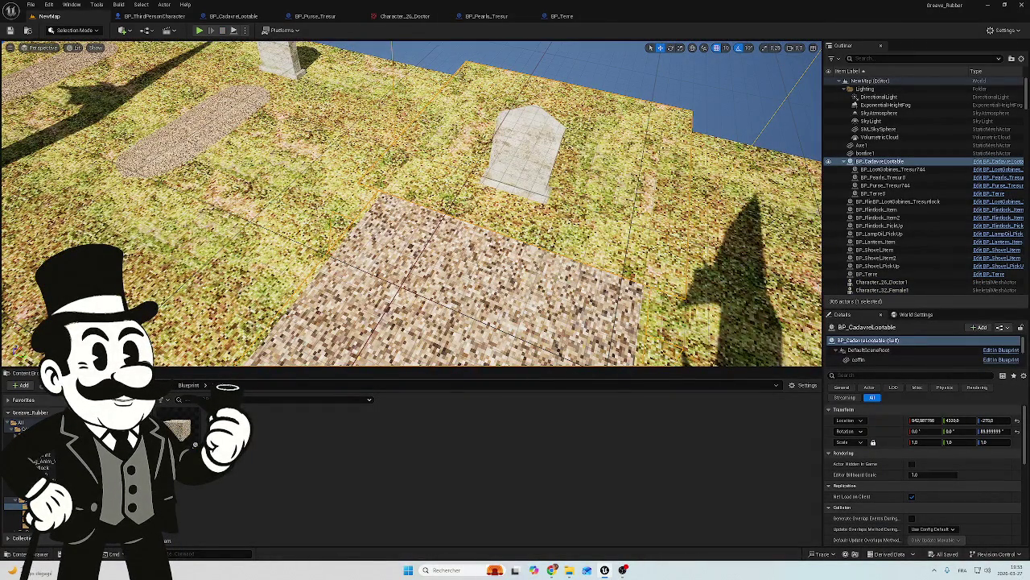
scroll(411, 201, up, 2)
drag(411, 201, 442, 206)
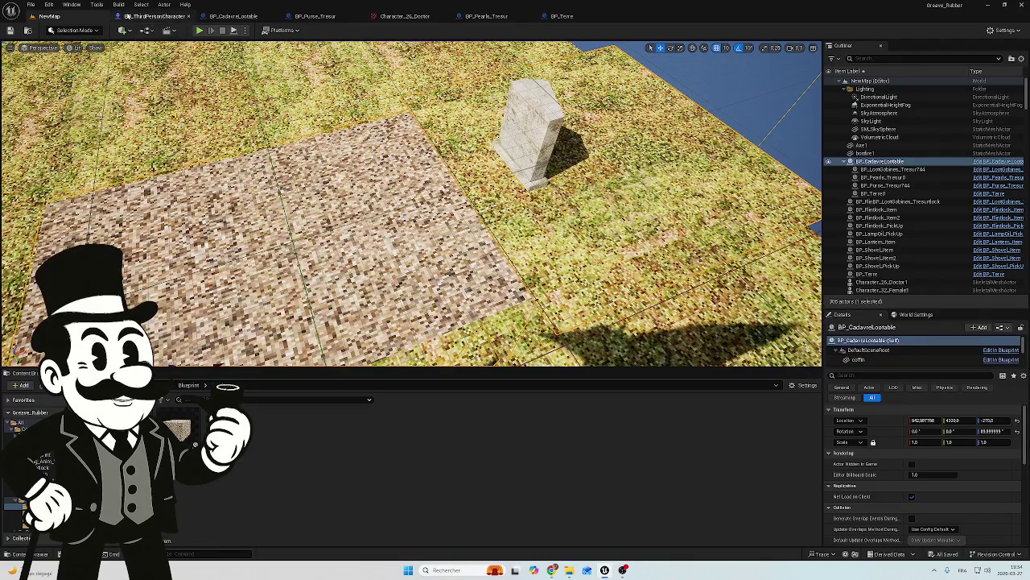
In BP_CadavreLootable, untick Visible on the BP_Terre dirt block via a 'vis' Details search.
click(234, 16)
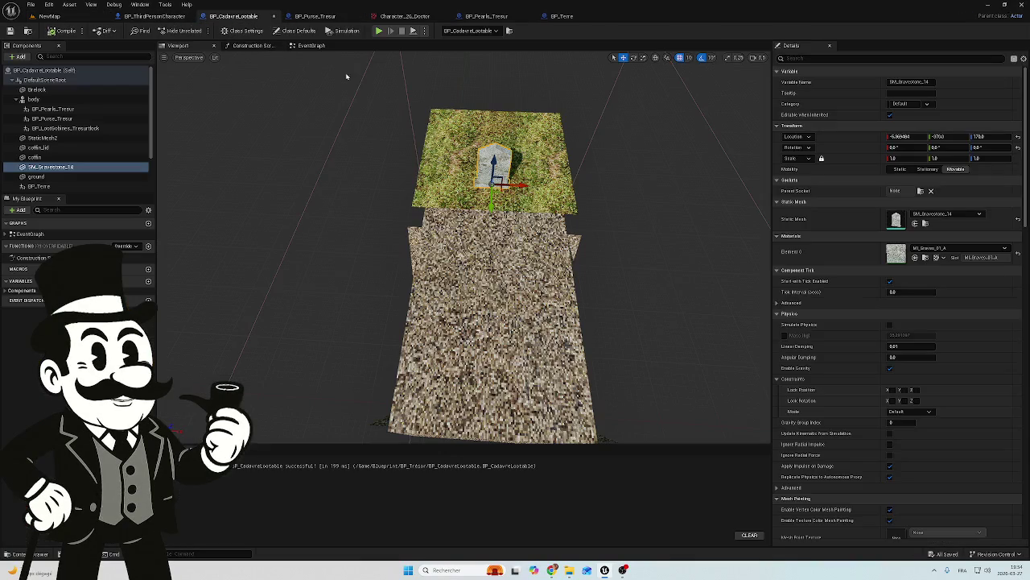
click(113, 186)
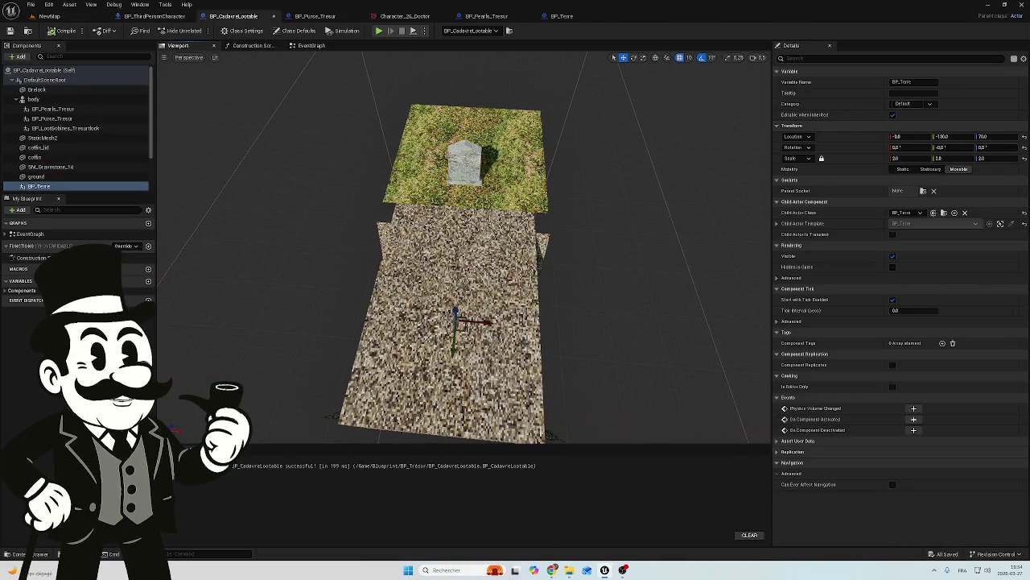
click(797, 58)
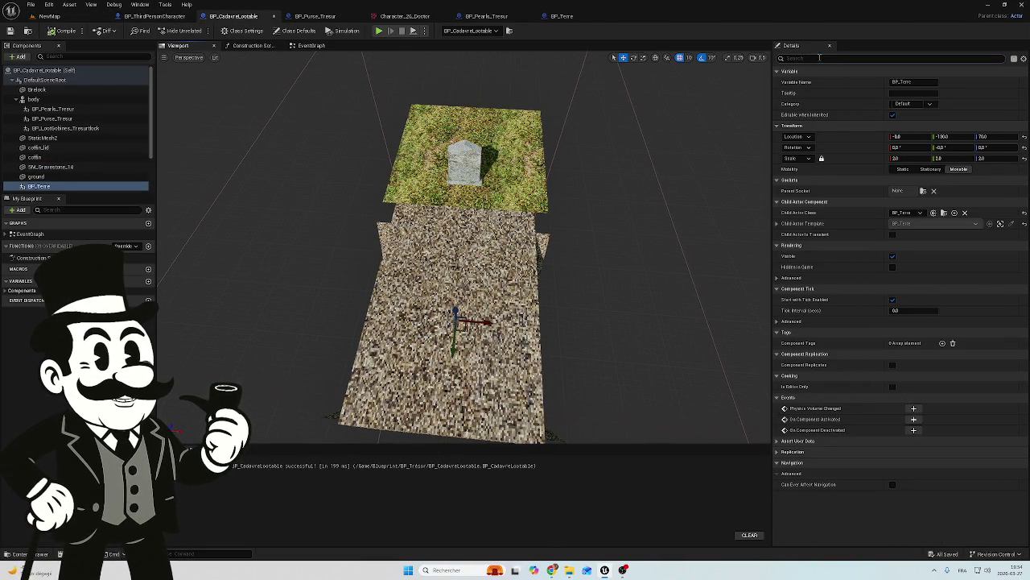
text(vis)
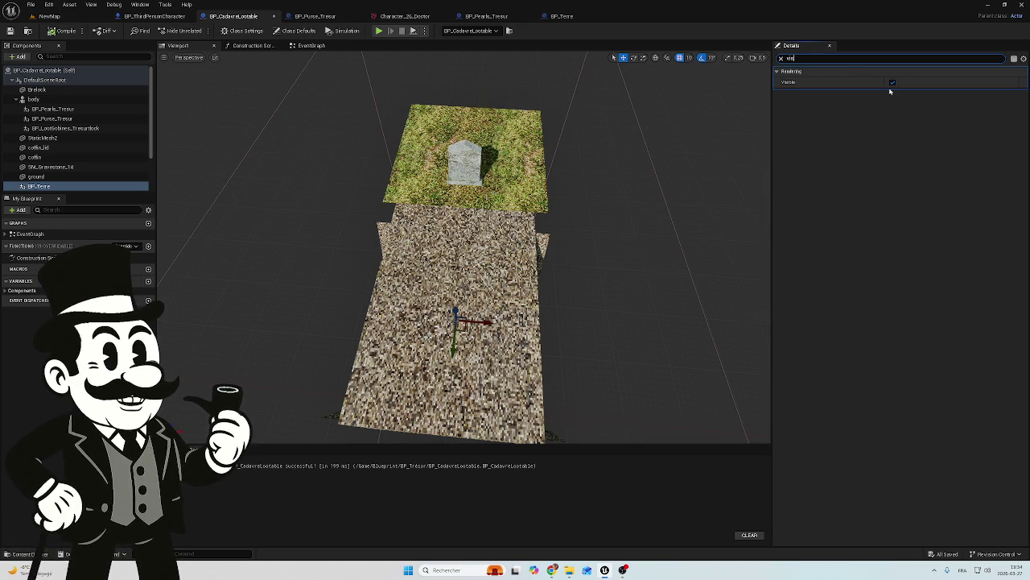
click(893, 82)
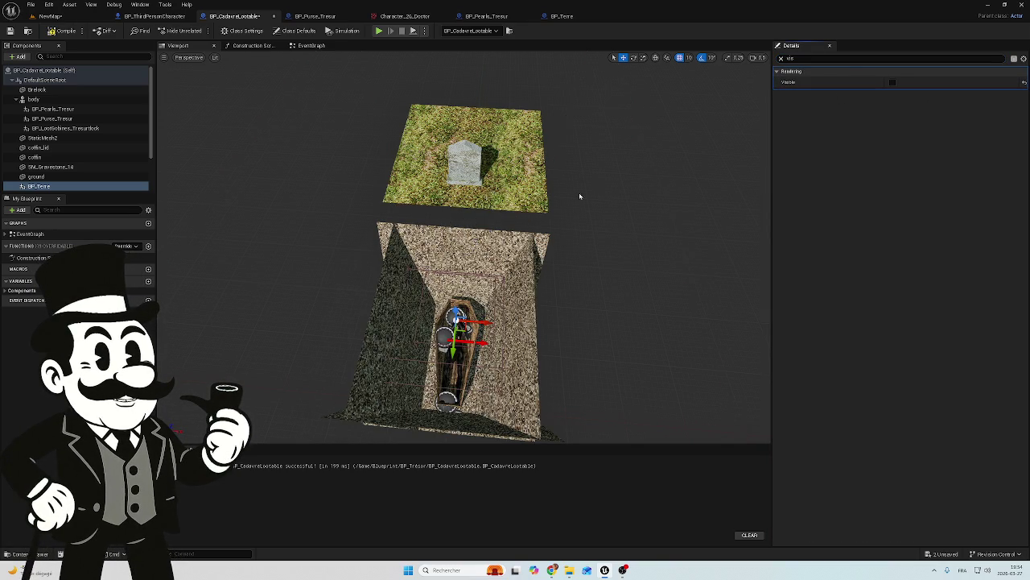
scroll(590, 190, up, 2)
Raise the grass ground component onto the pit walls and compile the grave blueprint.
click(445, 67)
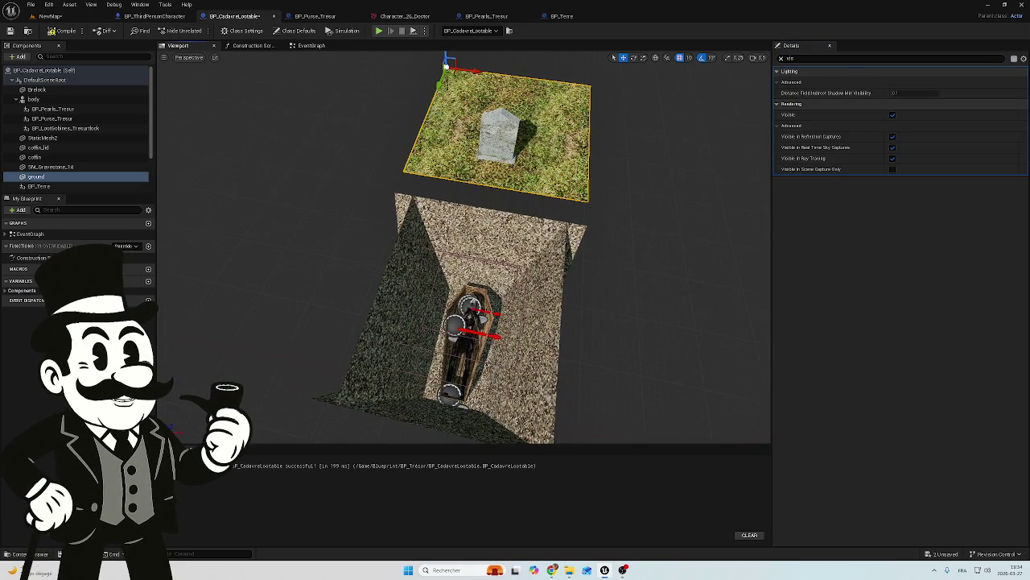
drag(437, 78, 434, 95)
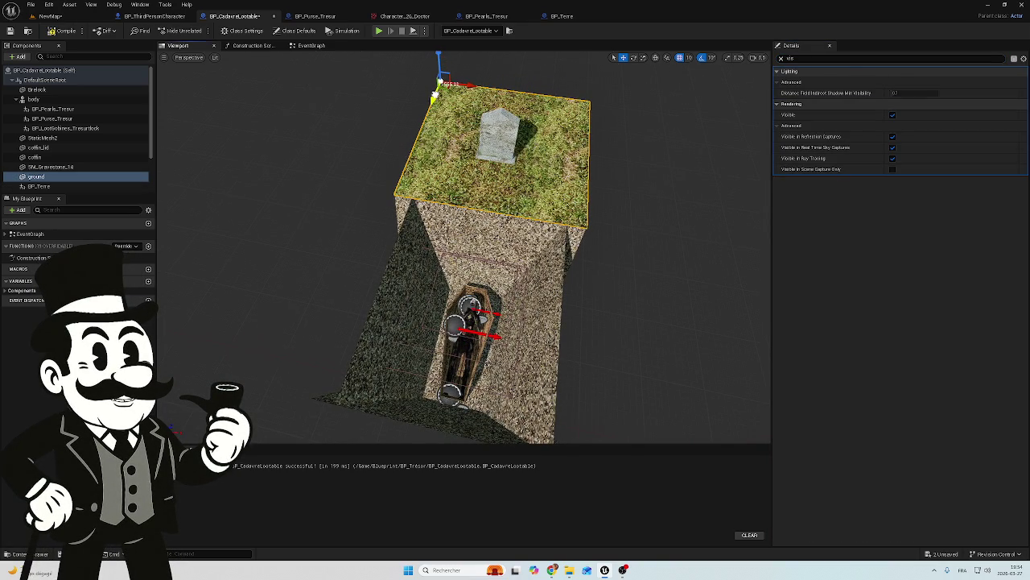
scroll(440, 81, up, 3)
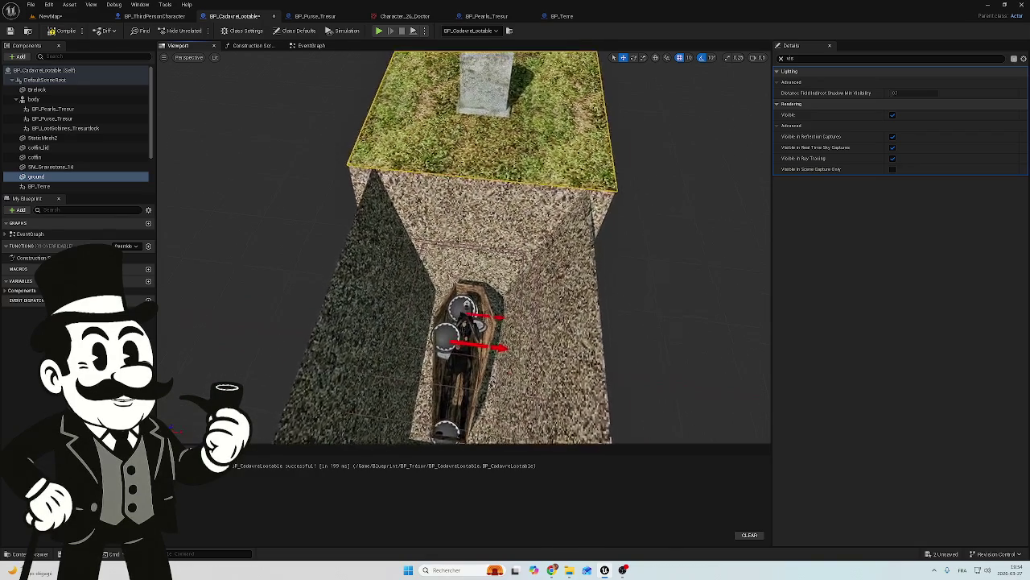
click(78, 32)
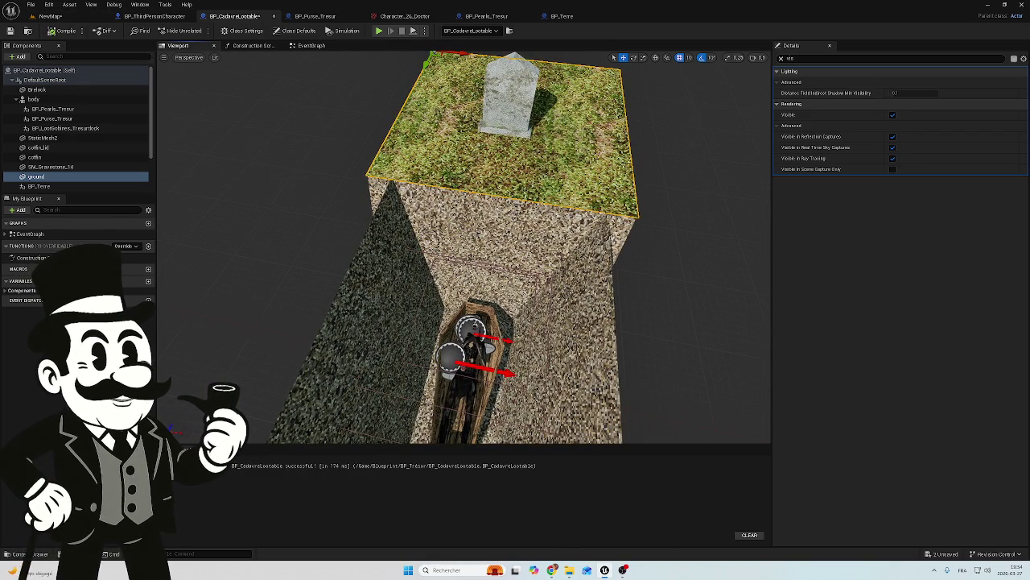
Inspect the gravestone, coffin and coffin lid components while orbiting down onto the coffin.
scroll(463, 228, up, 10)
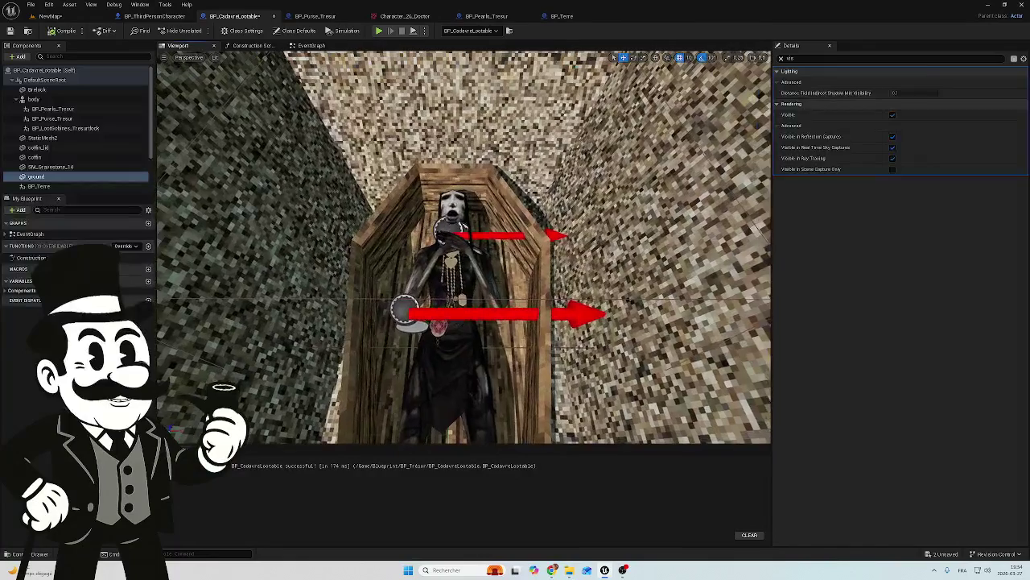
mouse_move(463, 228)
mouse_down()
mouse_move(451, 266)
mouse_move(483, 290)
mouse_move(469, 343)
mouse_up()
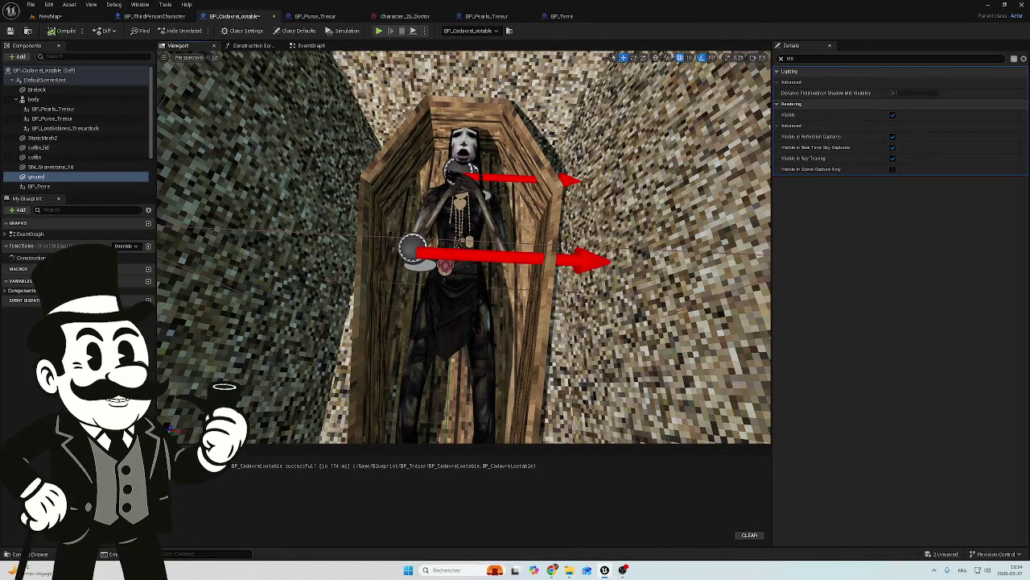
click(60, 167)
click(63, 158)
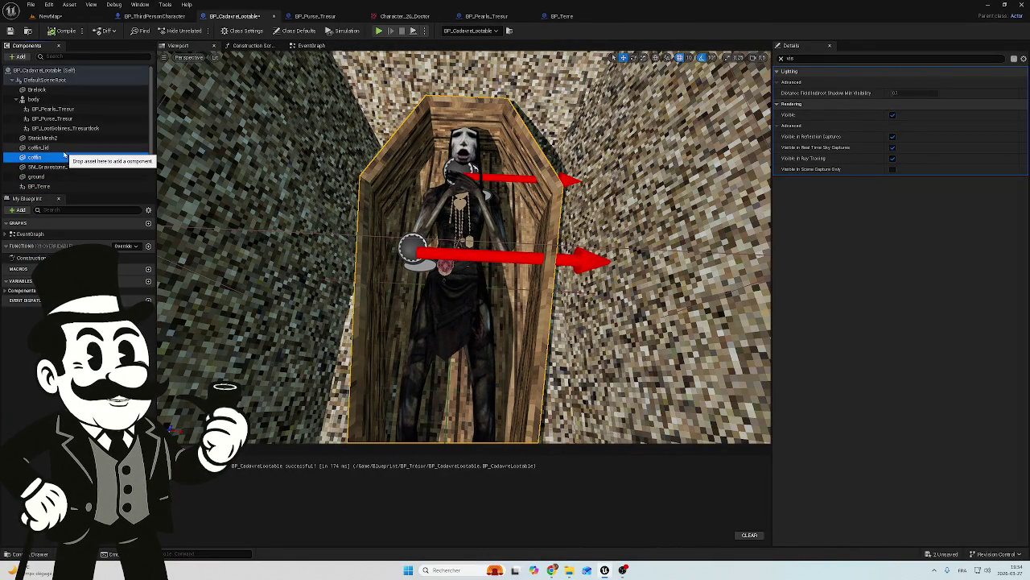
click(64, 146)
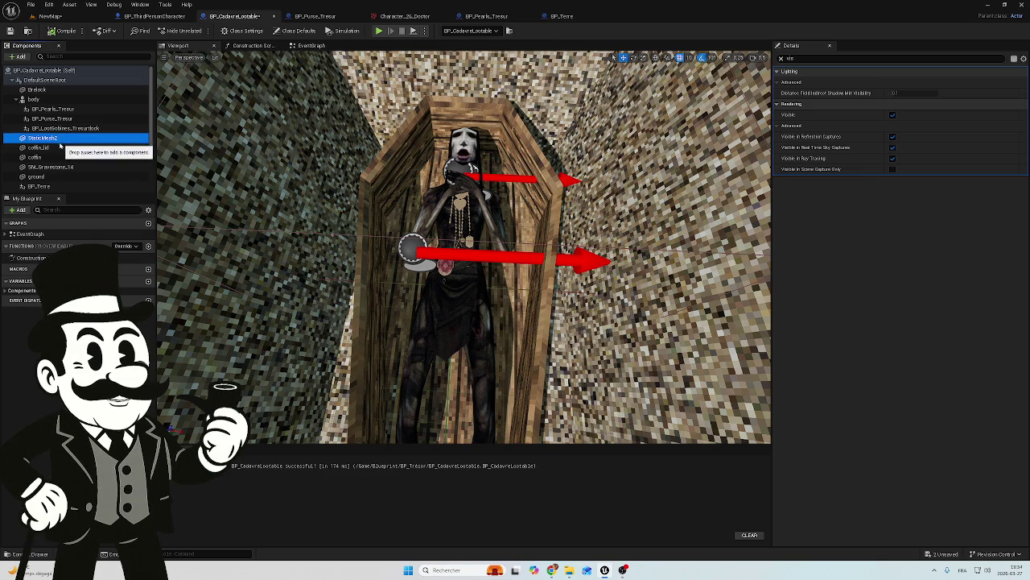
drag(273, 195, 403, 281)
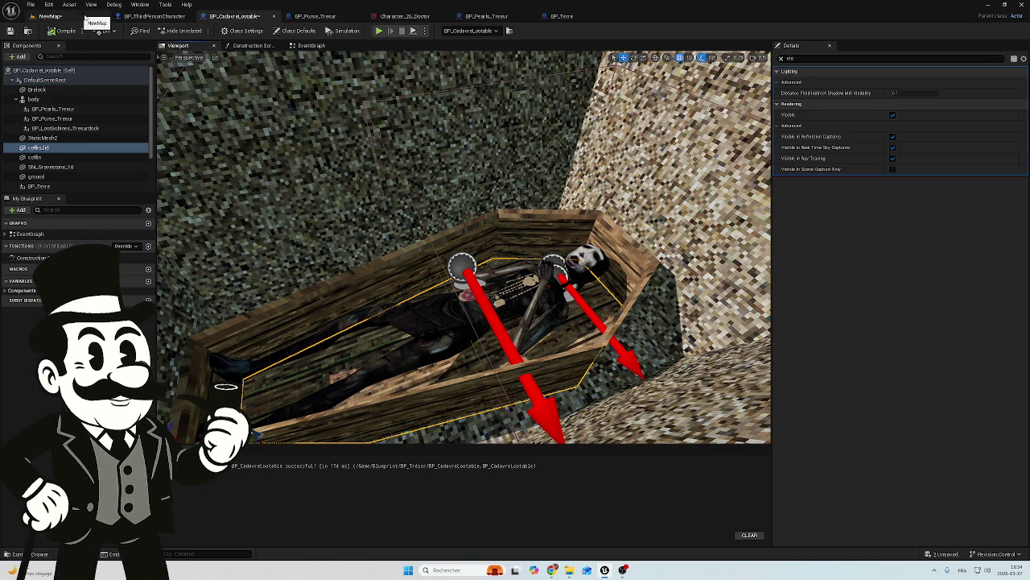
Run and stop another playtest of the graveyard level.
click(165, 18)
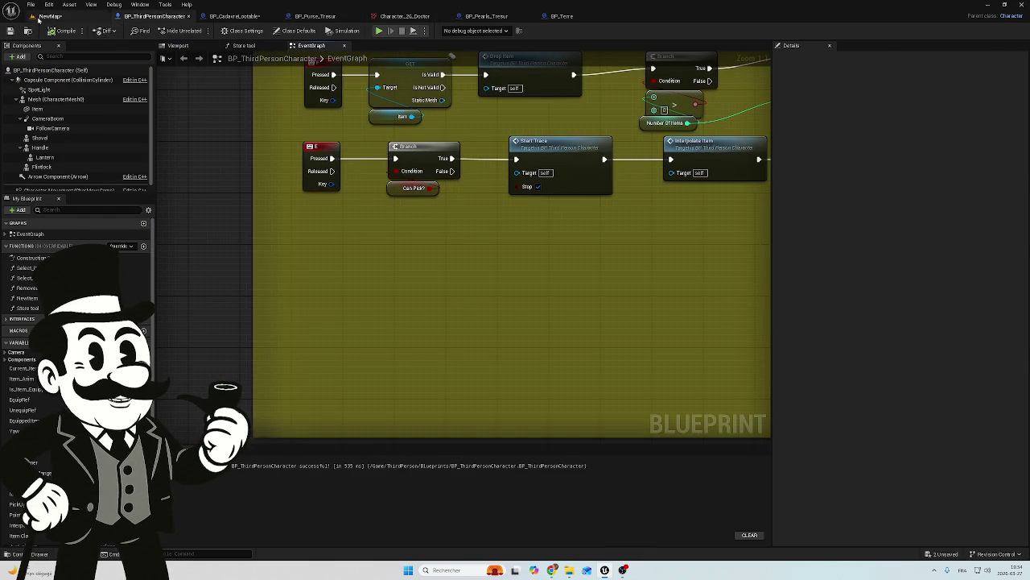
click(45, 16)
click(200, 31)
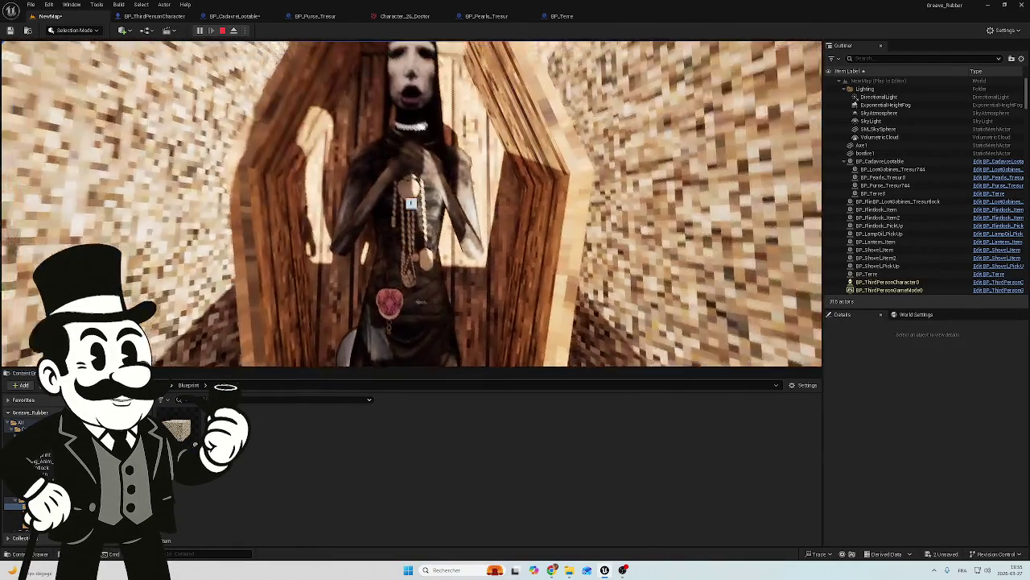
key(Escape)
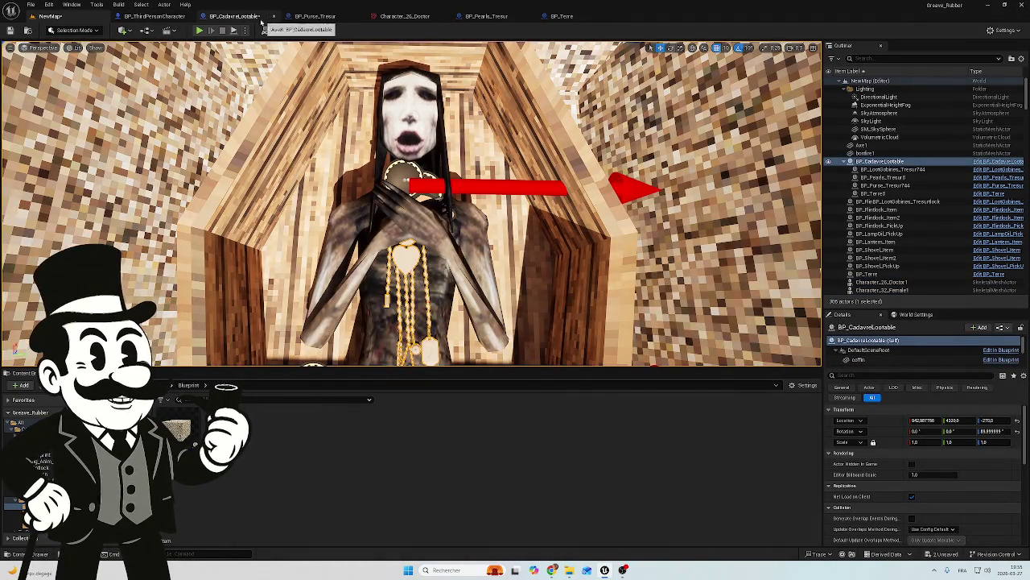
Review the BP_CadavreLootable event graph zoomed out, then return to its 3D viewport.
click(233, 16)
click(321, 16)
click(233, 16)
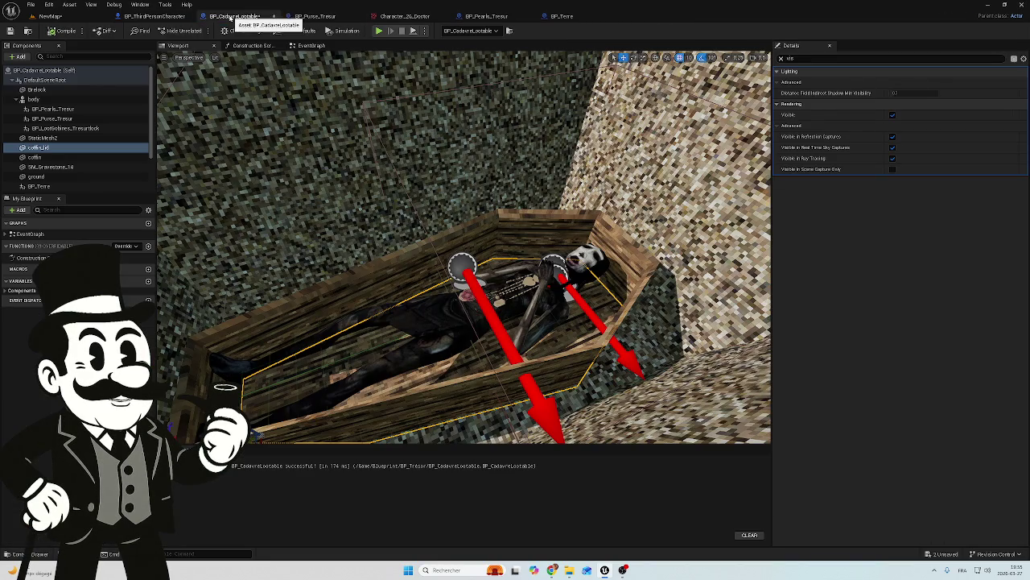
click(153, 16)
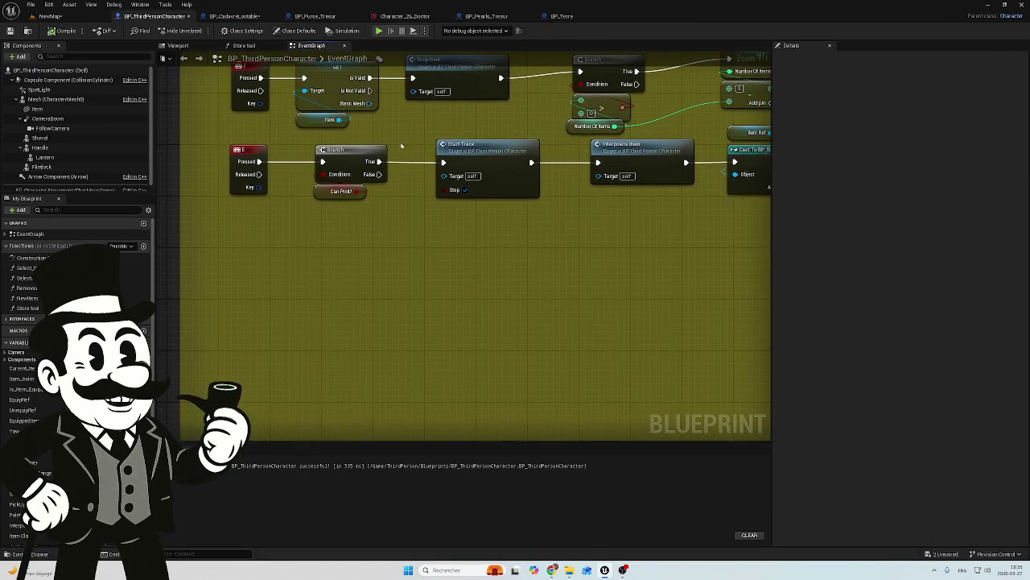
click(235, 16)
click(318, 17)
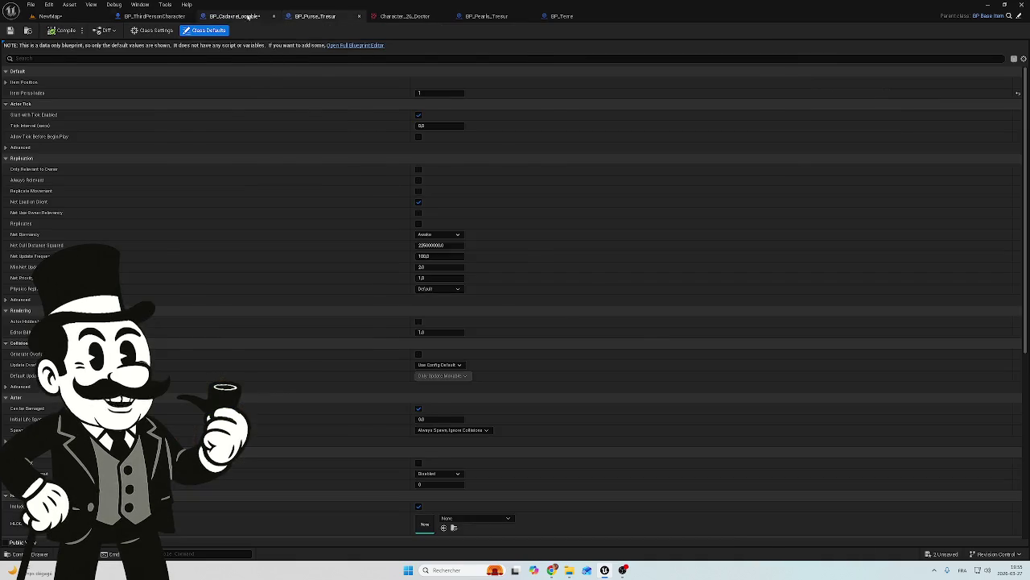
click(235, 16)
click(310, 45)
key(Home)
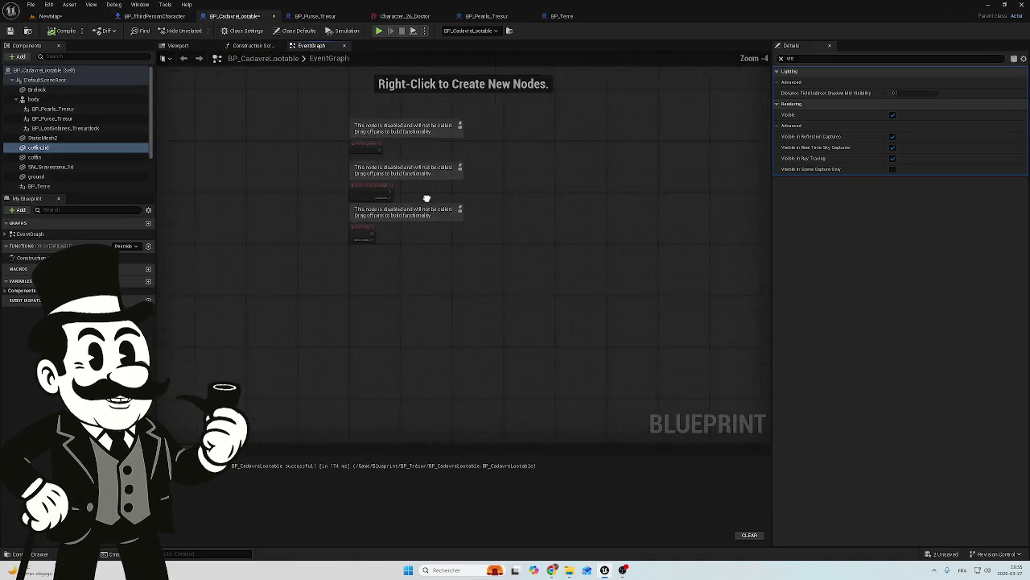
click(178, 45)
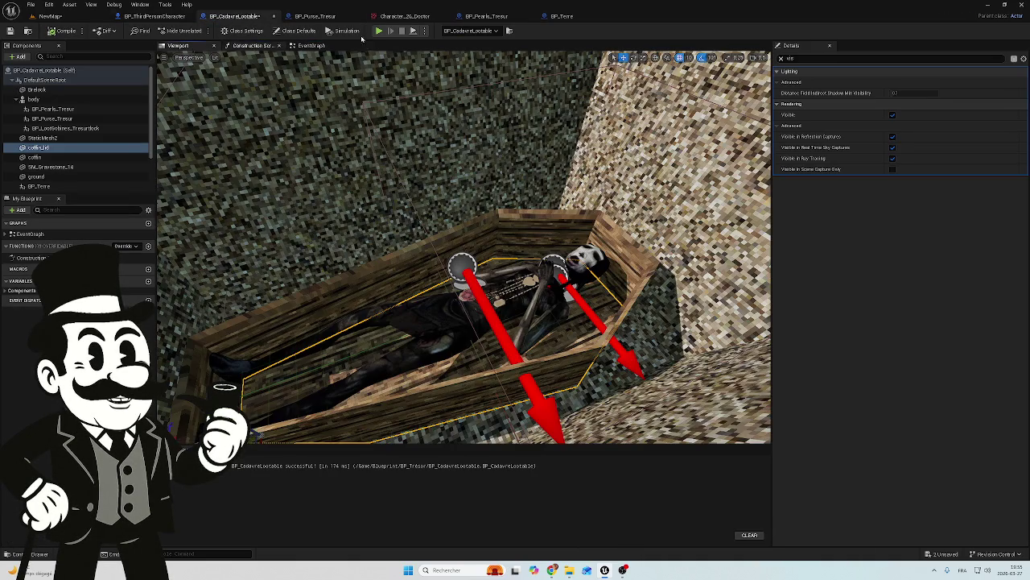
Step through the BP_Purse_Tresur and BP_Pearls_Tresur tabs to BP_Terre's EventGraph.
click(315, 16)
click(510, 17)
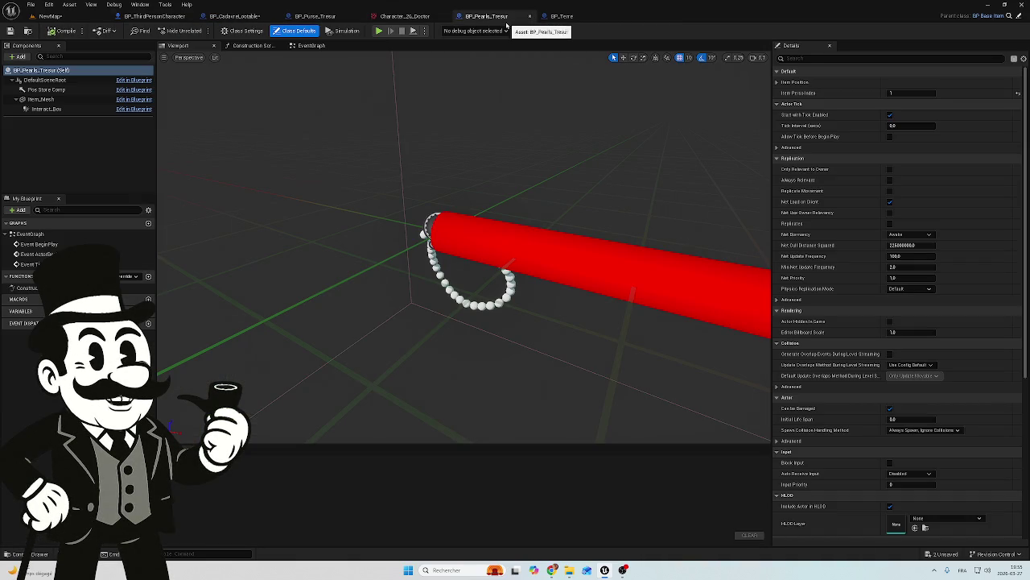
click(570, 18)
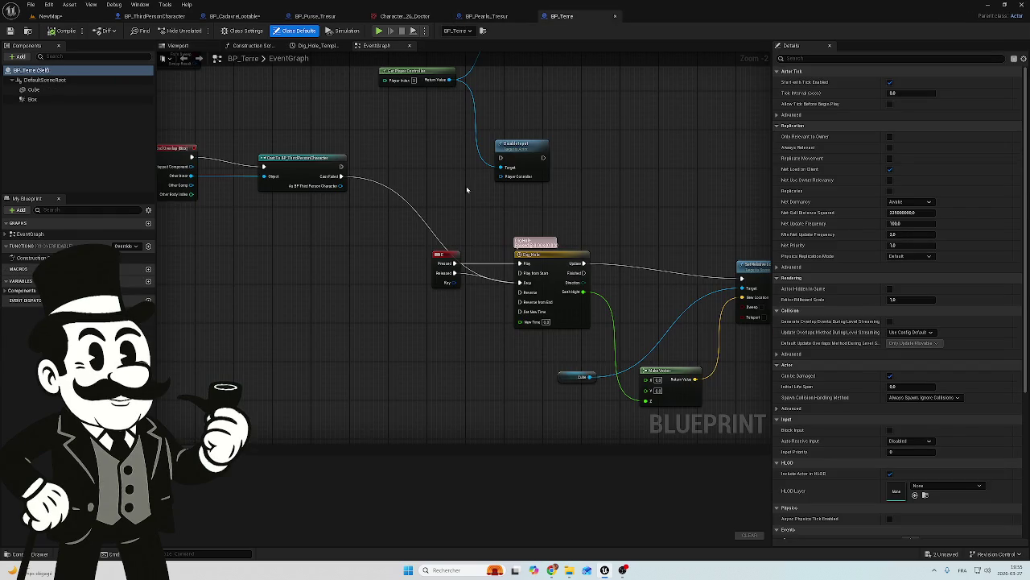
Add a keyboard key event node to the BP_Terre graph from the node search.
right_click(434, 306)
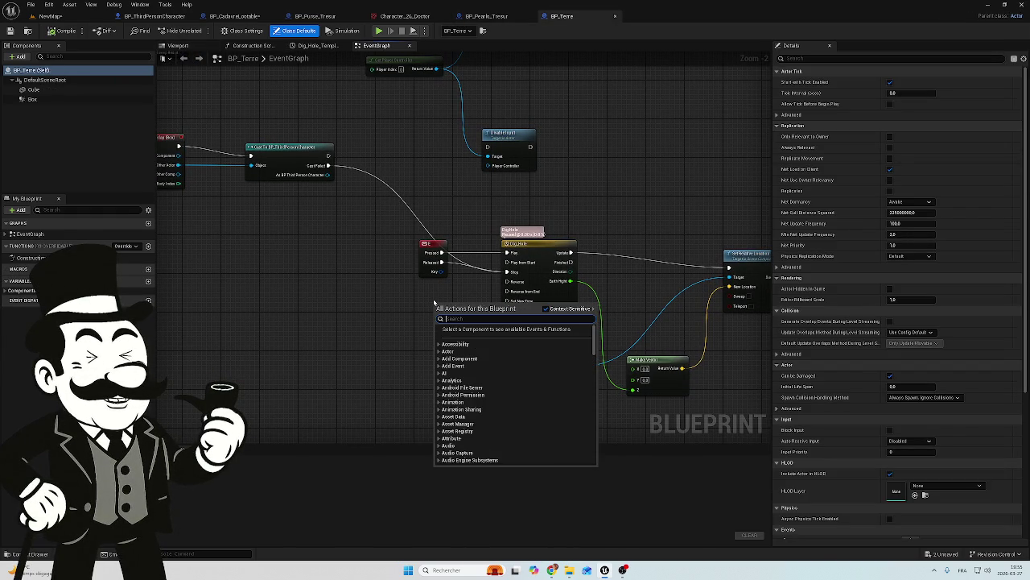
text(g key)
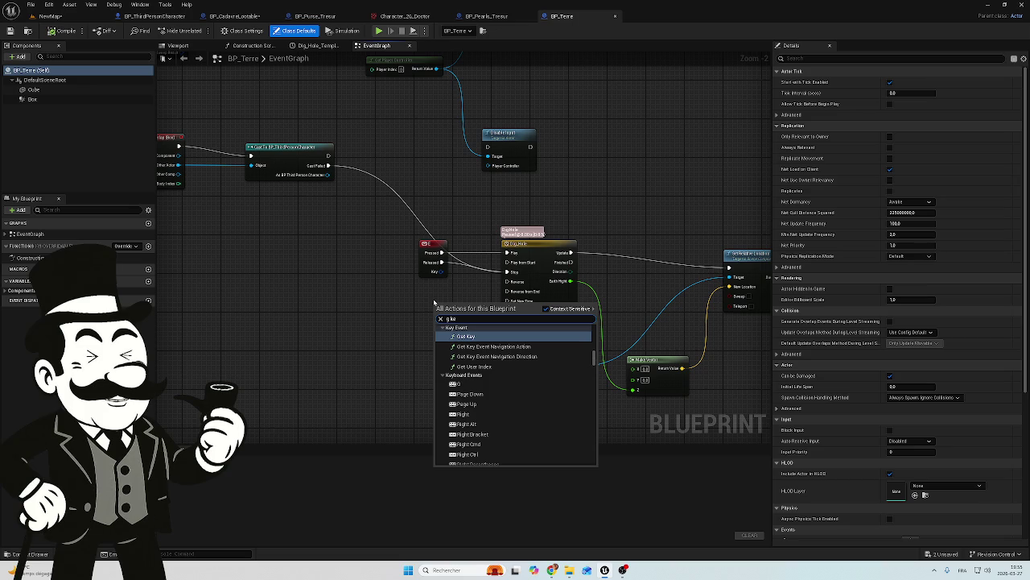
key(BackSpace)
key(BackSpace)
key(BackSpace)
text(cube)
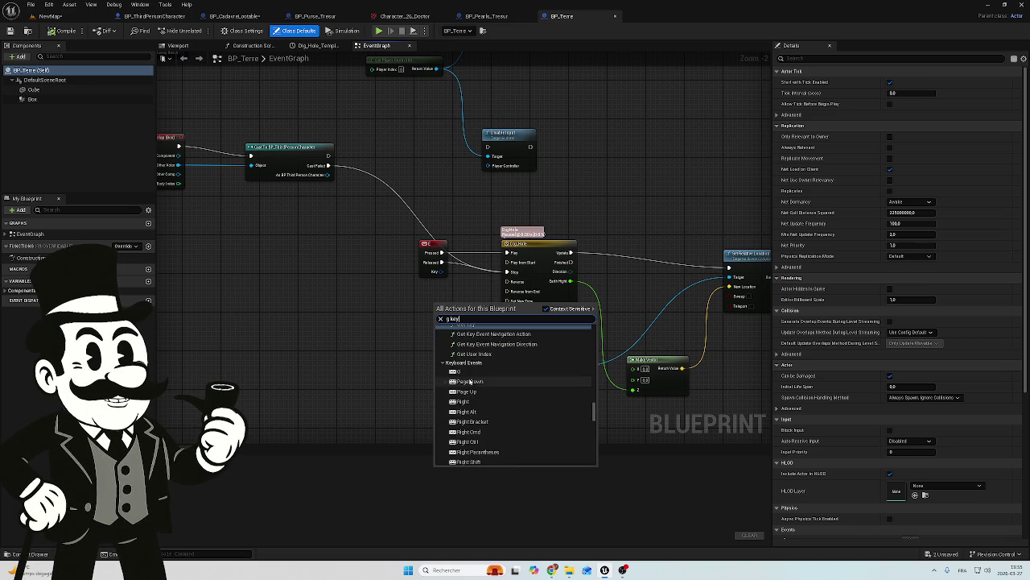
click(466, 378)
key(ctrl+v)
Wire the E key's Pressed to the Dig Hole timeline Play and Released to Stop, then compile.
drag(441, 311, 507, 261)
drag(442, 320, 508, 272)
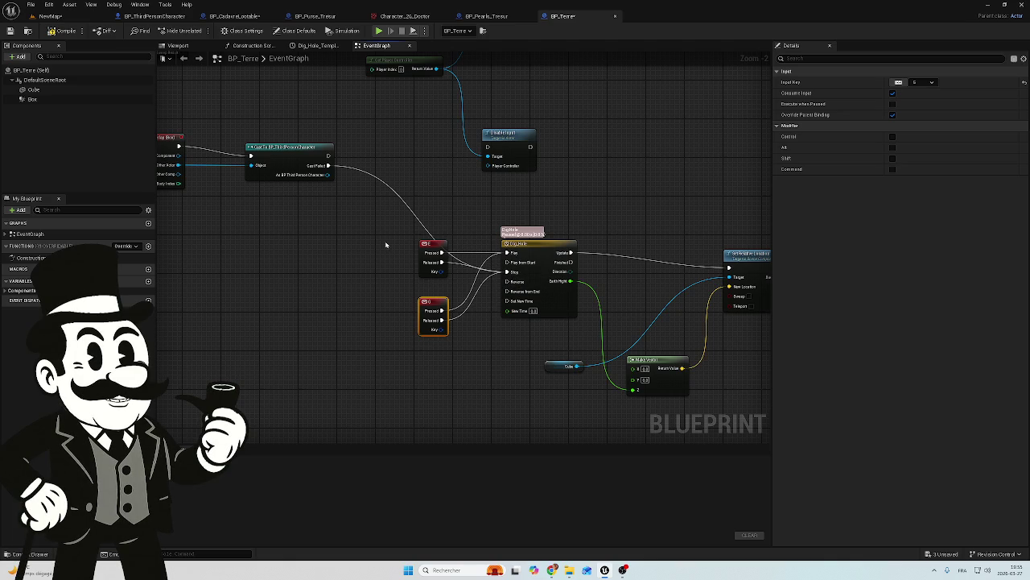
click(425, 244)
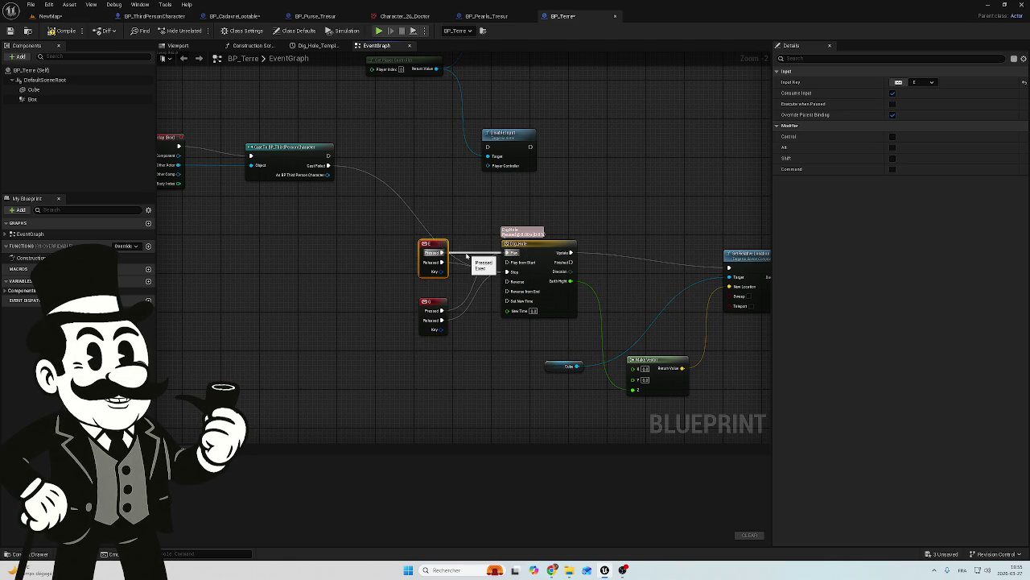
click(461, 261)
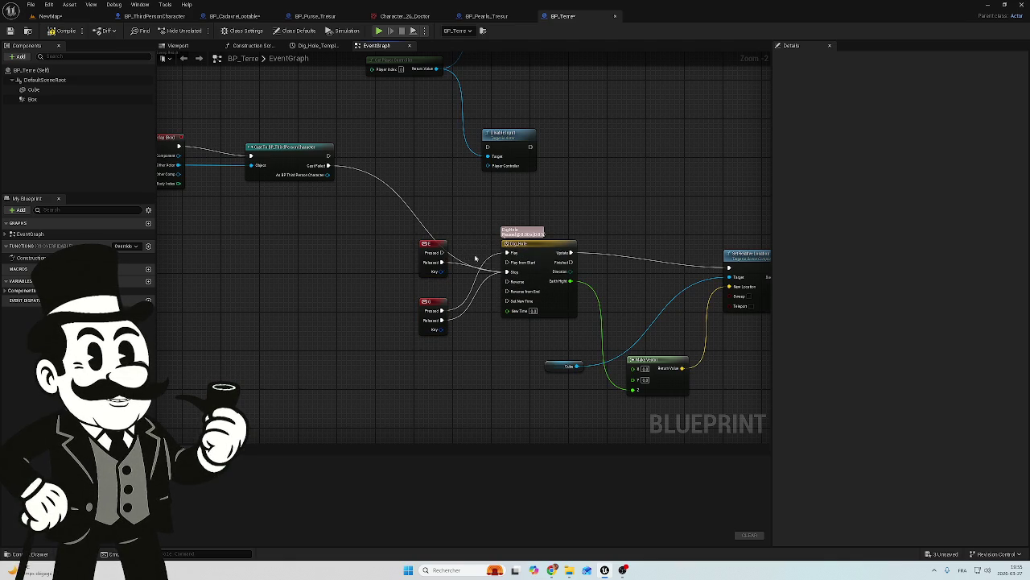
click(423, 244)
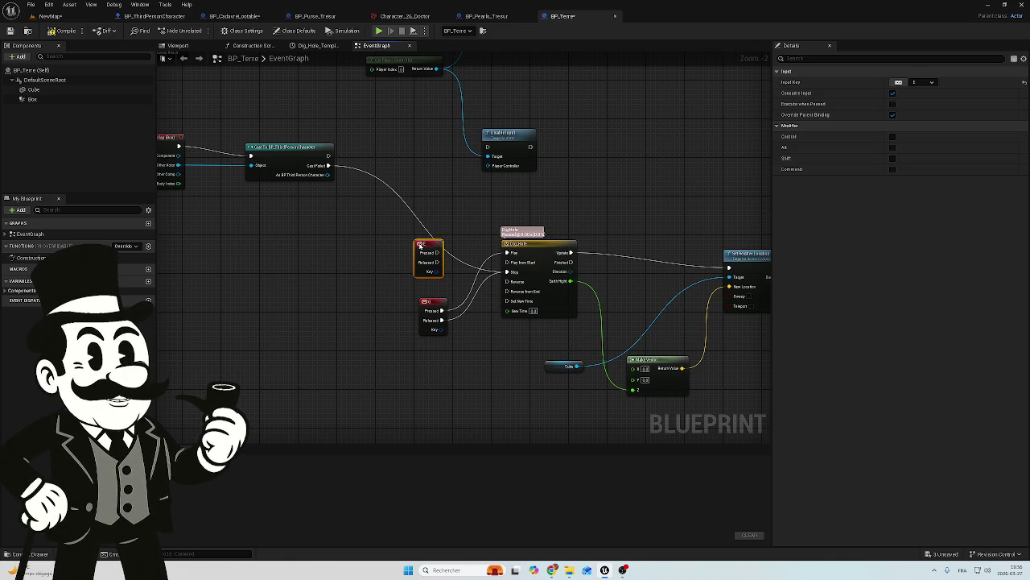
click(61, 31)
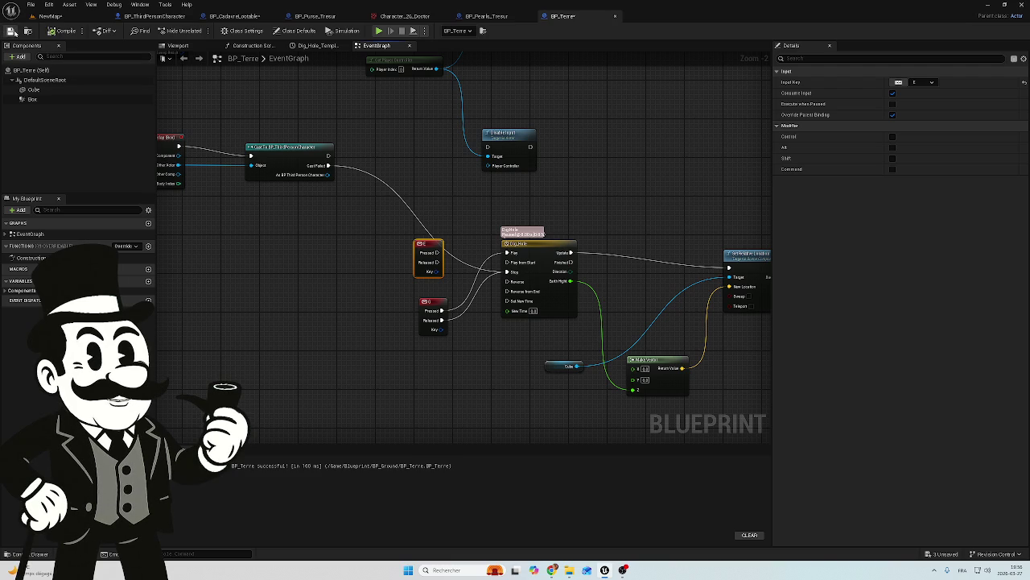
click(233, 16)
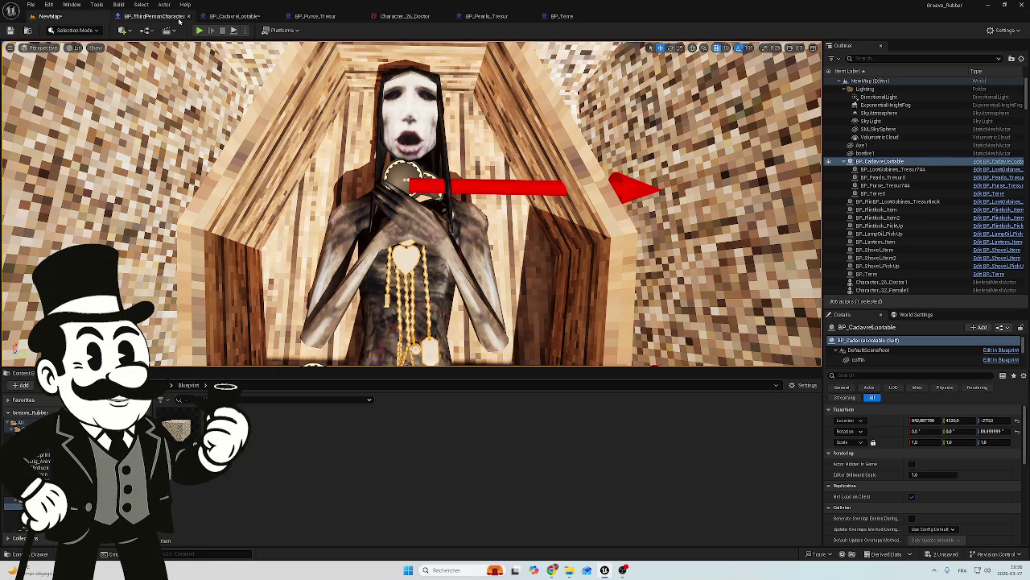
Re-tick Visible on BP_CadavreLootable's BP_Terre dirt component, save the blueprint, and go back to NewMap.
click(157, 16)
click(241, 17)
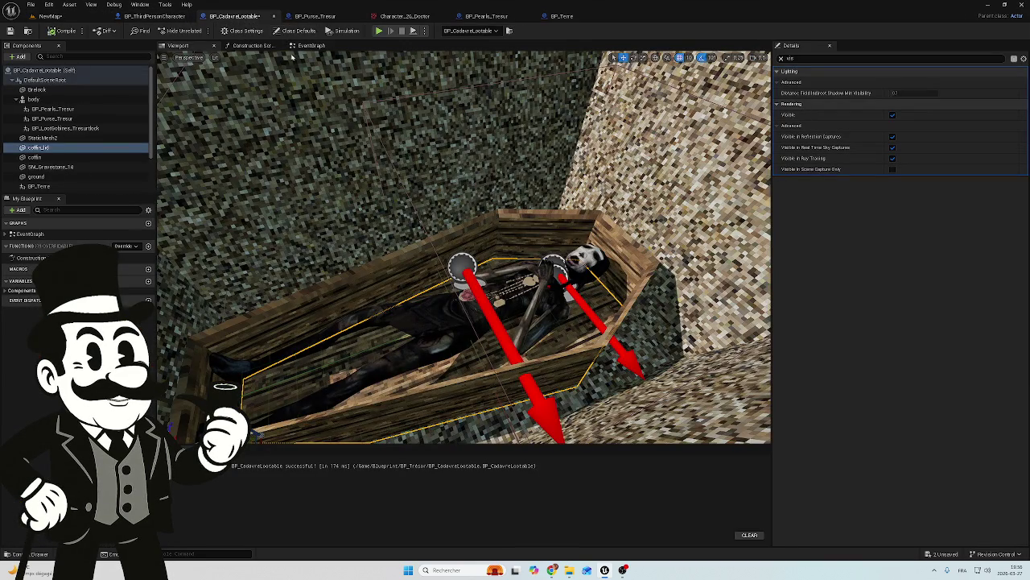
drag(451, 258, 451, 174)
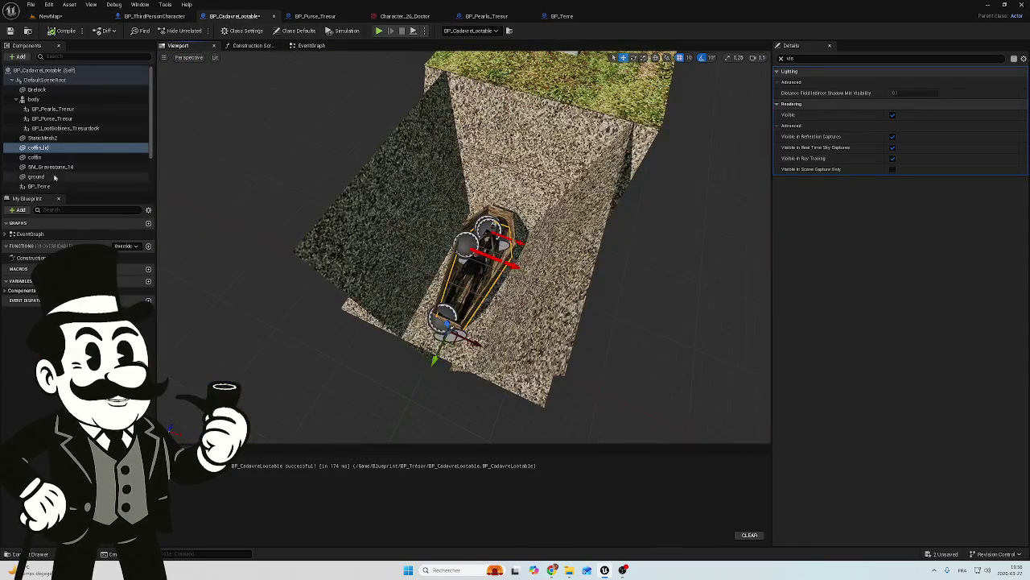
click(57, 177)
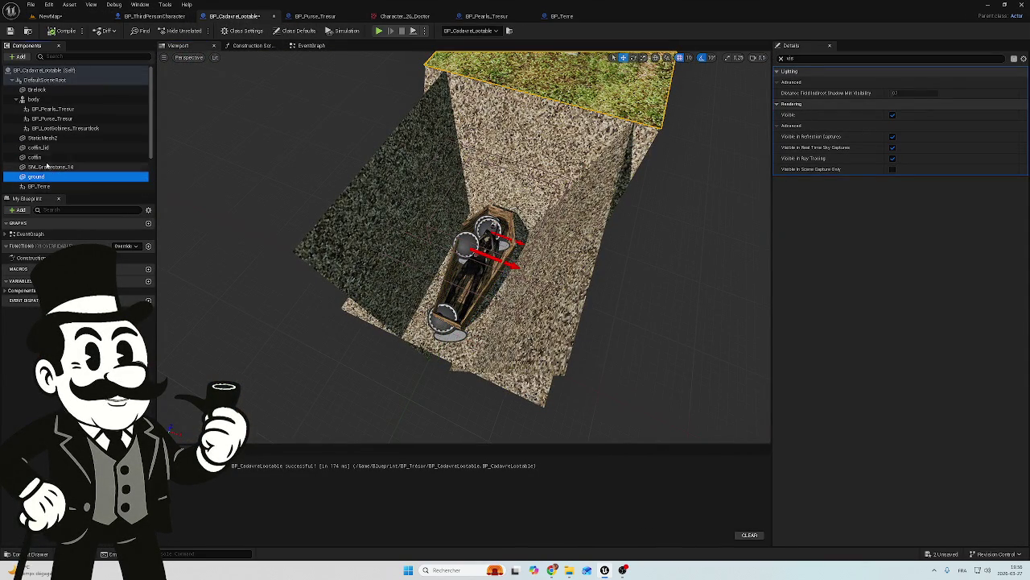
scroll(56, 160, down, 1)
click(56, 160)
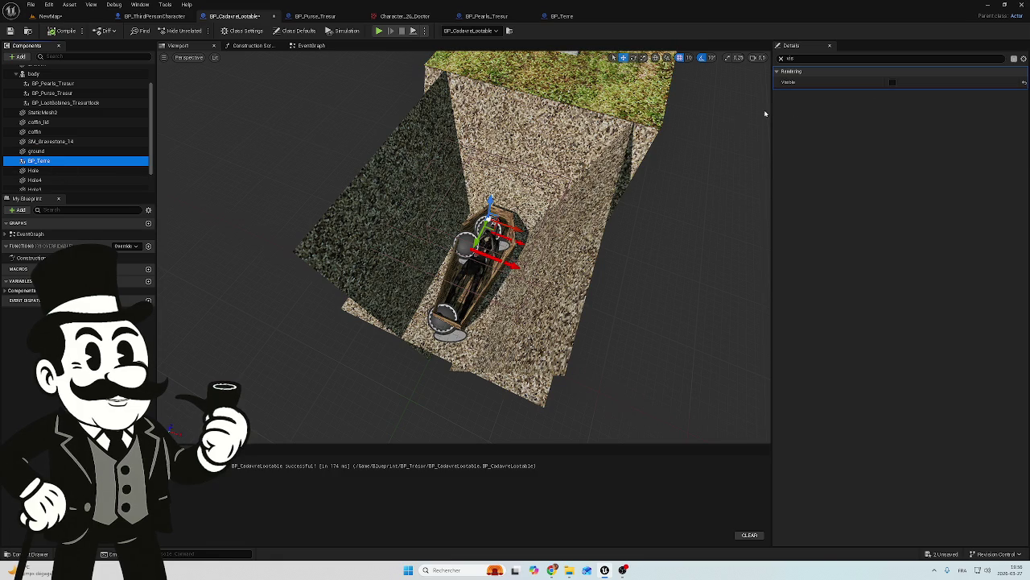
click(892, 82)
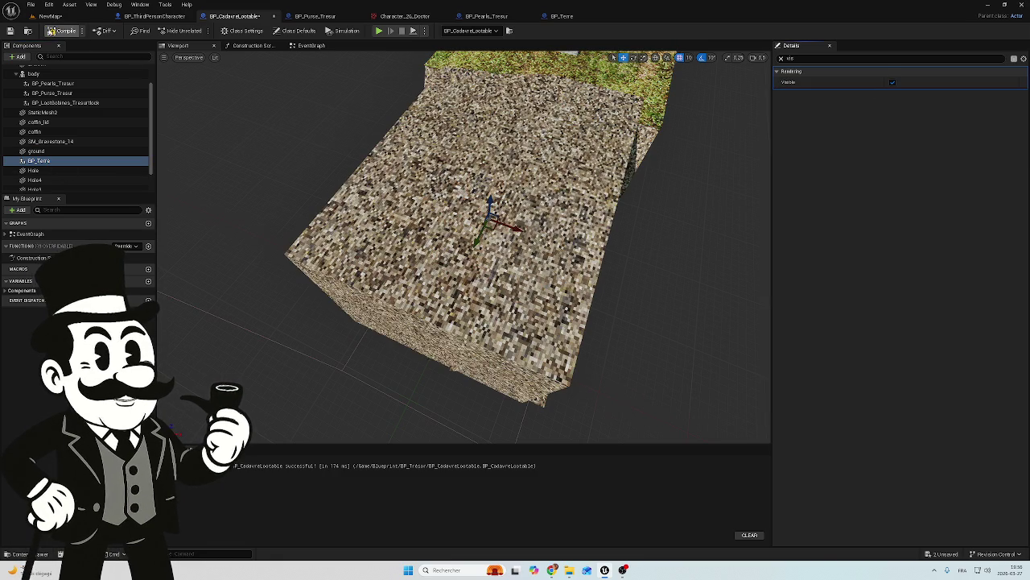
click(11, 30)
click(50, 16)
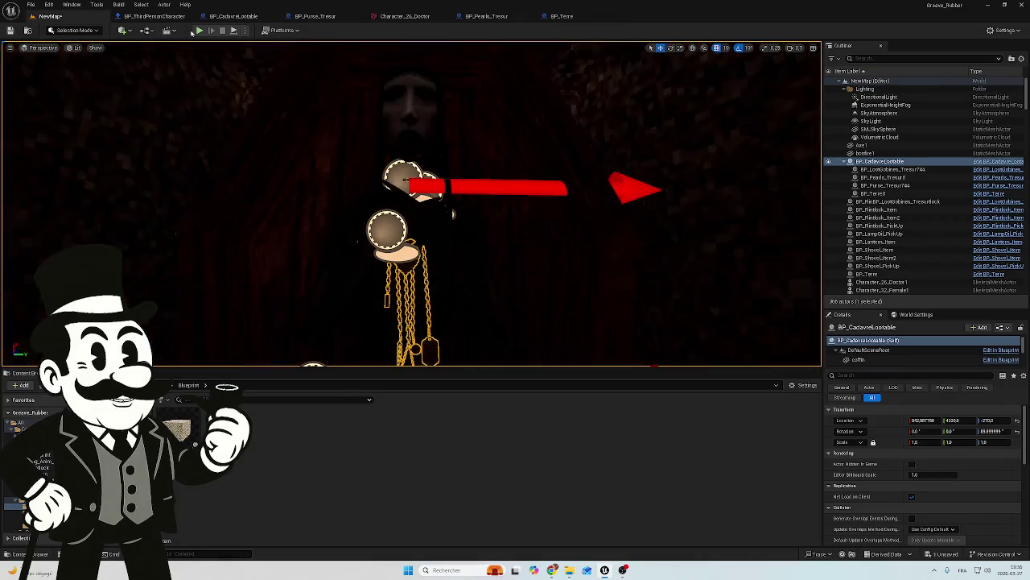
Playtest NewMap, press E at the corpse to loot the purse, then stop.
click(198, 31)
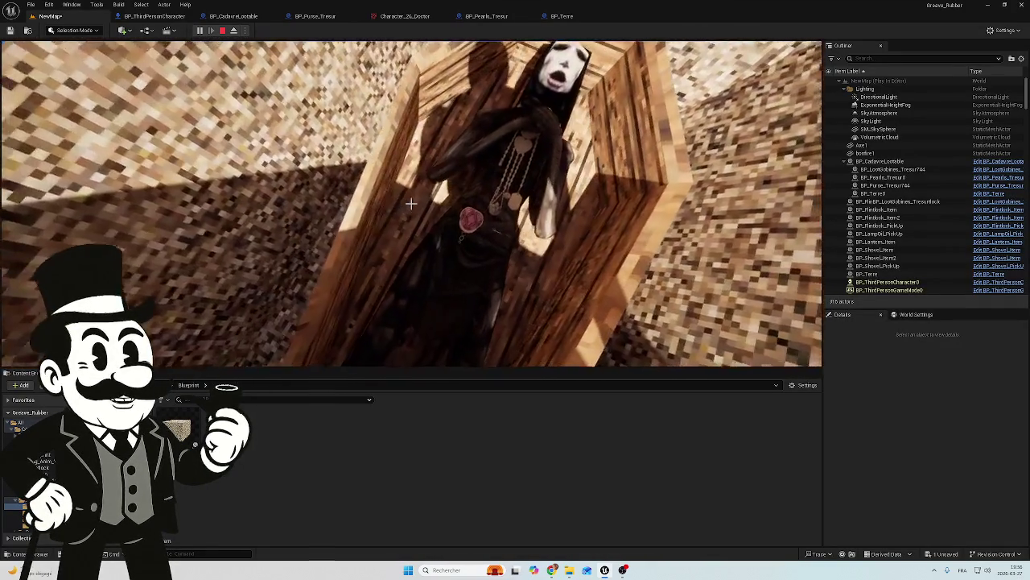
key(e)
key(e)
key(e)
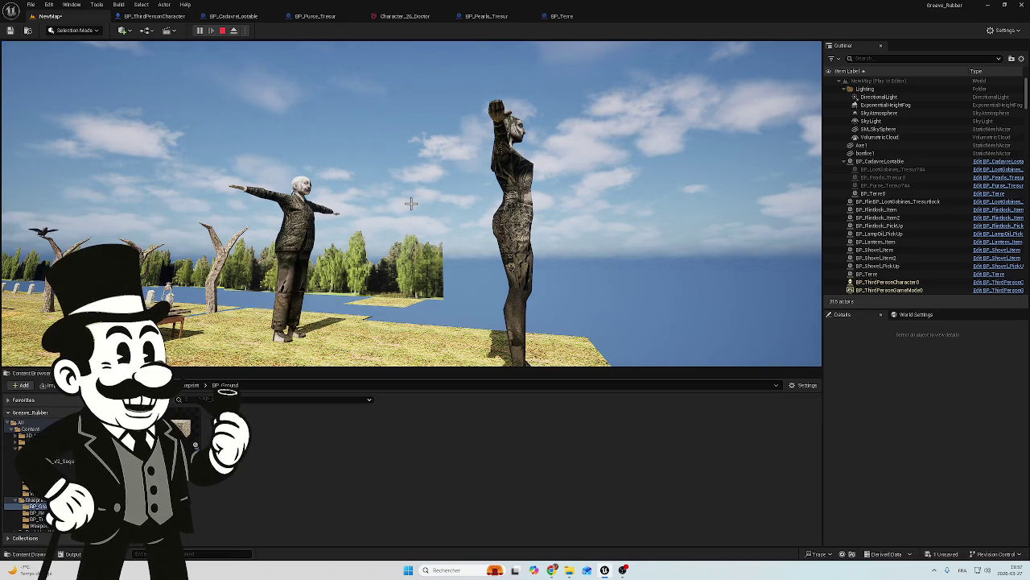
key(Escape)
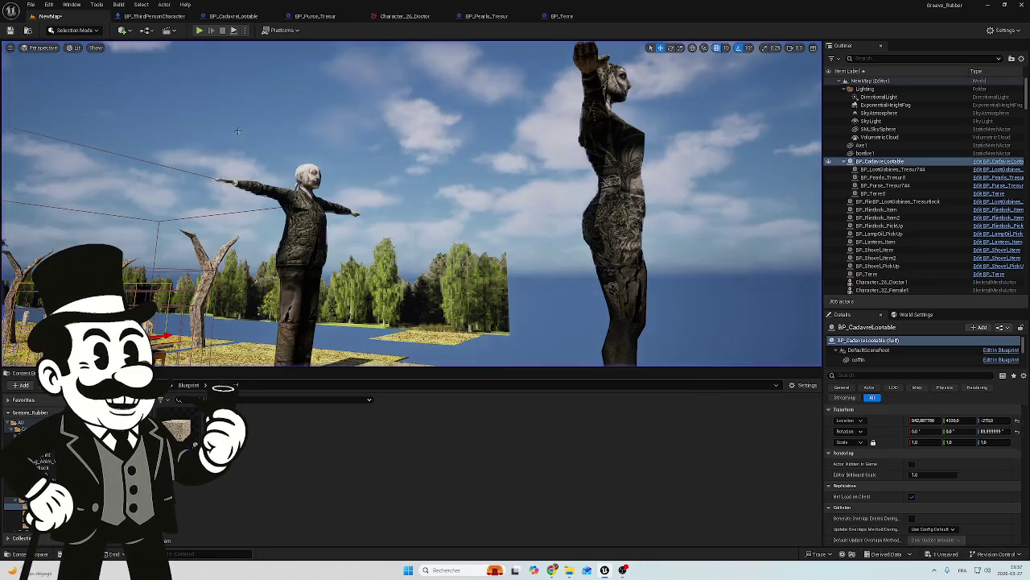
Save the NewMap level from the Unsaved content list and fly the camera across the graveyard.
click(946, 553)
click(575, 376)
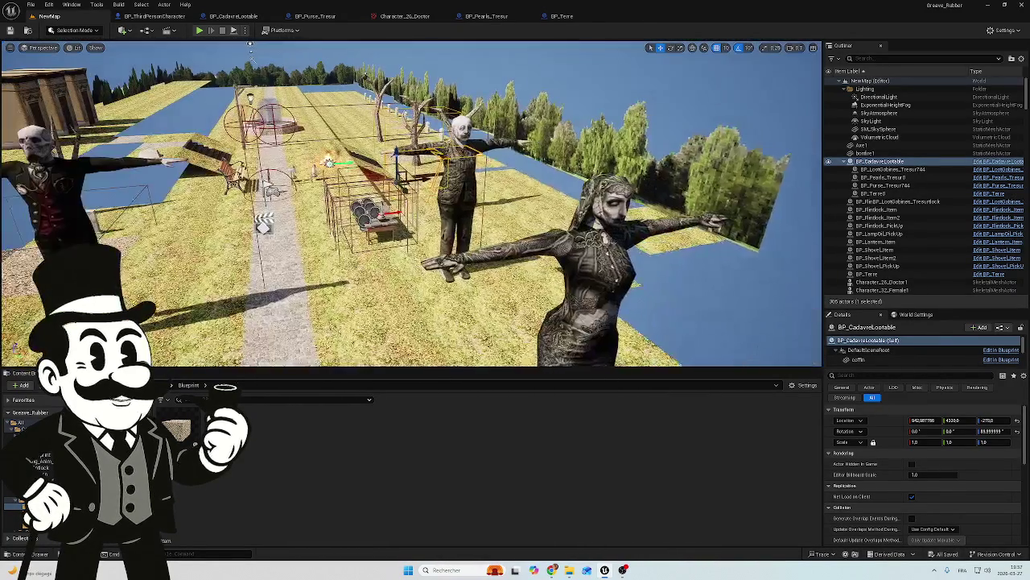
mouse_move(251, 50)
mouse_down()
mouse_move(640, 103)
mouse_move(146, 112)
mouse_move(254, 70)
mouse_move(275, 121)
mouse_up()
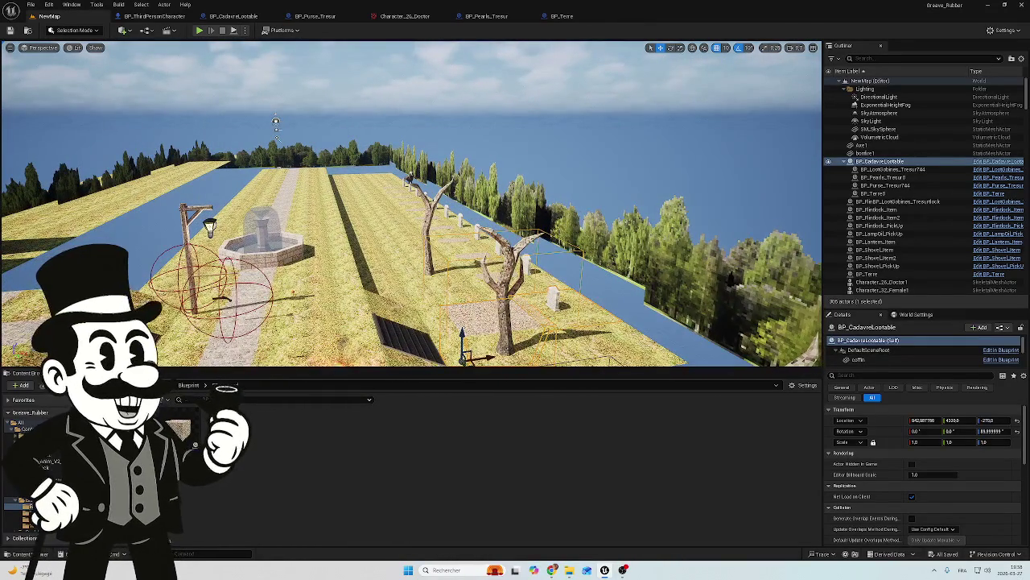